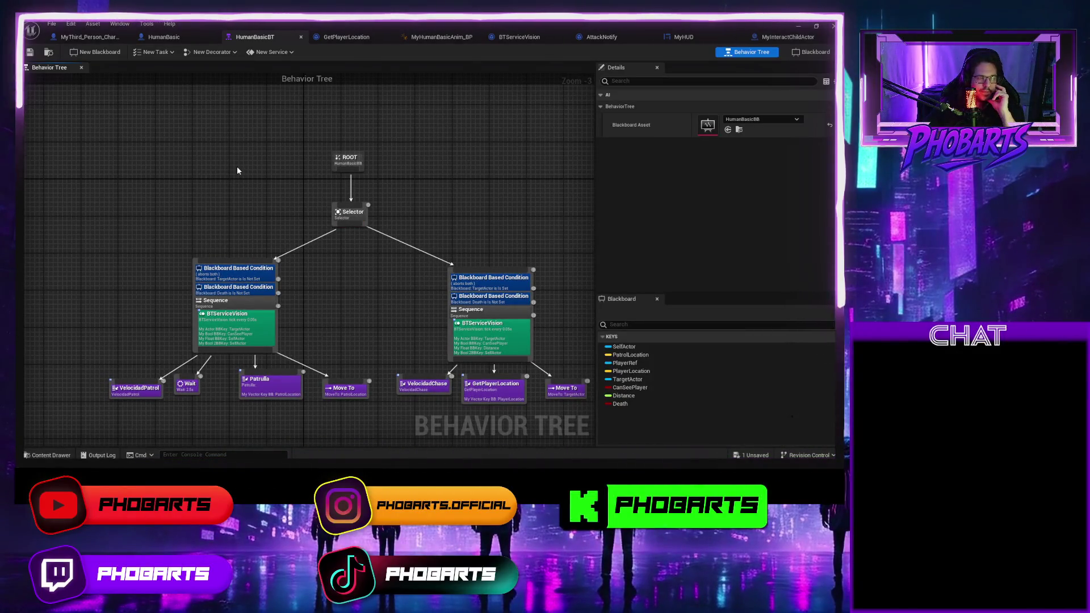
# Recentre the HumanBasicBT graph, then switch to the HumanBasic character blueprint.
pyautogui.moveTo(313, 236)
pyautogui.mouseDown()
pyautogui.moveTo(281, 165)
pyautogui.moveTo(285, 209)
pyautogui.mouseUp()
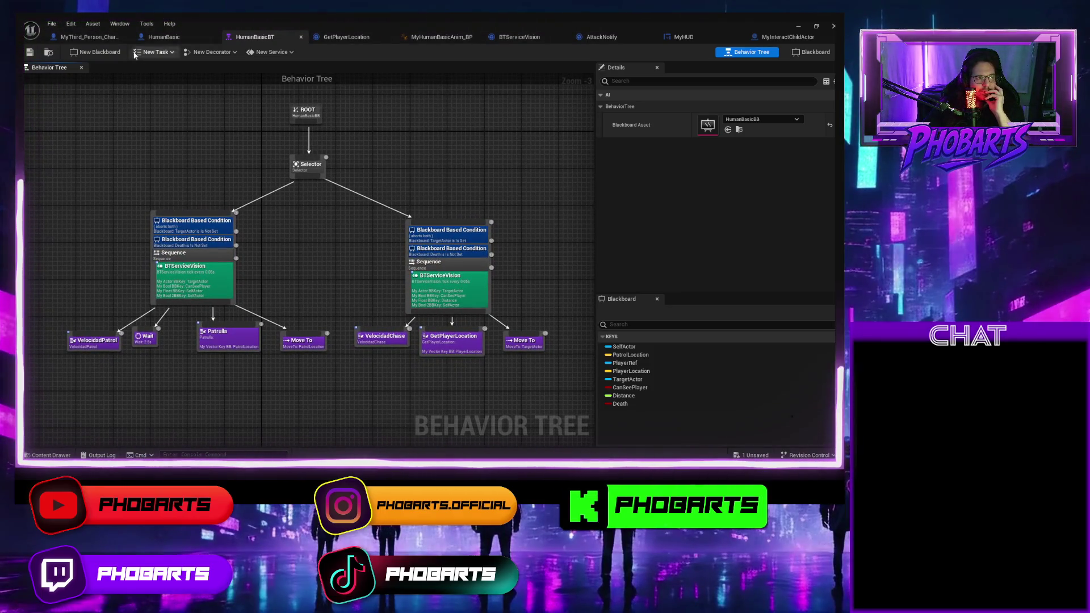
pyautogui.click(160, 38)
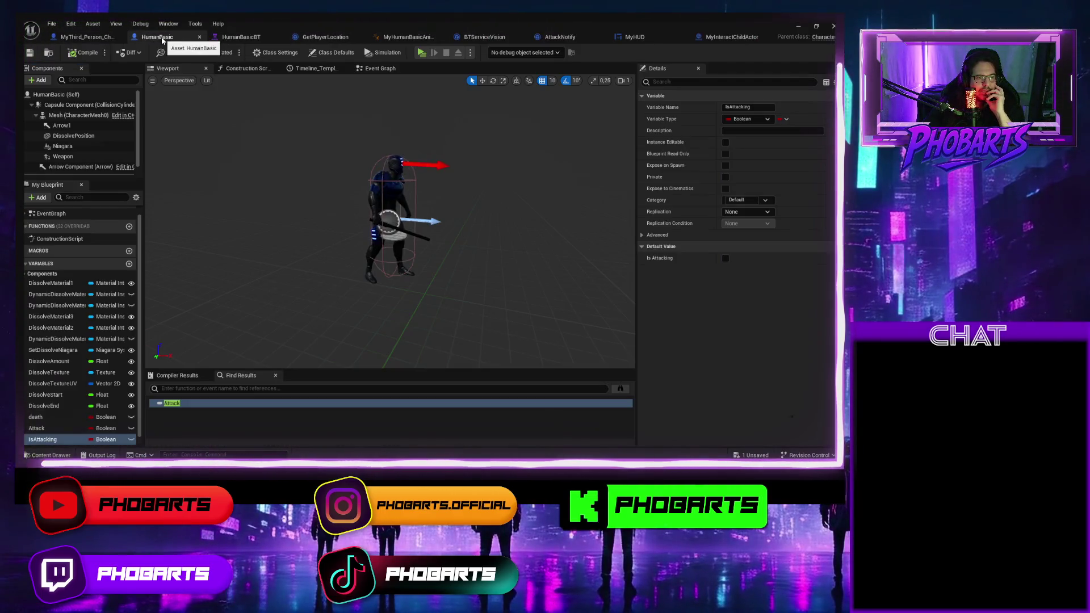
# Show the HumanBasic Event Graph and select the Stop and HumanBasicController cast nodes for copying.
pyautogui.click(359, 72)
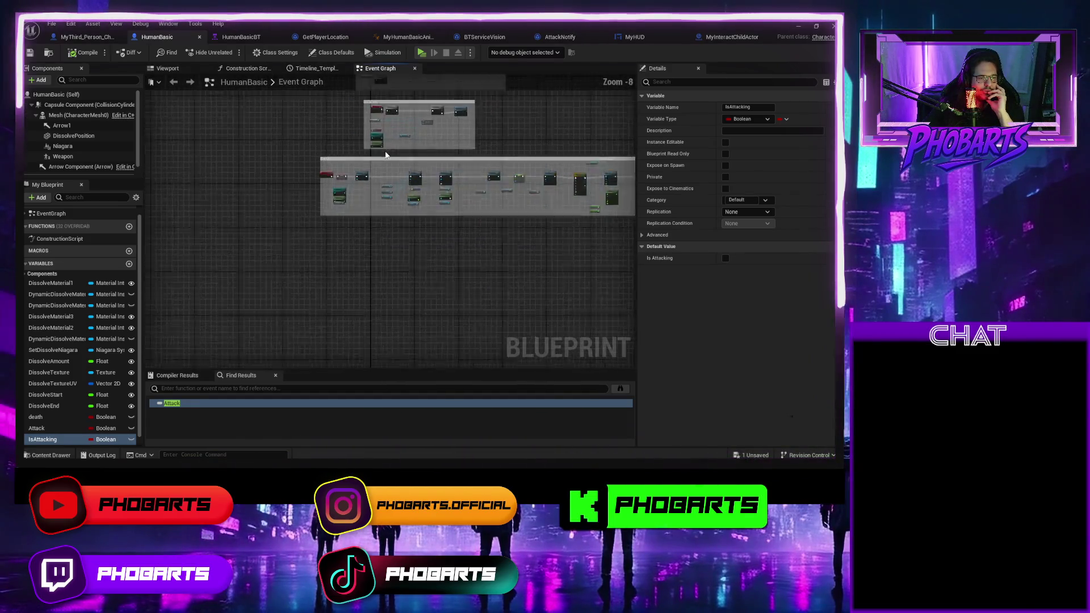
pyautogui.scroll(6, 374, 169)
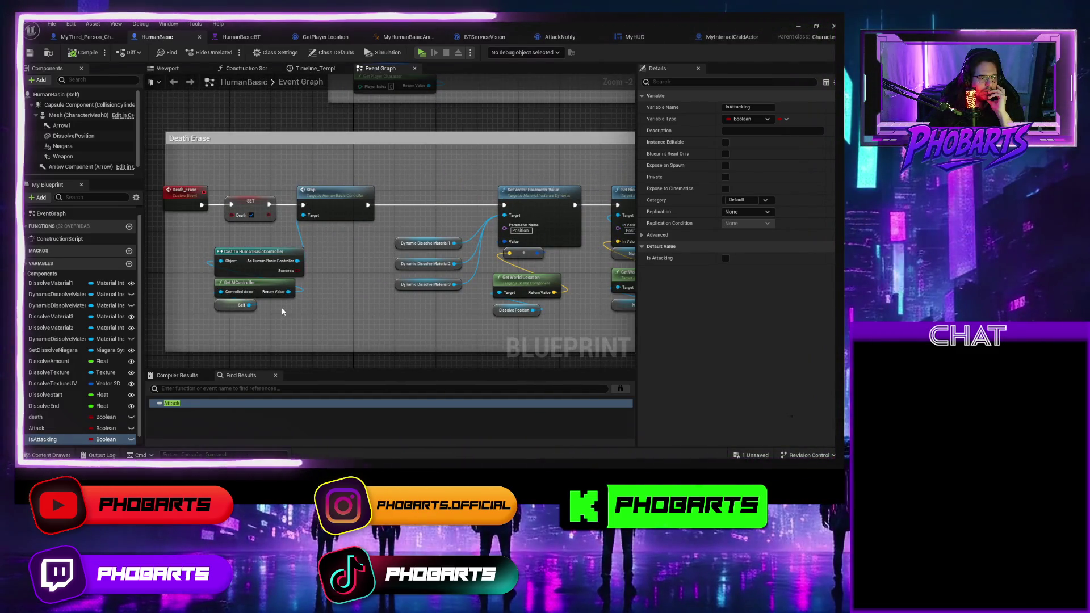
pyautogui.moveTo(282, 311); pyautogui.dragTo(342, 245)
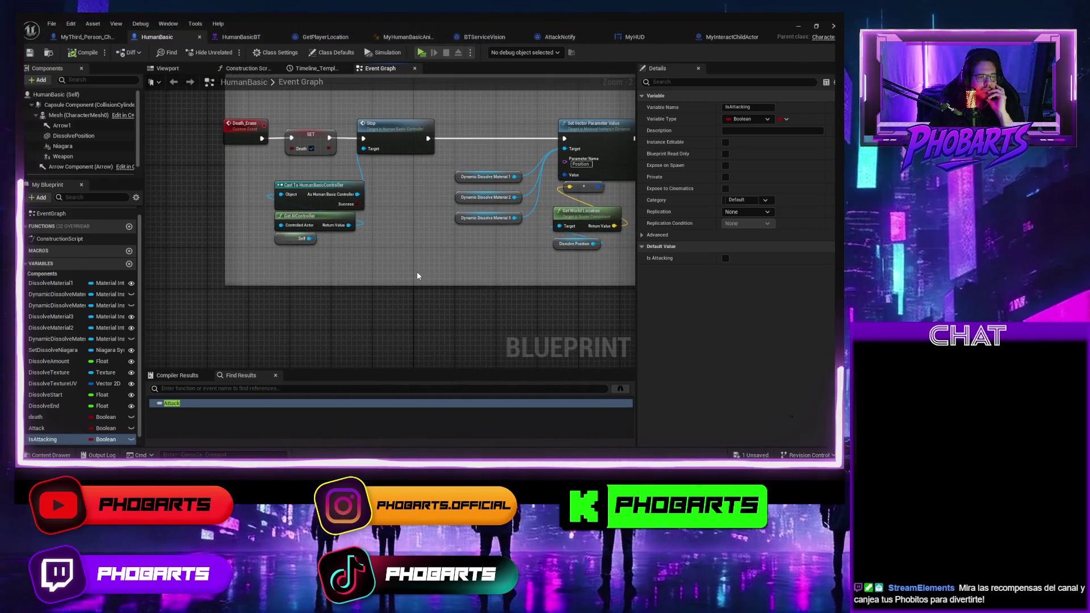
pyautogui.moveTo(400, 273)
pyautogui.mouseDown()
pyautogui.moveTo(306, 125)
pyautogui.moveTo(319, 162)
pyautogui.mouseUp()
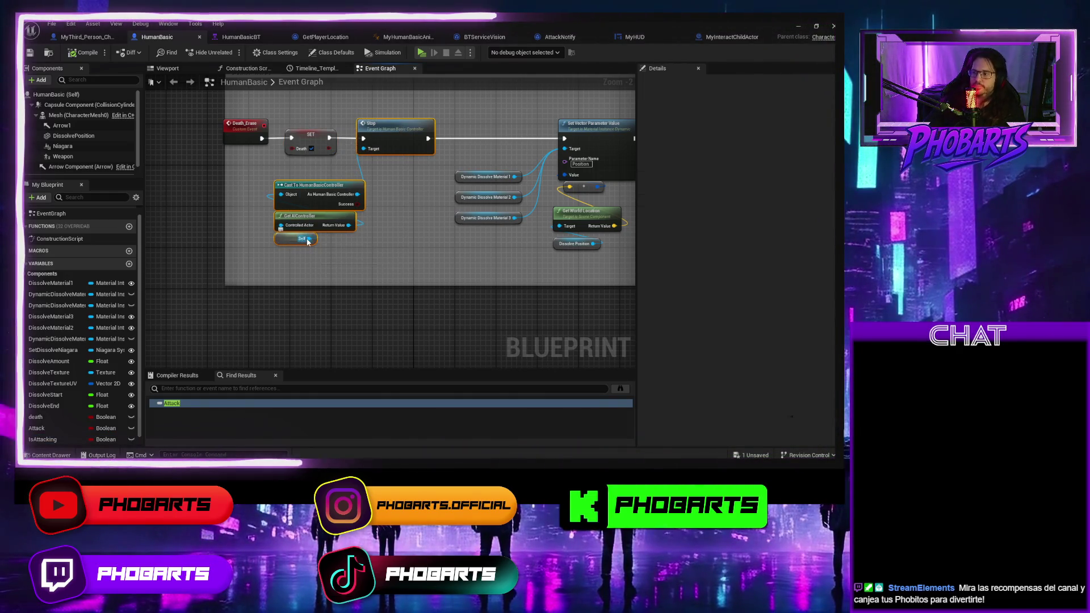
# Widen the Tick DisAiming comment box leftward to make room.
pyautogui.scroll(-5, 289, 243)
pyautogui.scroll(4, 317, 233)
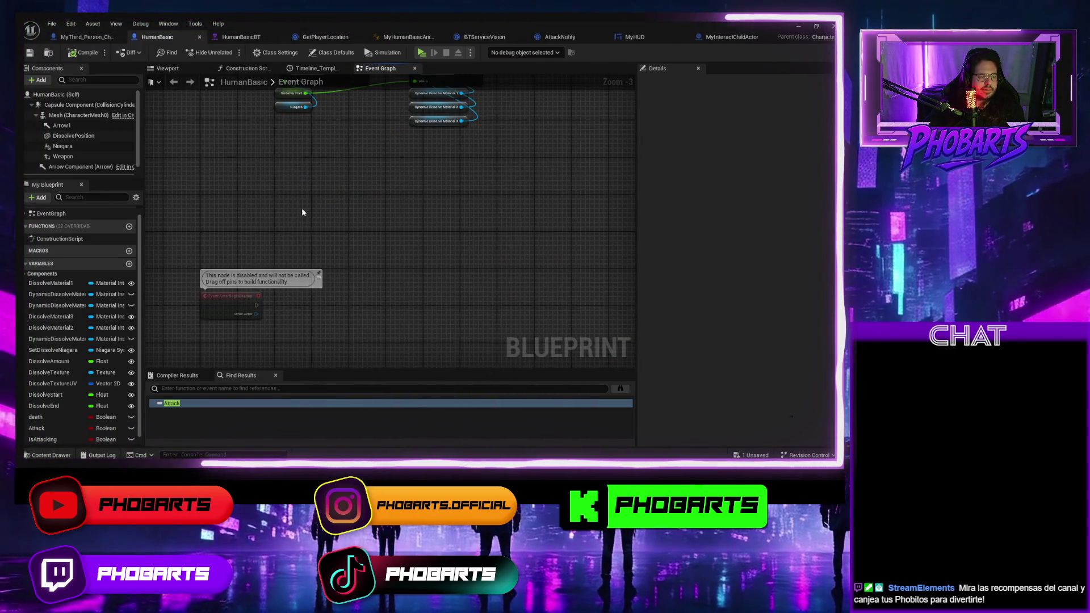
pyautogui.scroll(-2, 302, 213)
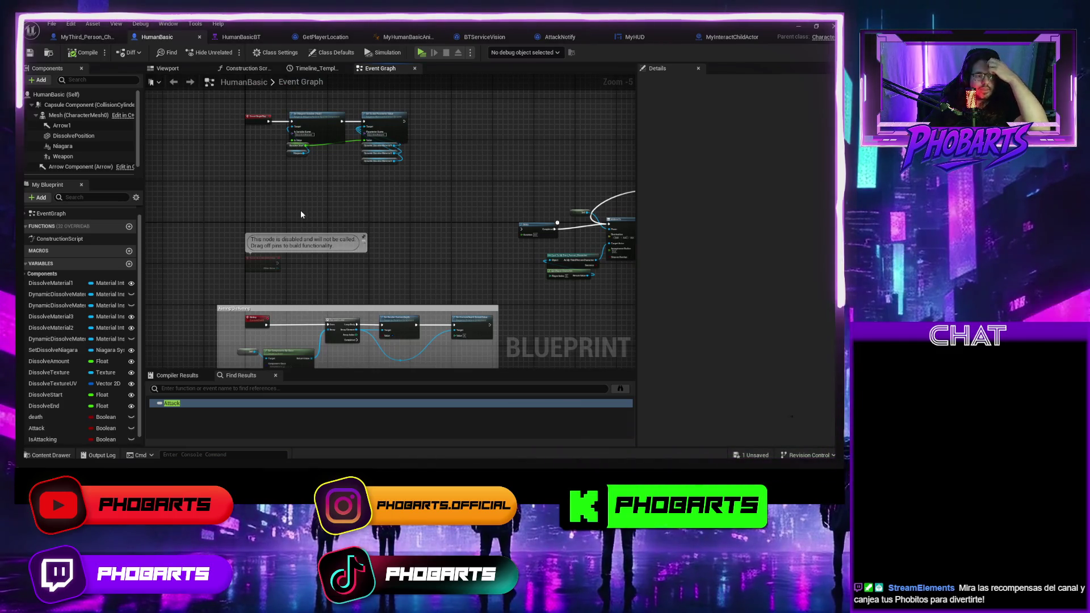
pyautogui.scroll(-2, 301, 215)
pyautogui.scroll(4, 315, 217)
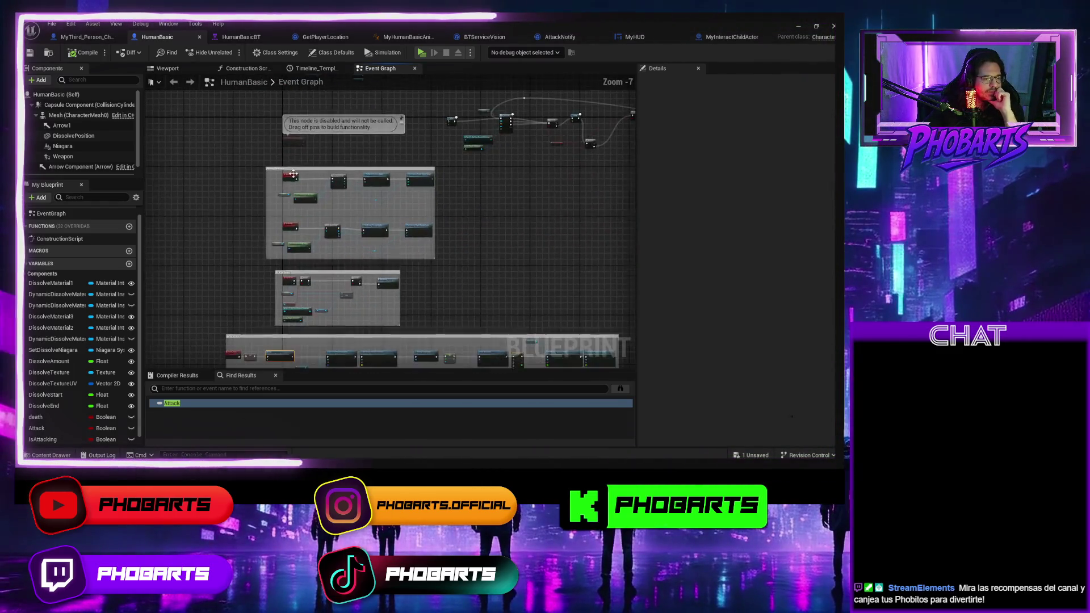
pyautogui.scroll(-2, 318, 214)
pyautogui.scroll(2, 342, 298)
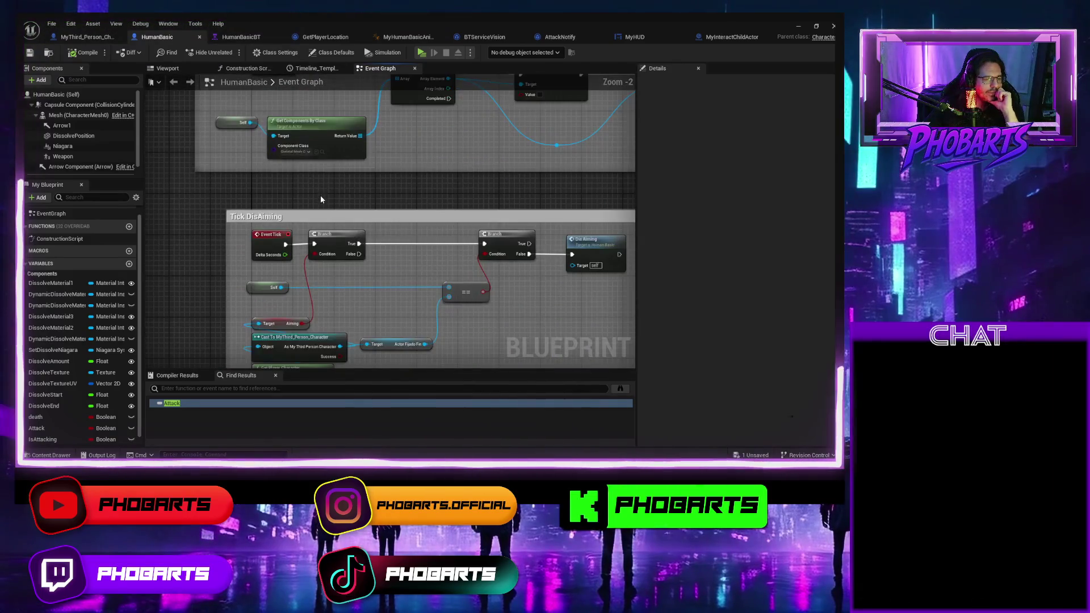
pyautogui.scroll(1, 357, 229)
pyautogui.moveTo(356, 229)
pyautogui.mouseDown()
pyautogui.moveTo(317, 199)
pyautogui.moveTo(358, 174)
pyautogui.moveTo(423, 176)
pyautogui.mouseUp()
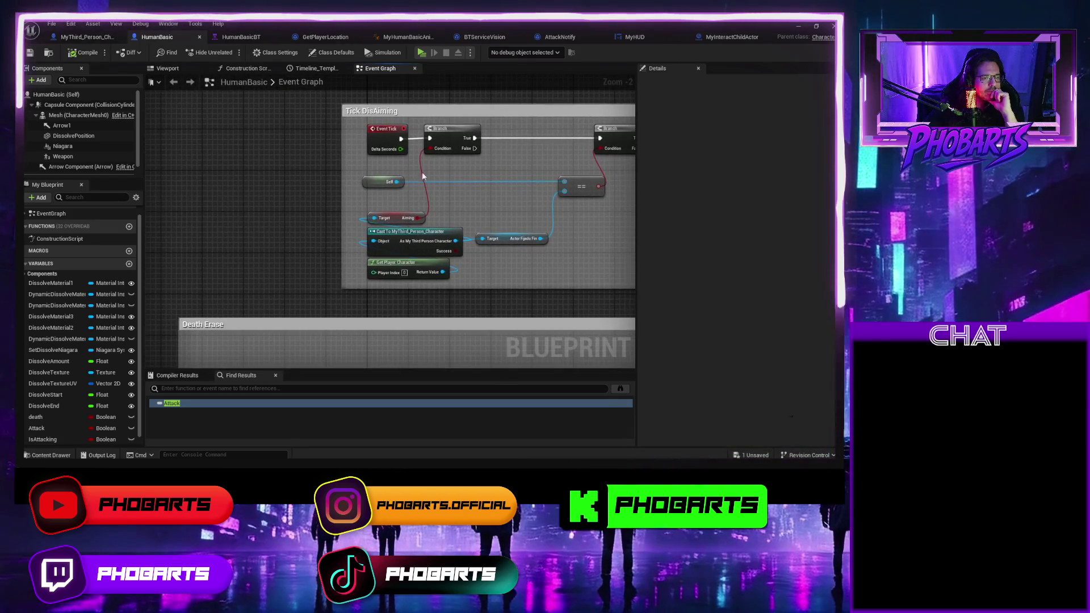
pyautogui.moveTo(328, 206); pyautogui.dragTo(149, 206)
pyautogui.moveTo(358, 124)
pyautogui.mouseDown()
pyautogui.moveTo(446, 122)
pyautogui.moveTo(306, 130)
pyautogui.mouseUp()
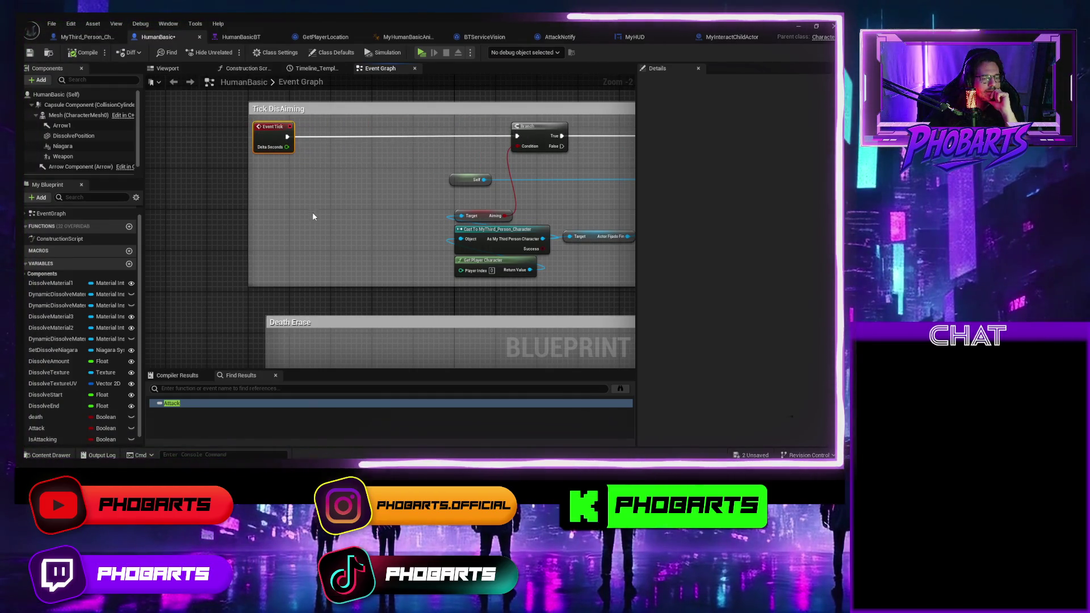
# Paste the Stop and controller cast nodes beside Tick DisAiming and add a Death getter from the character cast.
pyautogui.click(308, 241)
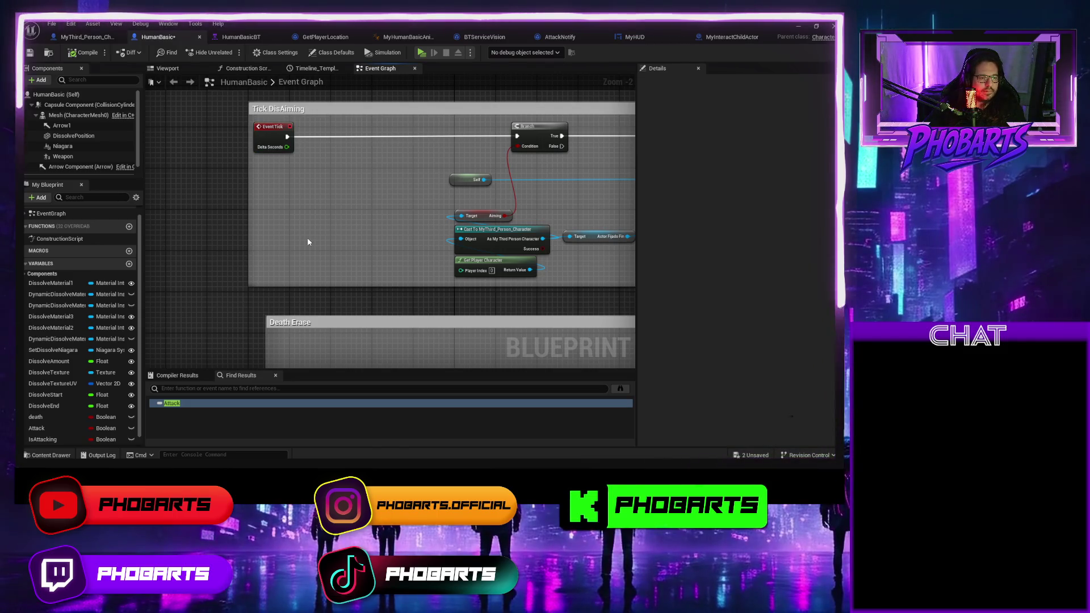
pyautogui.hotkey('ctrl', 'v')
pyautogui.moveTo(393, 176)
pyautogui.mouseDown()
pyautogui.moveTo(372, 157)
pyautogui.moveTo(300, 211)
pyautogui.moveTo(244, 224)
pyautogui.mouseUp()
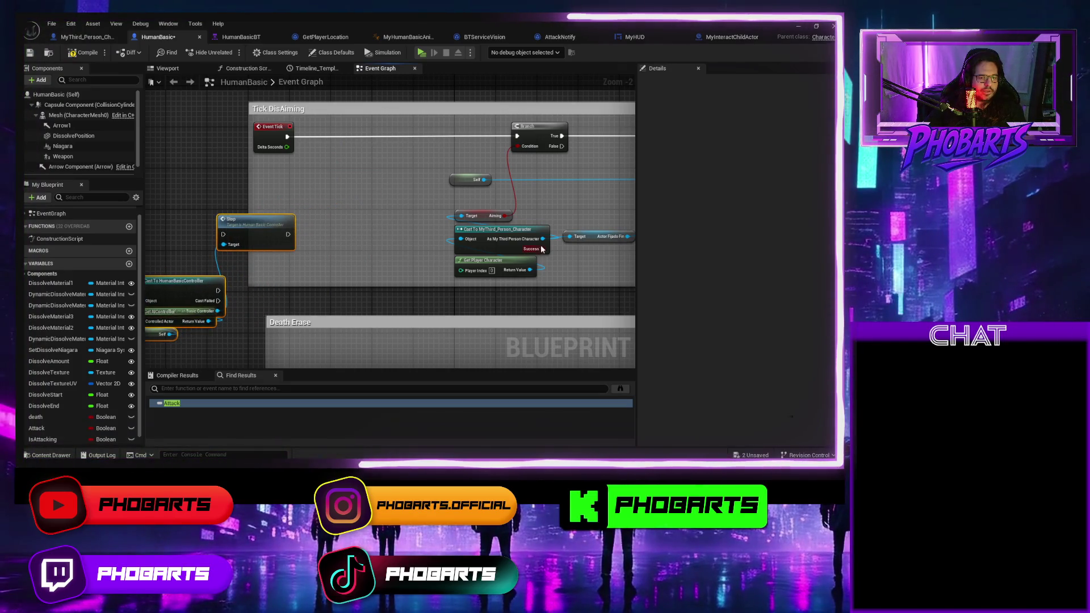
pyautogui.moveTo(543, 238)
pyautogui.mouseDown()
pyautogui.moveTo(369, 214)
pyautogui.moveTo(382, 213)
pyautogui.mouseUp()
pyautogui.write('d')
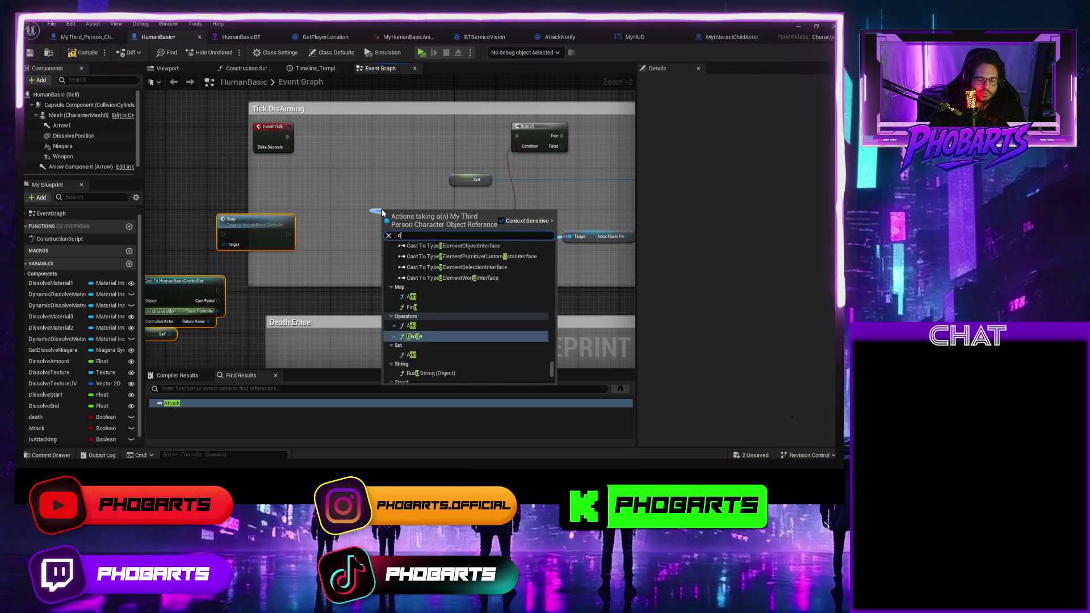
pyautogui.write('eath')
pyautogui.press('Return')
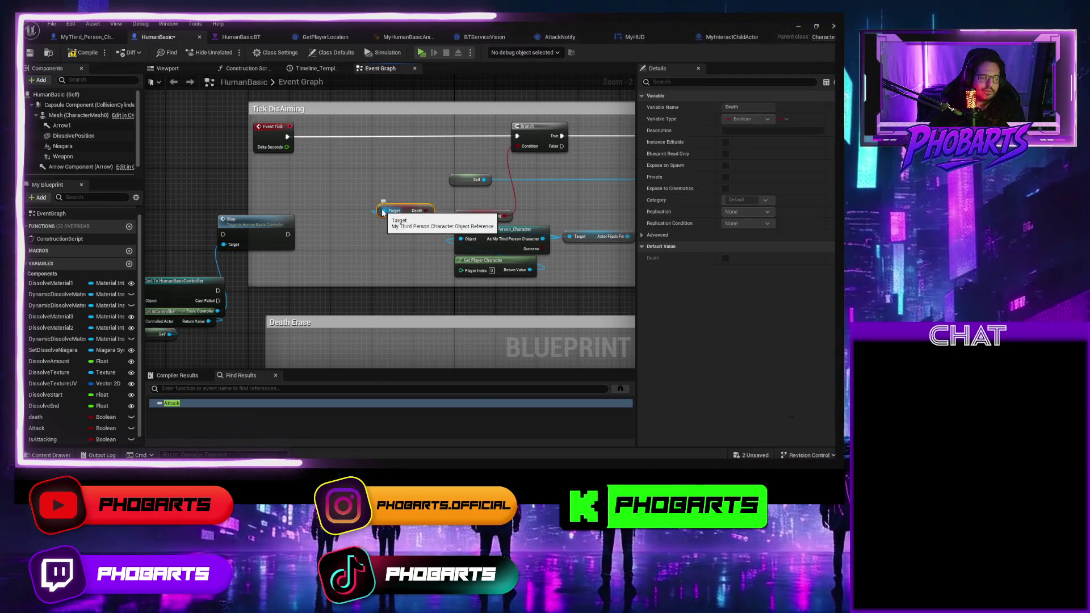
# Move the Death Erase comment down-left and place the Death_Erase event inside it.
pyautogui.scroll(-1, 360, 193)
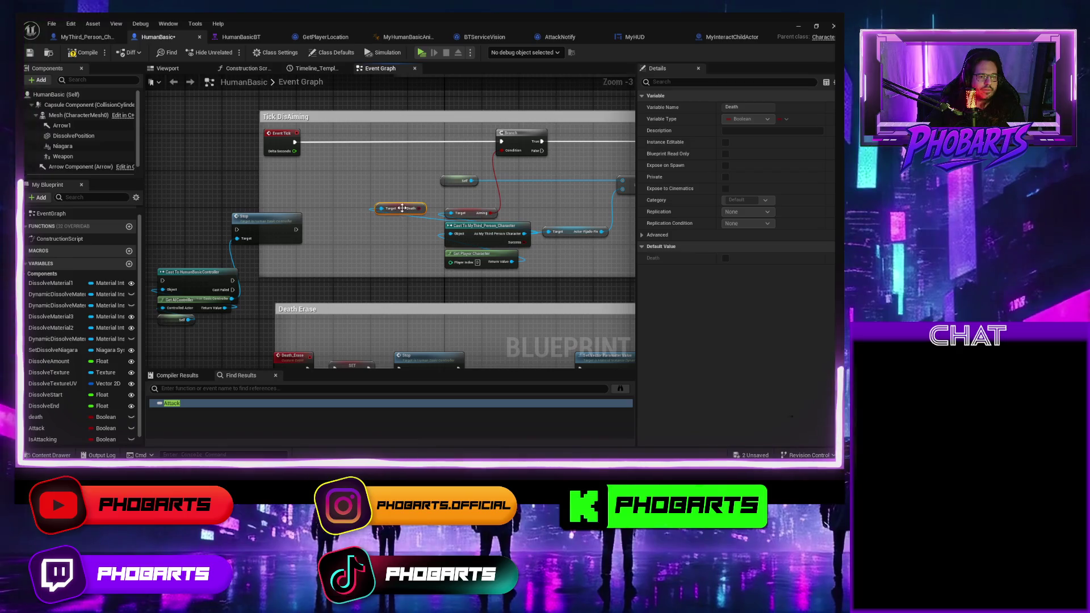
pyautogui.scroll(-2, 307, 188)
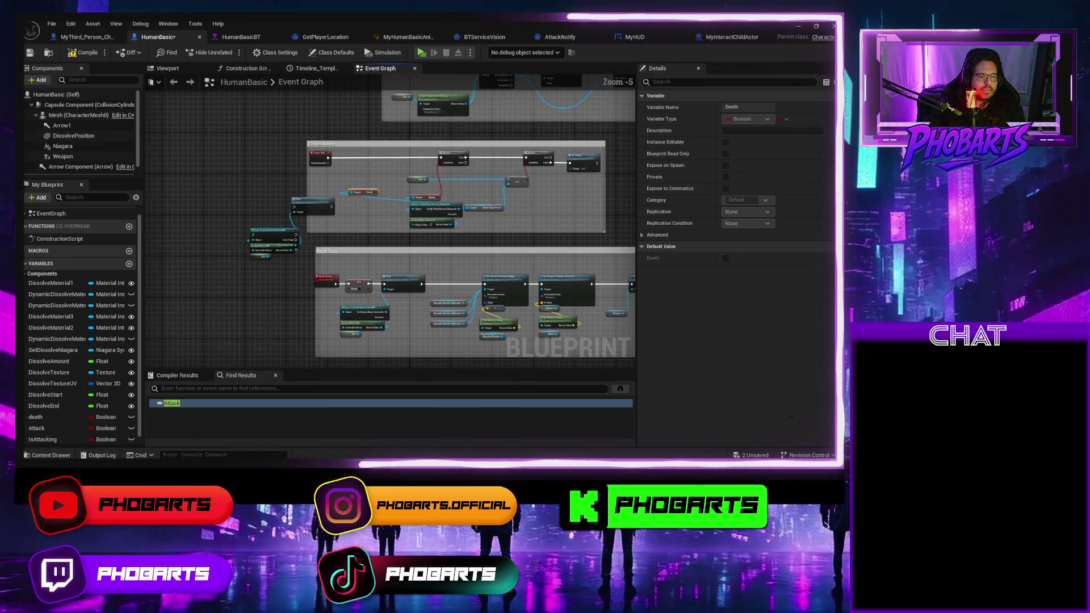
pyautogui.click(369, 196)
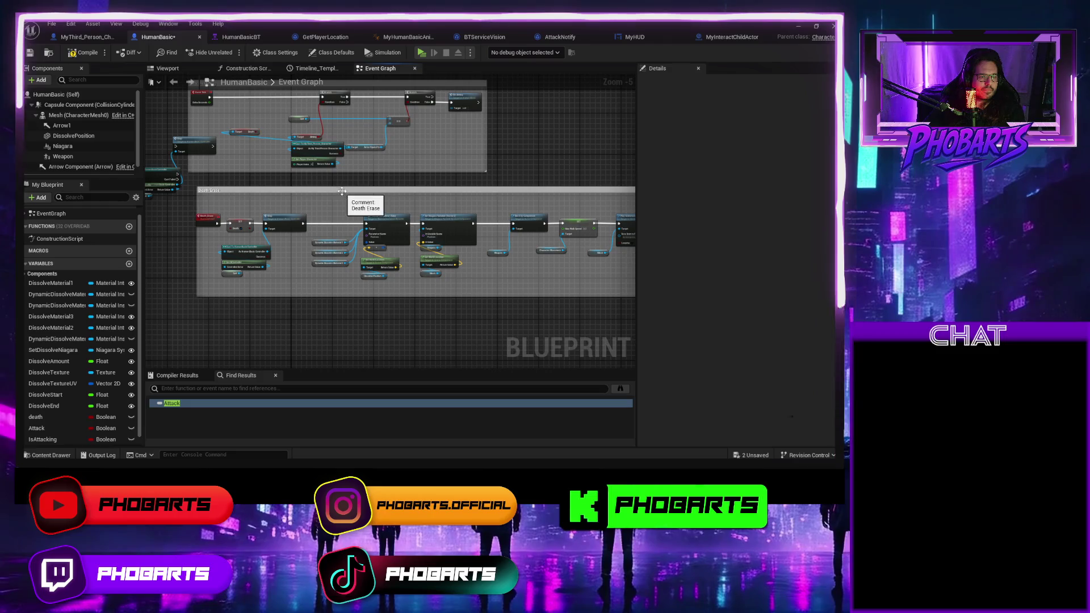
pyautogui.scroll(-2, 388, 196)
pyautogui.moveTo(391, 193); pyautogui.dragTo(357, 255)
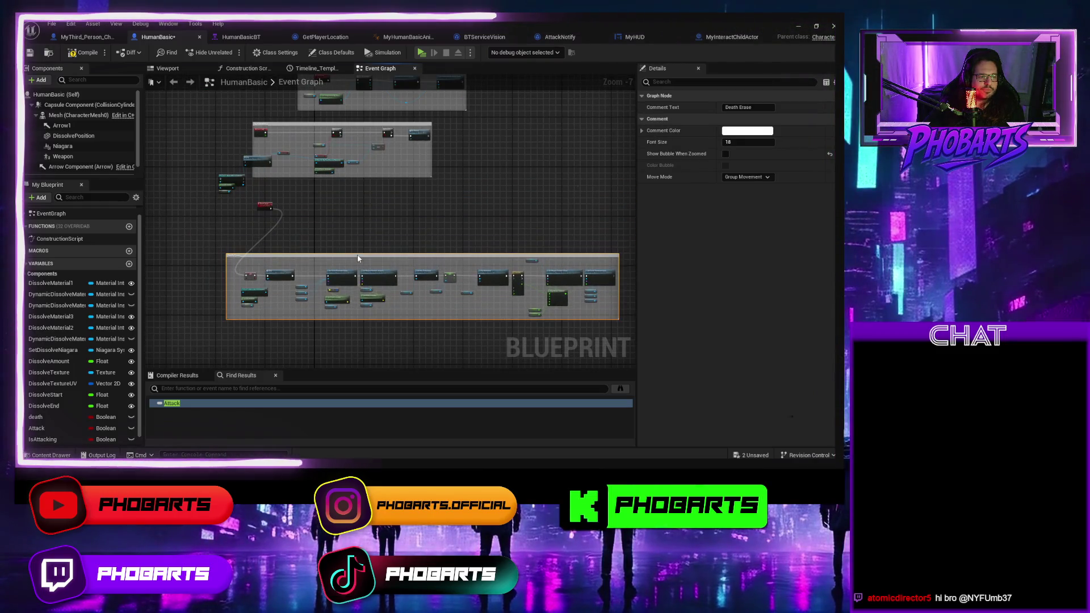
pyautogui.moveTo(256, 208)
pyautogui.mouseDown()
pyautogui.moveTo(226, 272)
pyautogui.moveTo(237, 265)
pyautogui.mouseUp()
# Move the Death getter below the Tick DisAiming group.
pyautogui.click(392, 257)
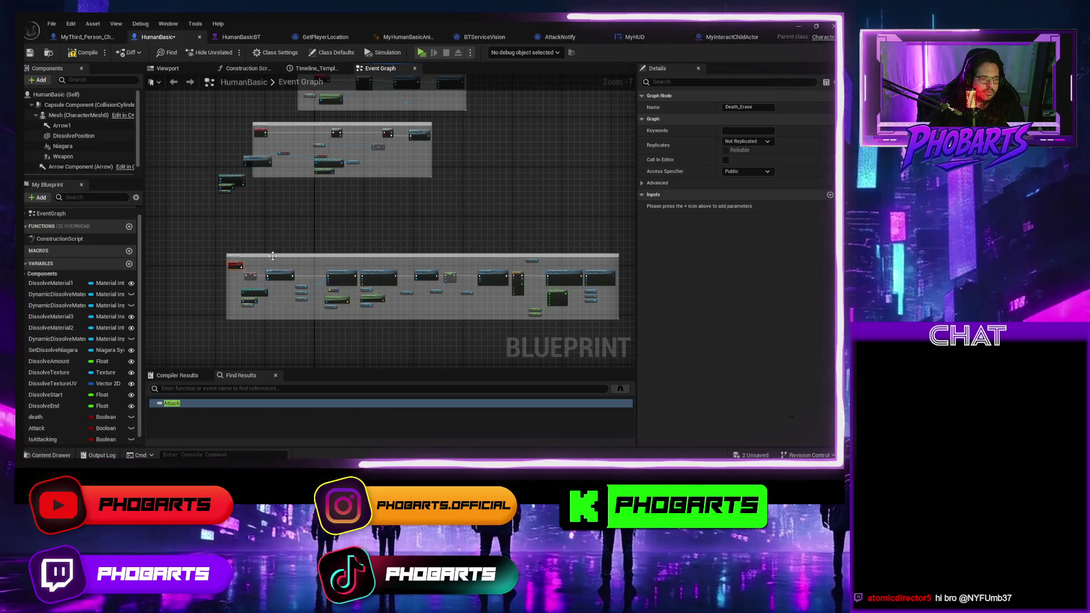
pyautogui.scroll(2, 392, 256)
pyautogui.scroll(2, 269, 194)
pyautogui.scroll(-2, 318, 320)
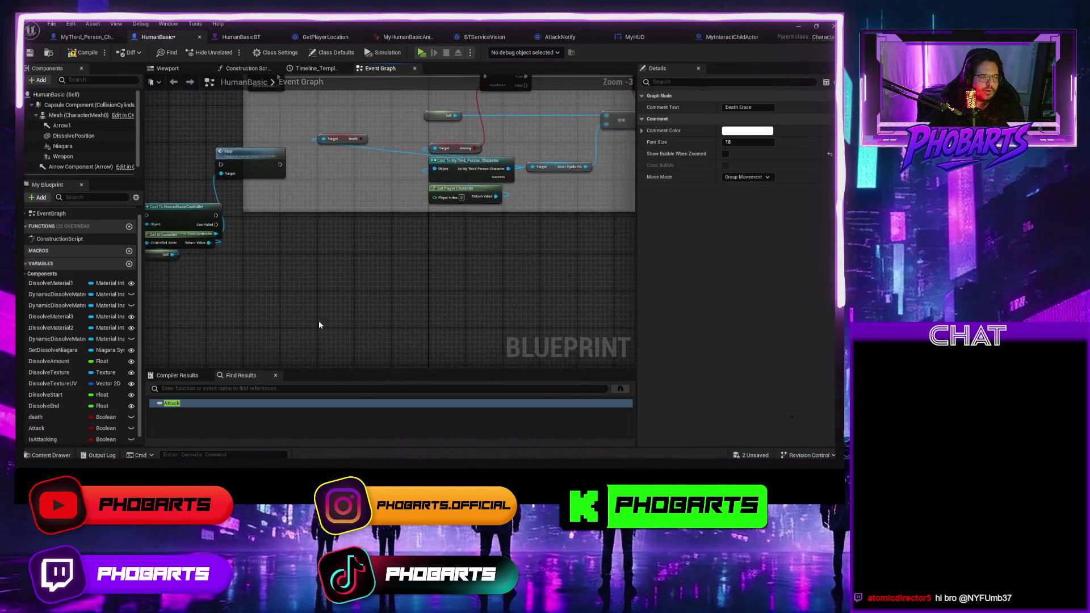
pyautogui.scroll(1, 313, 278)
pyautogui.moveTo(336, 196)
pyautogui.mouseDown()
pyautogui.moveTo(416, 282)
pyautogui.moveTo(467, 282)
pyautogui.mouseUp()
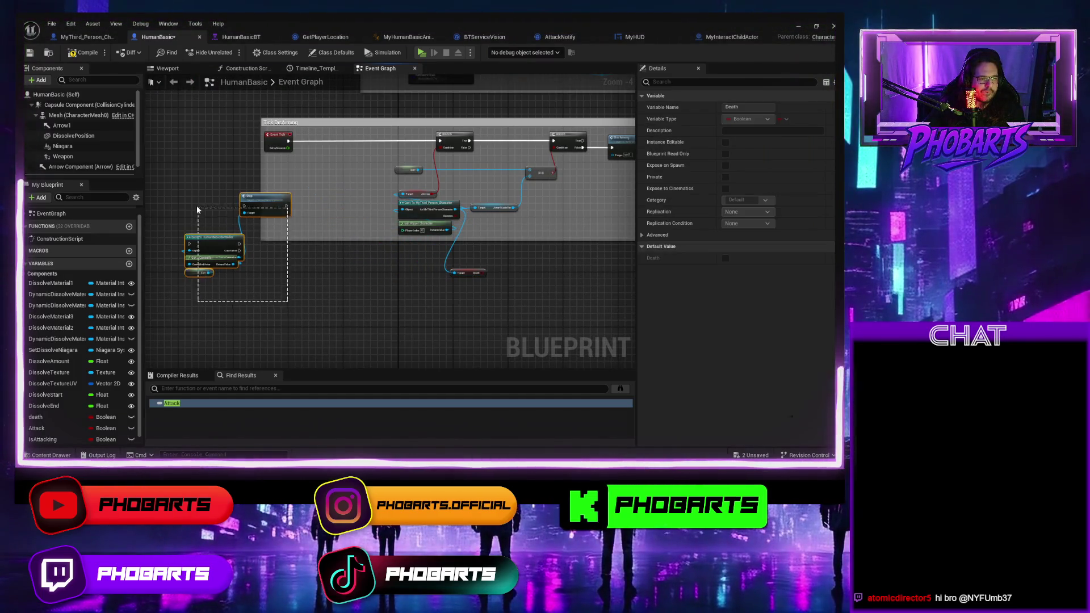
# Move the Stop and cast nodes below Tick DisAiming and add a Sequence node after Event Tick.
pyautogui.moveTo(250, 205)
pyautogui.mouseDown()
pyautogui.moveTo(285, 227)
pyautogui.moveTo(555, 284)
pyautogui.mouseUp()
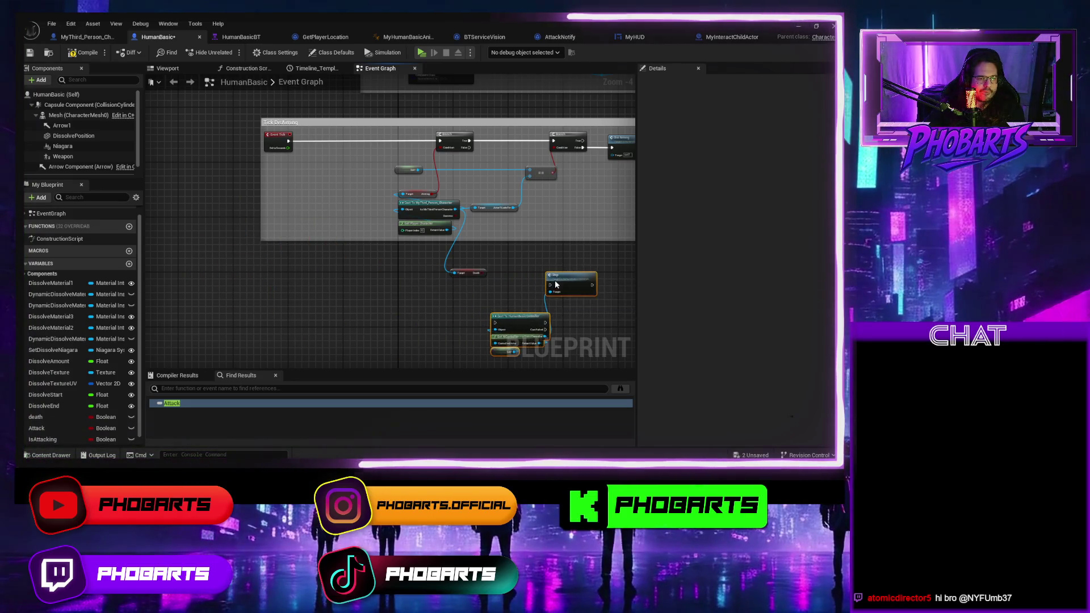
pyautogui.moveTo(365, 287); pyautogui.dragTo(302, 266)
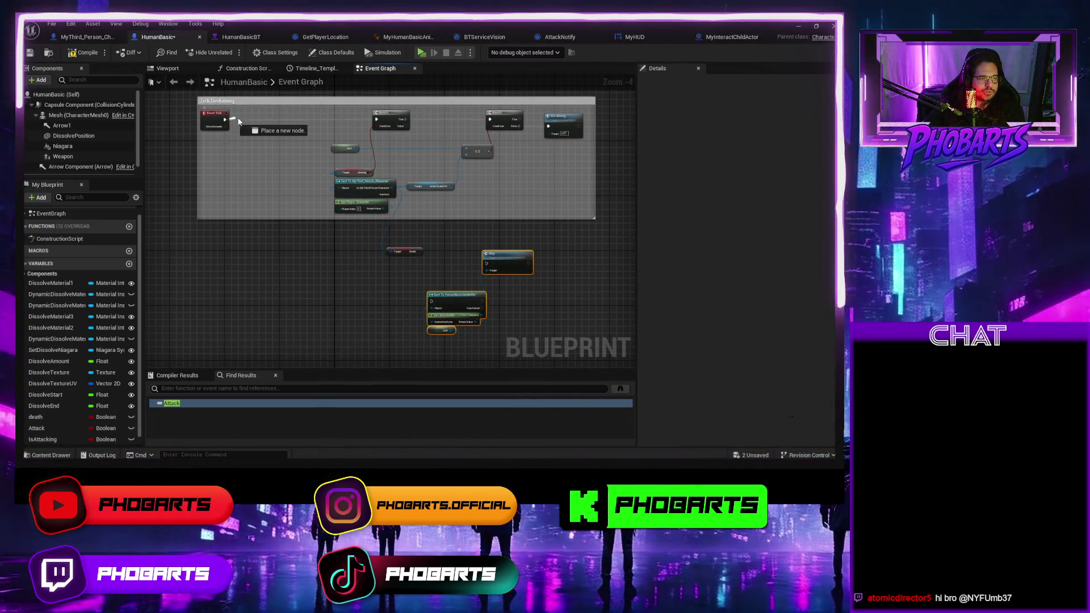
pyautogui.moveTo(244, 122); pyautogui.dragTo(249, 115)
pyautogui.write('sequence')
pyautogui.press('Return')
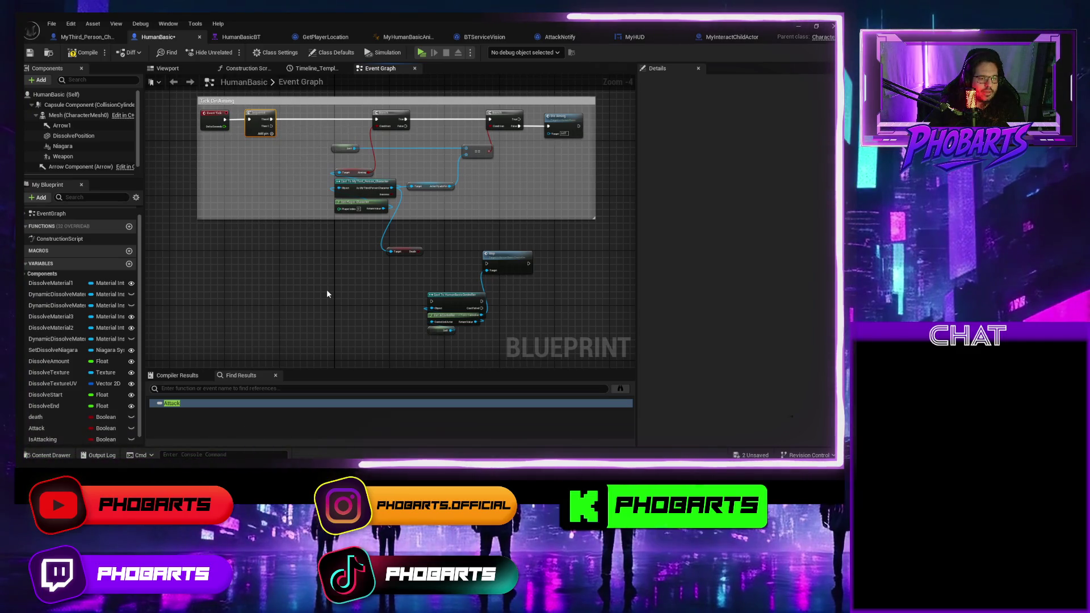
# Add a Branch node near the Death getter and feed Death into its condition.
pyautogui.click(338, 302)
pyautogui.moveTo(352, 307)
pyautogui.mouseDown()
pyautogui.moveTo(374, 280)
pyautogui.moveTo(361, 291)
pyautogui.mouseUp()
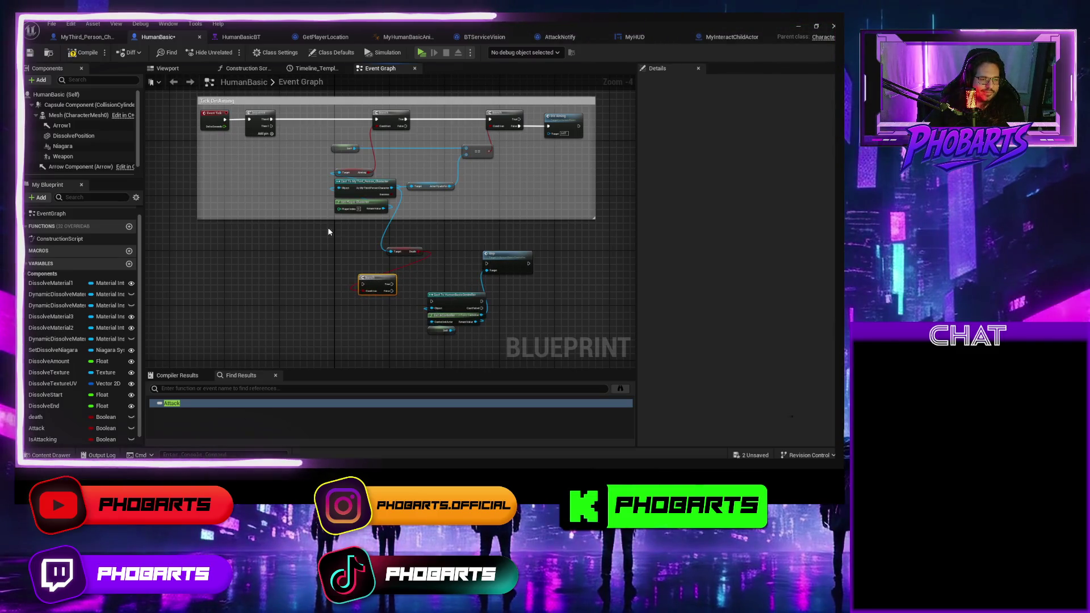
pyautogui.moveTo(273, 126)
pyautogui.mouseDown()
pyautogui.moveTo(362, 290)
pyautogui.moveTo(310, 233)
pyautogui.moveTo(335, 221)
pyautogui.moveTo(313, 239)
pyautogui.moveTo(360, 230)
pyautogui.mouseUp()
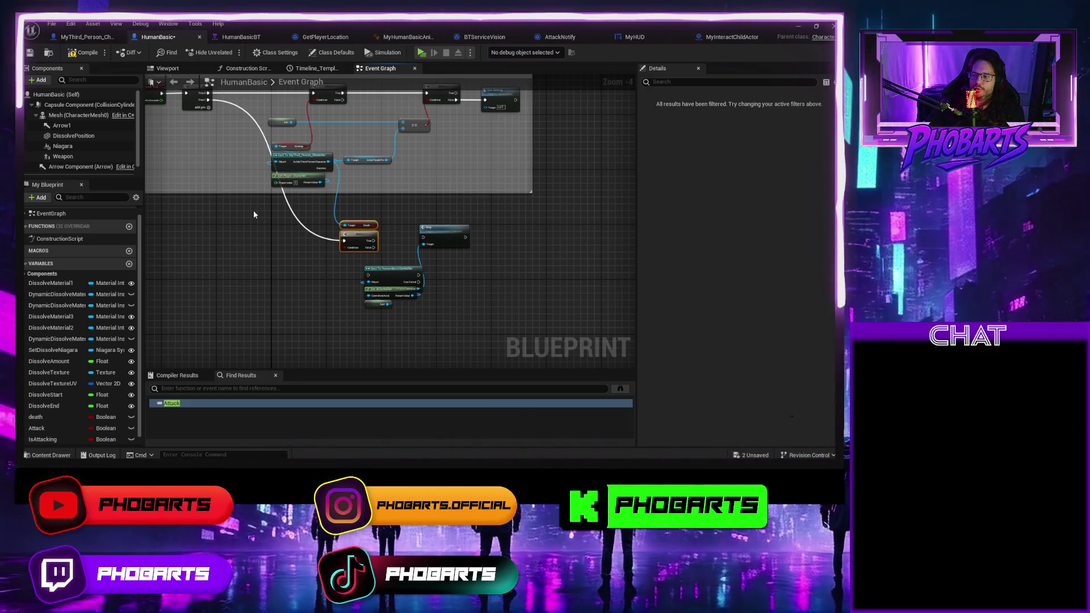
# Connect the Branch's True output to Stop through a reroute point, then compile HumanBasic.
pyautogui.doubleClick(288, 208)
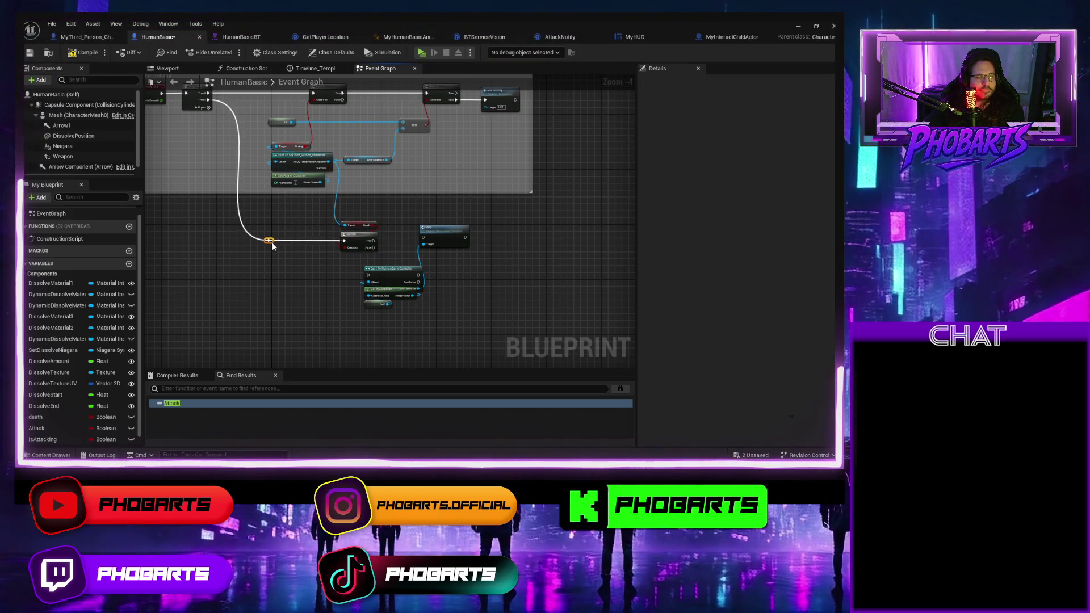
pyautogui.scroll(3, 430, 259)
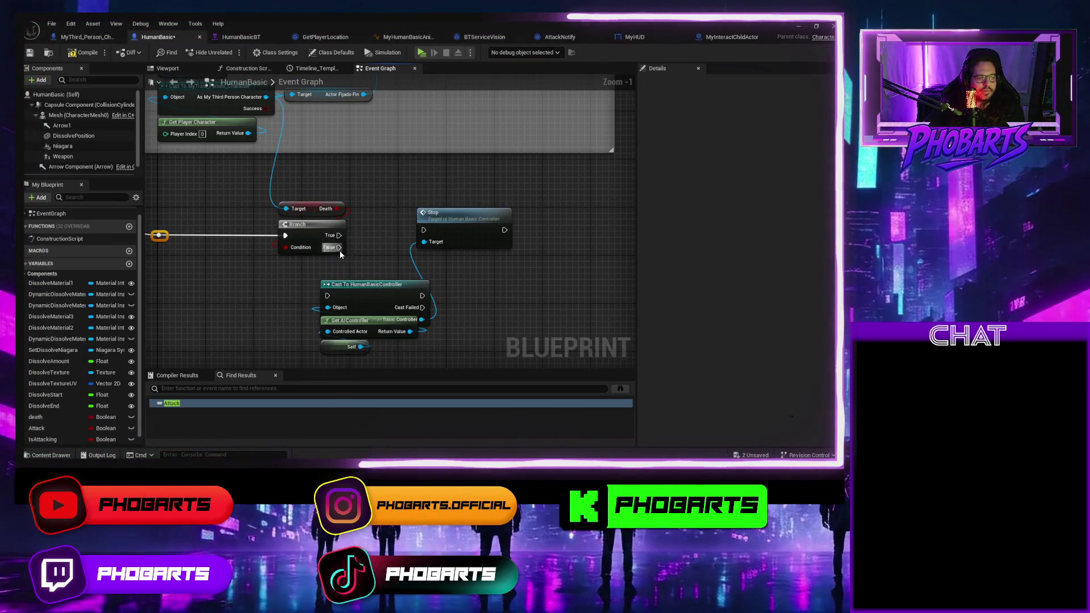
pyautogui.moveTo(338, 236); pyautogui.dragTo(425, 234)
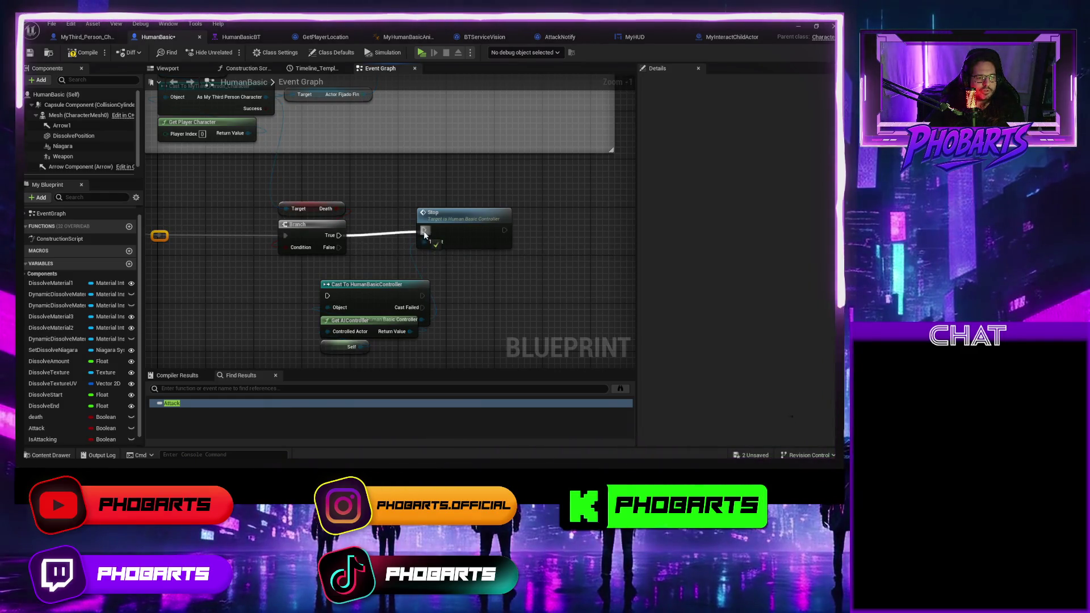
pyautogui.scroll(-2, 432, 258)
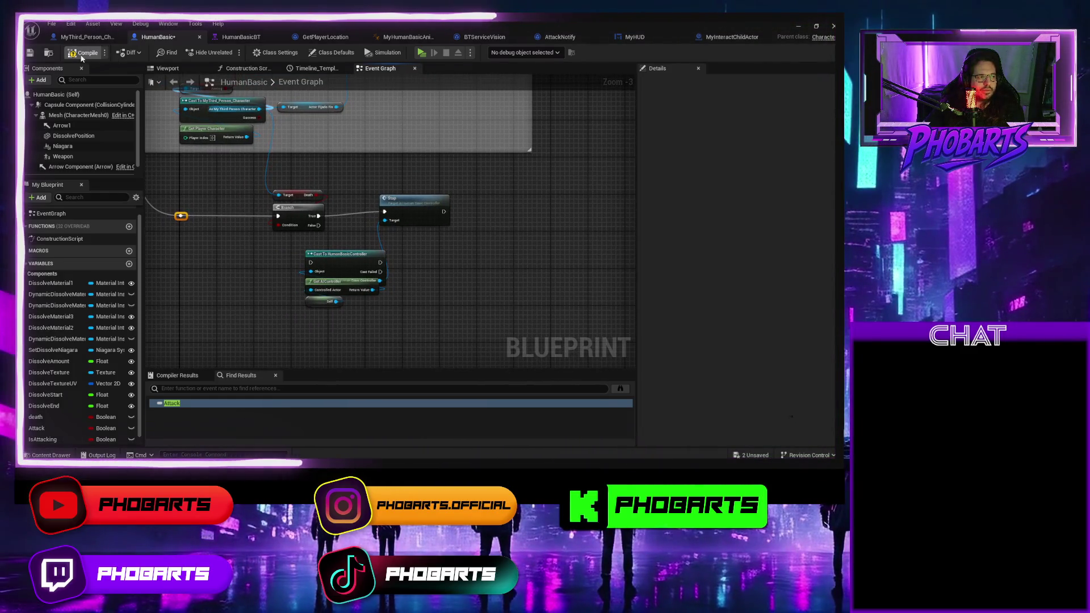
pyautogui.press('F7')
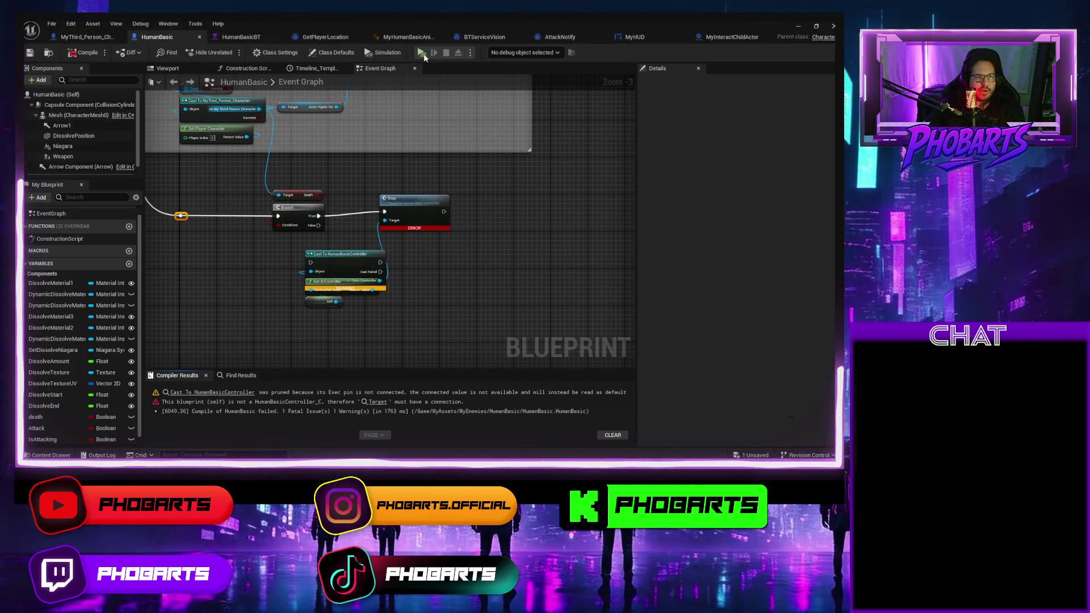
# Cancel the play attempt due to compile errors and convert Cast To HumanBasicController to a pure cast.
pyautogui.click(421, 53)
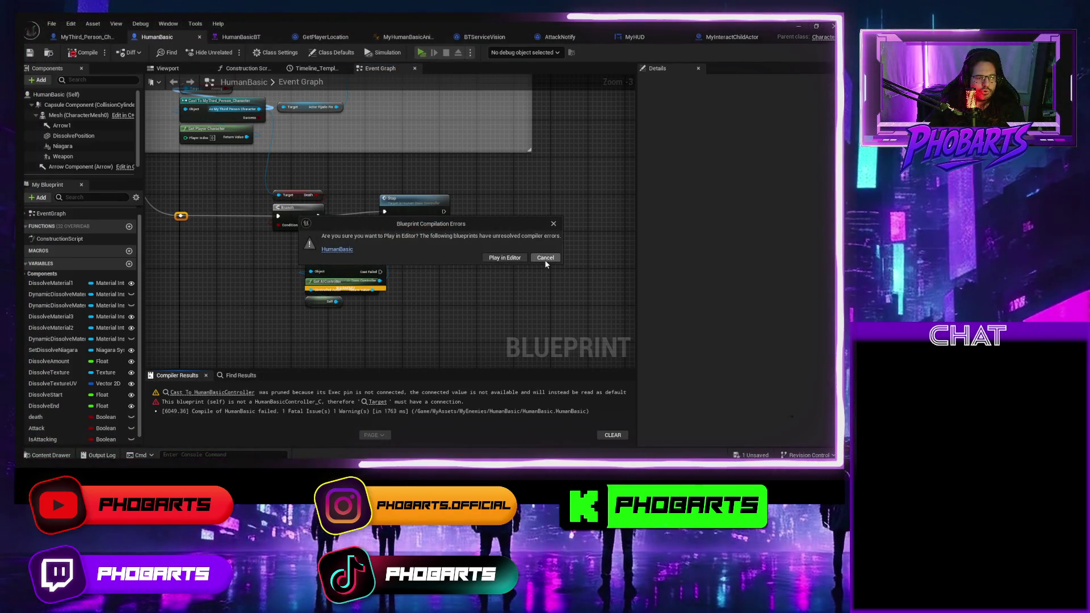
pyautogui.click(545, 259)
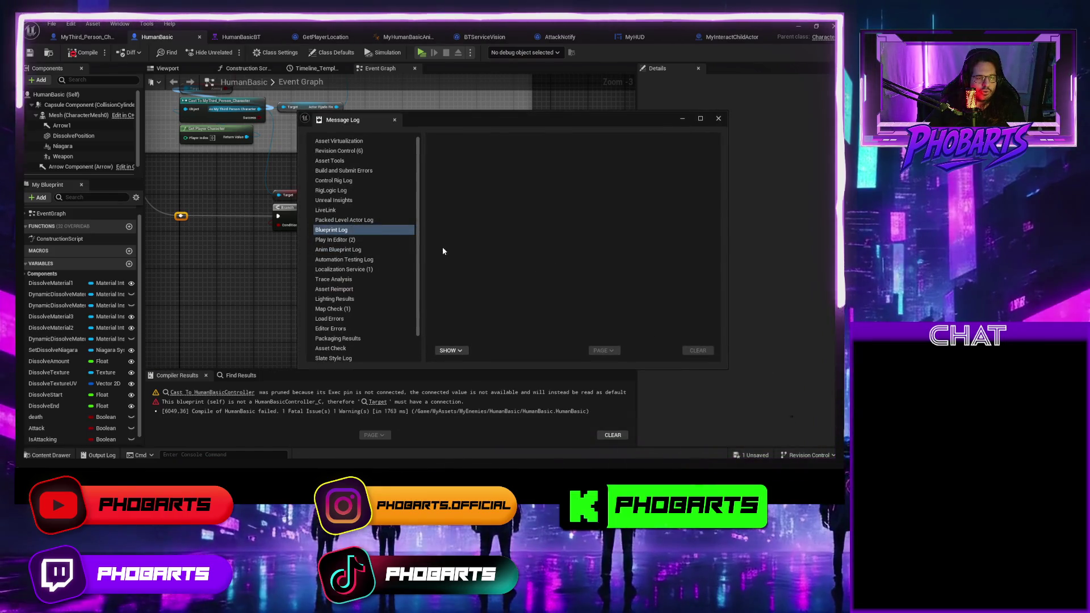
pyautogui.click(718, 118)
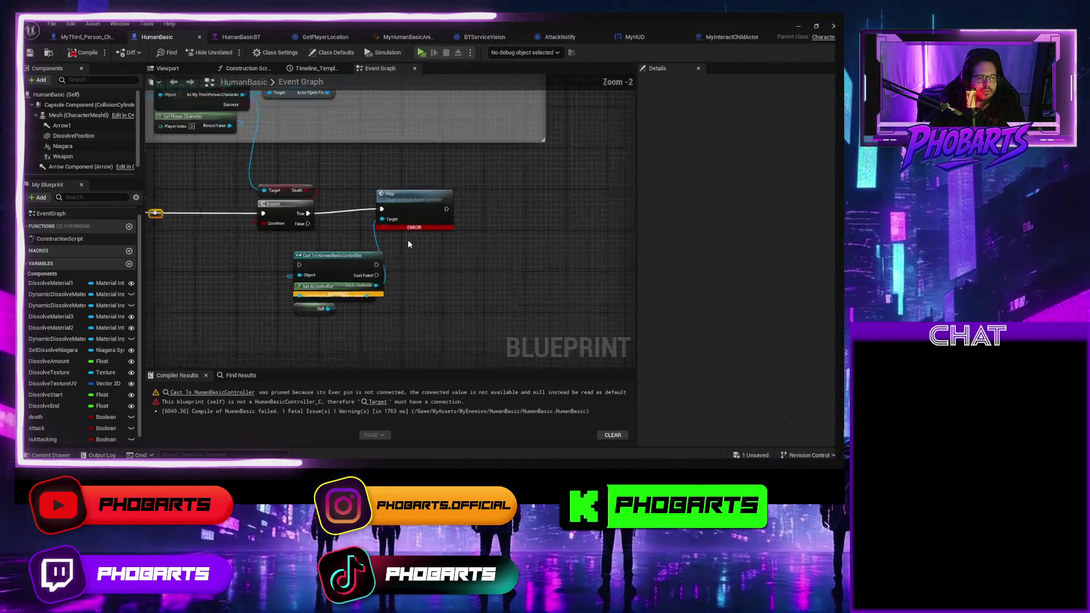
pyautogui.rightClick(317, 267)
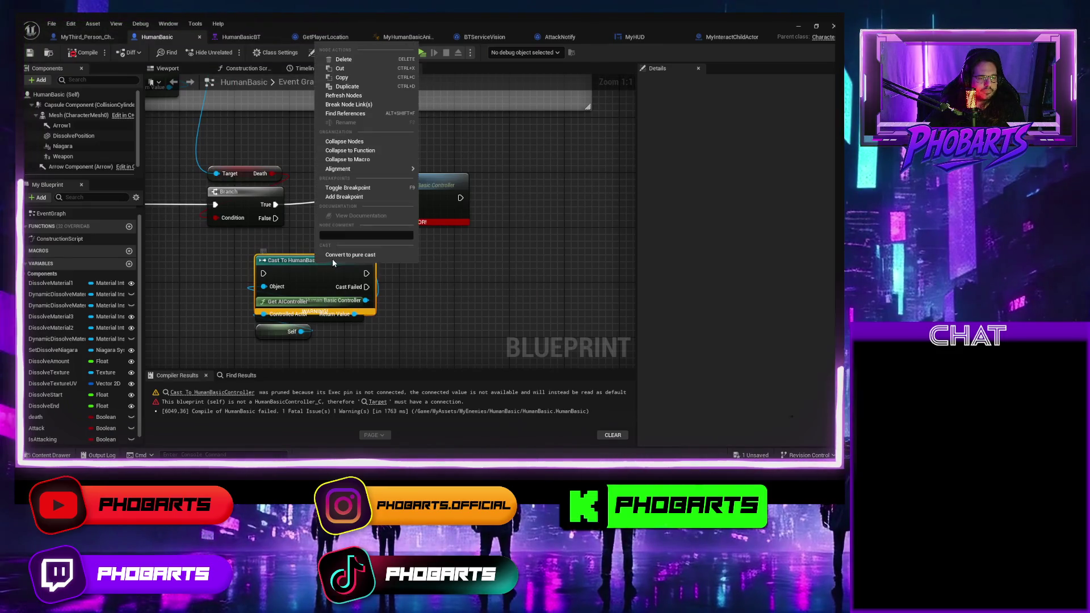
pyautogui.click(341, 108)
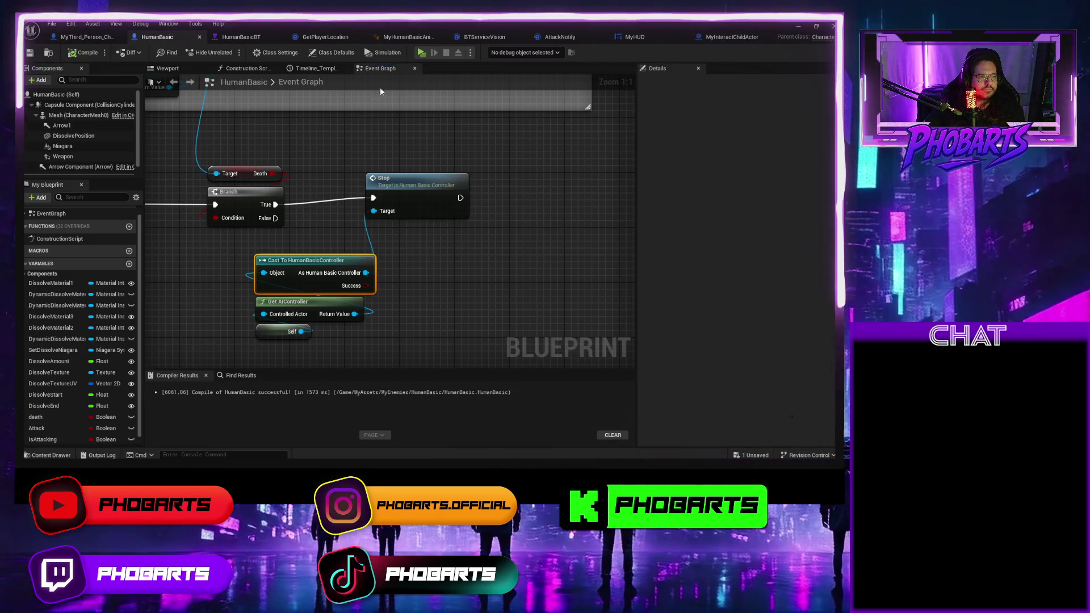
# Play-test the game, stop it with Esc, and view AttackNotify's Is Valid and Branch nodes.
pyautogui.click(422, 52)
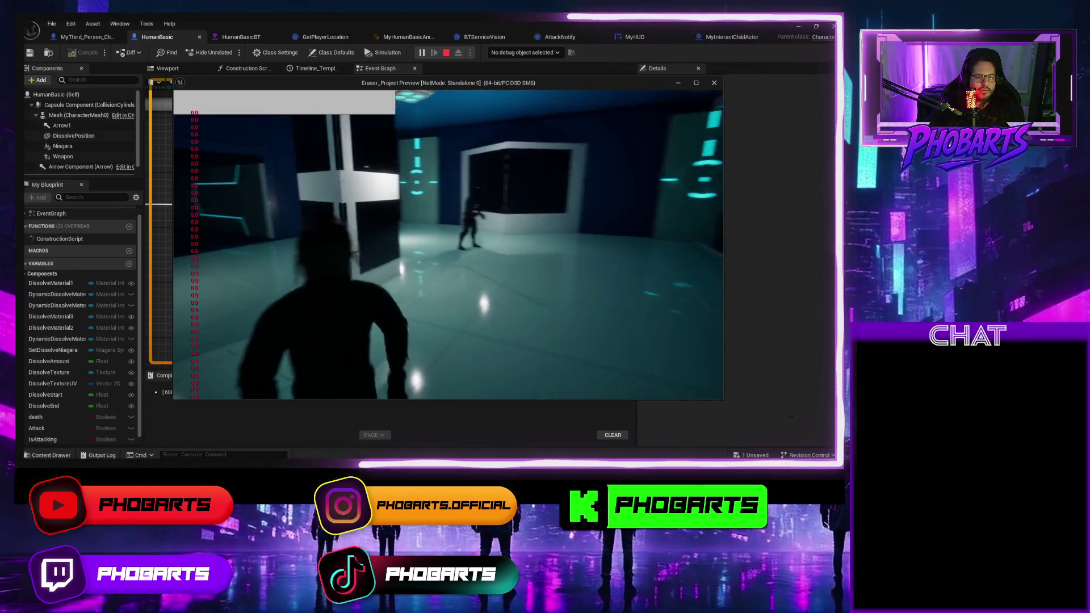
pyautogui.press('Escape')
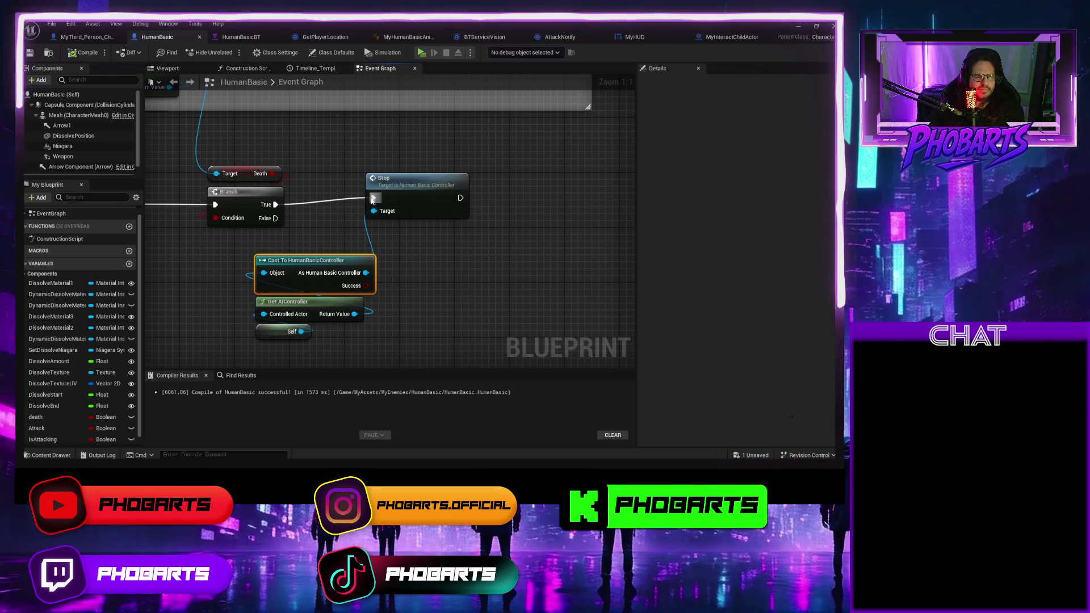
pyautogui.scroll(-1, 322, 216)
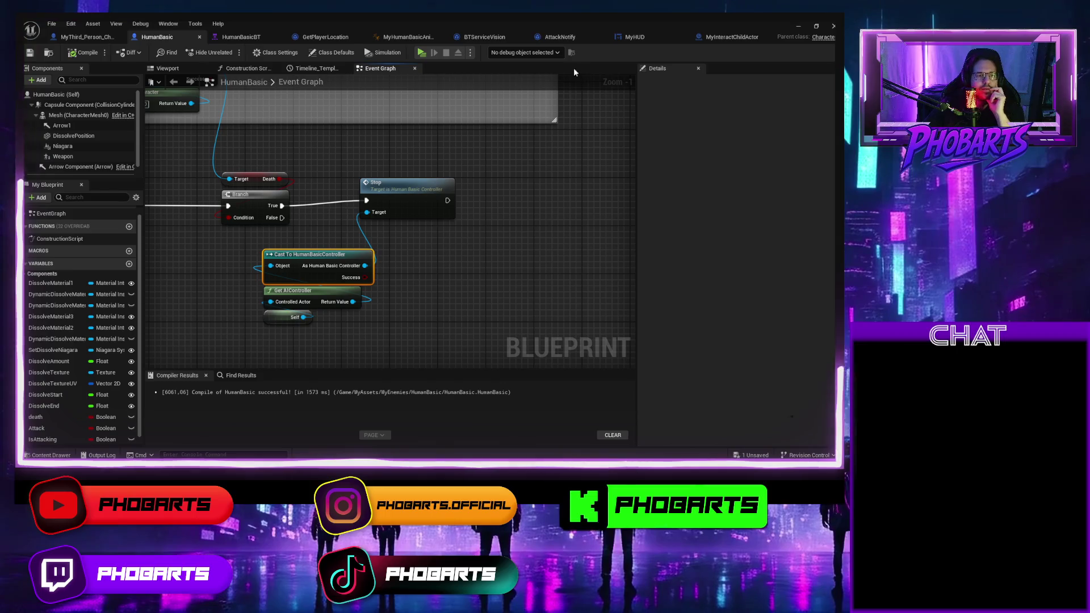
pyautogui.click(557, 36)
pyautogui.moveTo(277, 193); pyautogui.dragTo(527, 274)
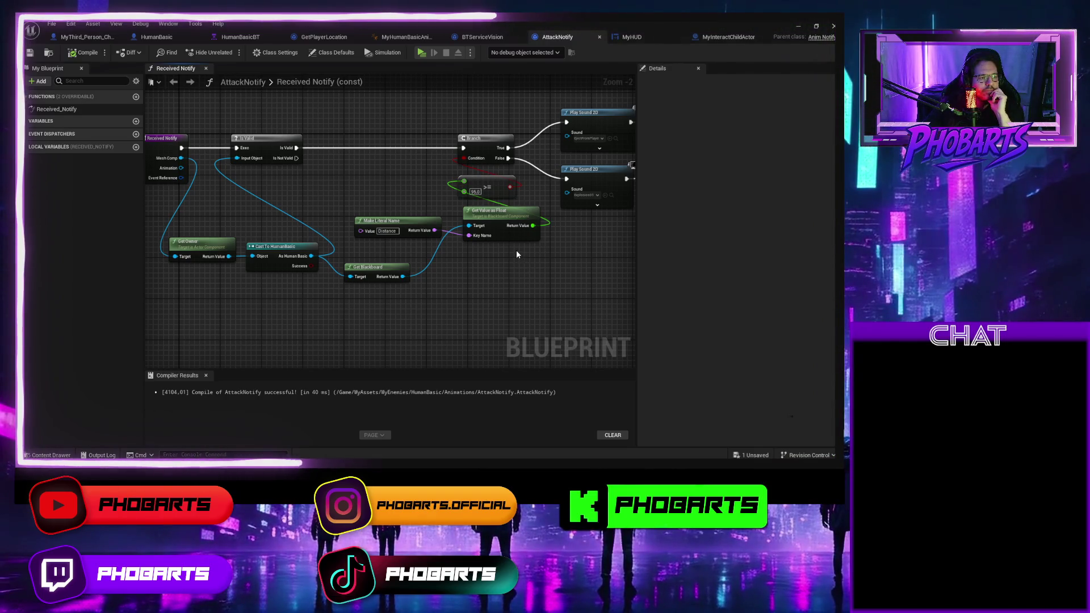
# Check BTServiceVision, MyHumanBasicAnim_BP and HumanBasicBT's Blackboard Based Condition, then return to MyHumanBasicAnim_BP.
pyautogui.click(476, 38)
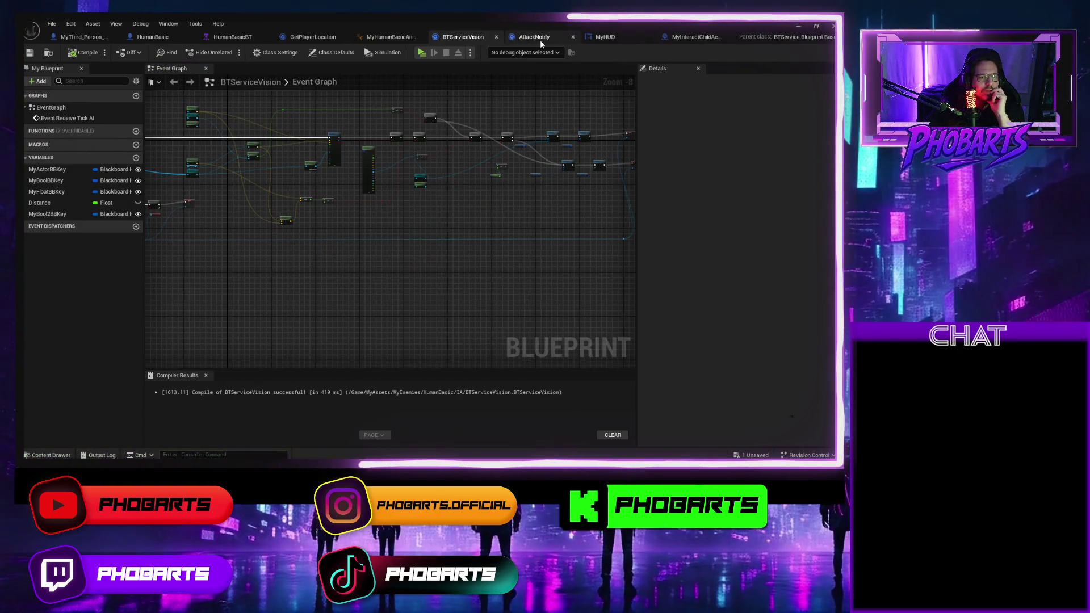
pyautogui.click(383, 38)
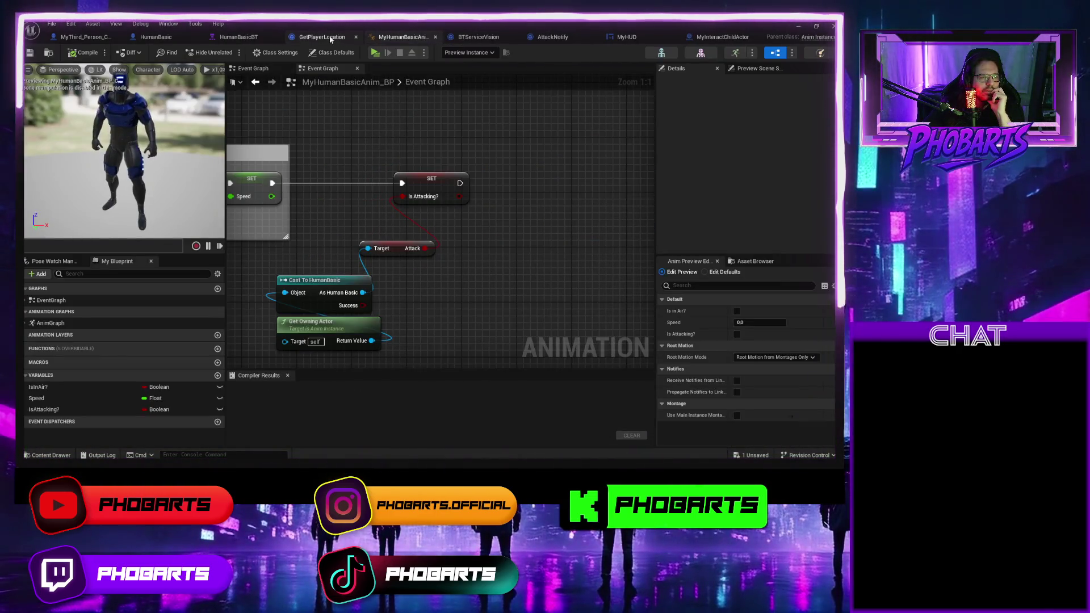
pyautogui.click(240, 38)
pyautogui.click(439, 239)
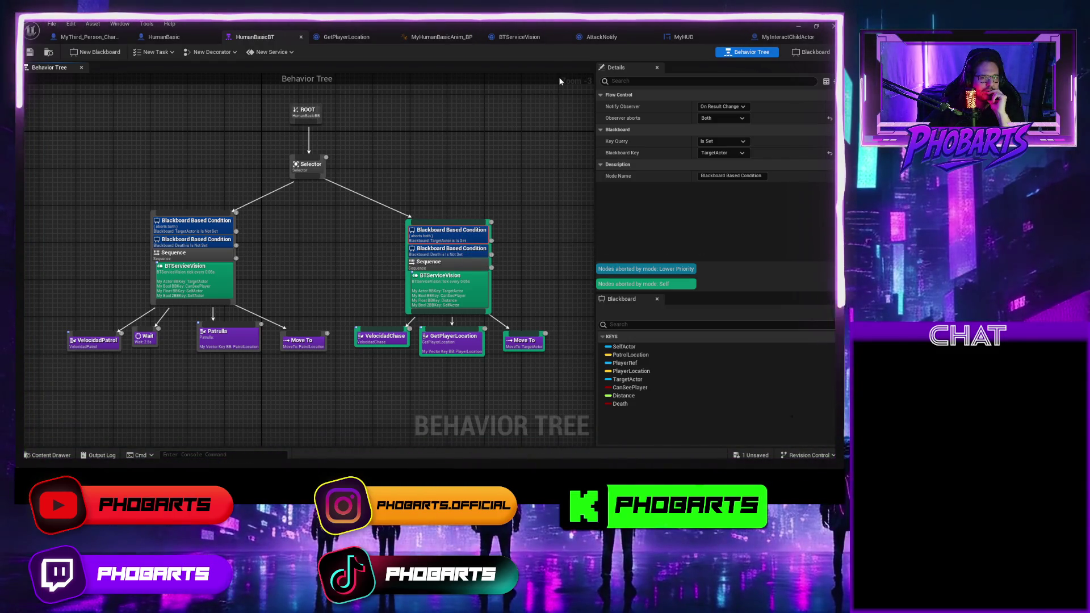
pyautogui.click(442, 38)
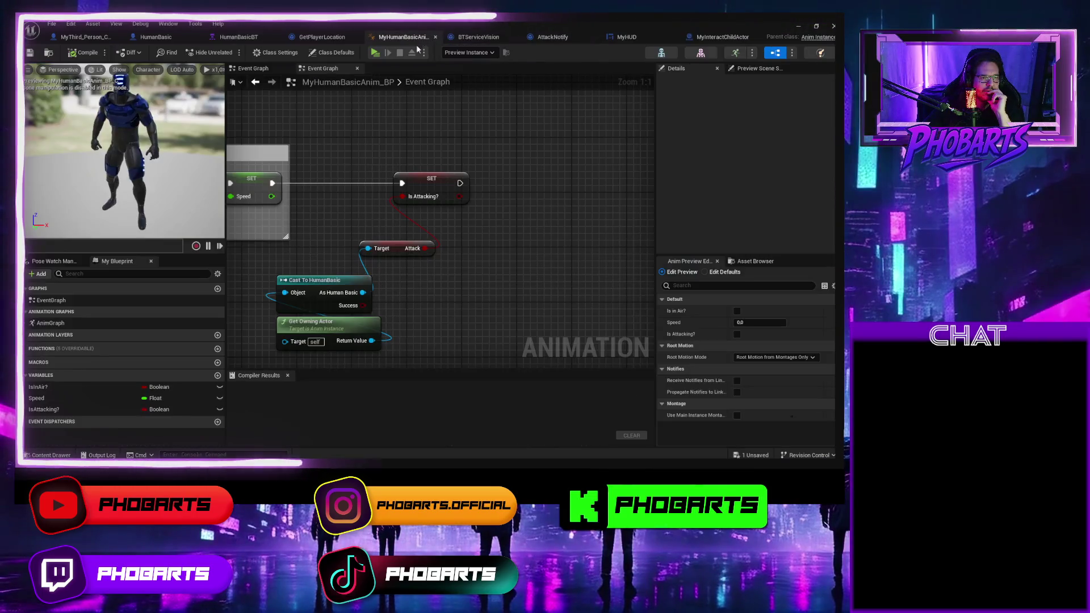
pyautogui.click(375, 52)
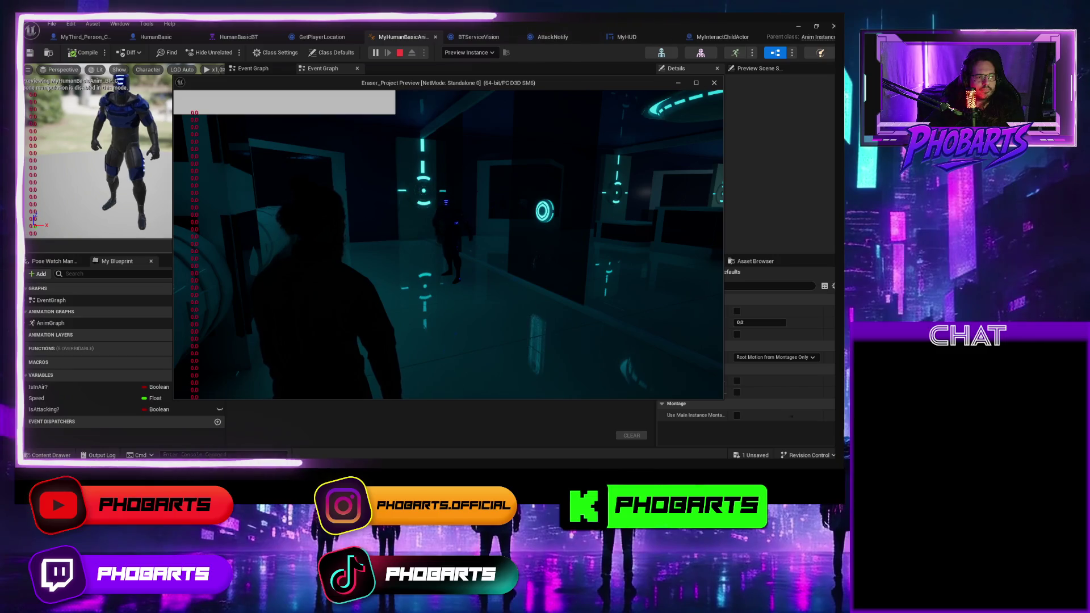
pyautogui.press('Escape')
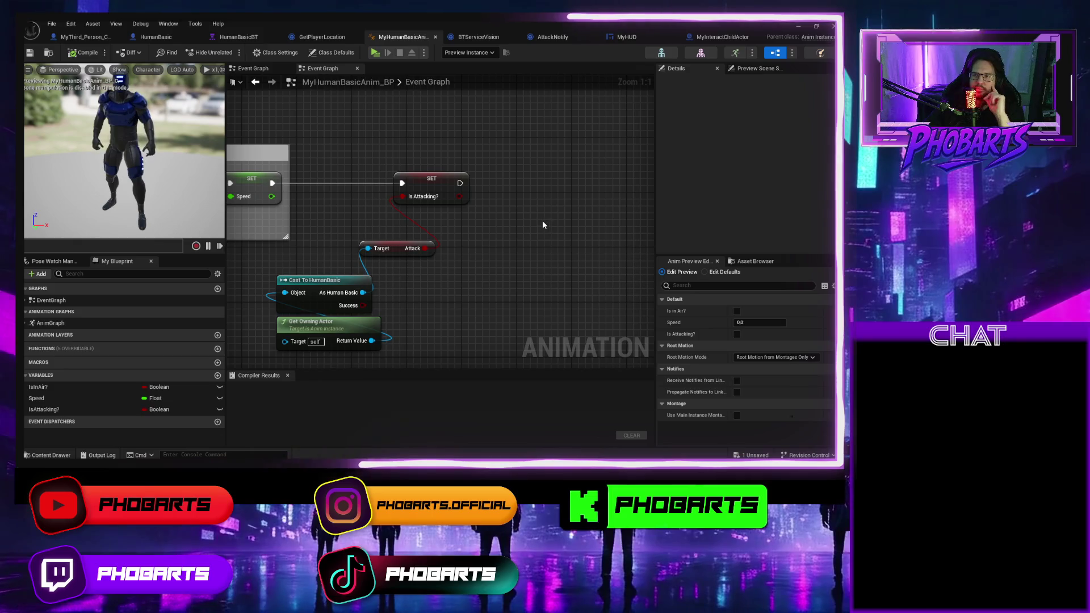
# Reveal the Speed setting comment and select the Attack getter in the animation blueprint.
pyautogui.scroll(-2, 542, 220)
pyautogui.moveTo(499, 237); pyautogui.dragTo(589, 211)
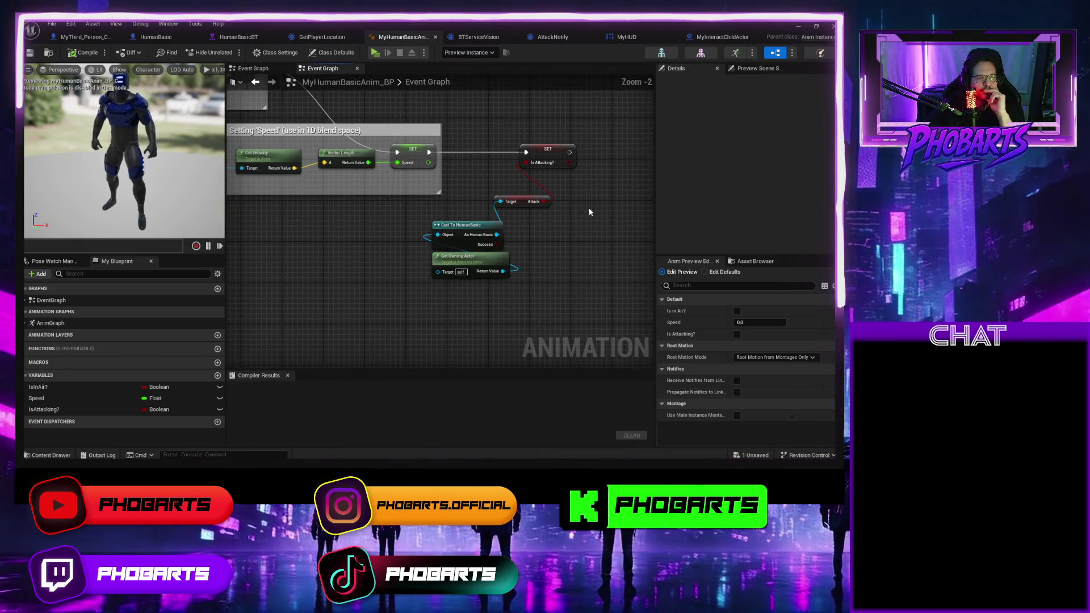
pyautogui.scroll(1, 421, 209)
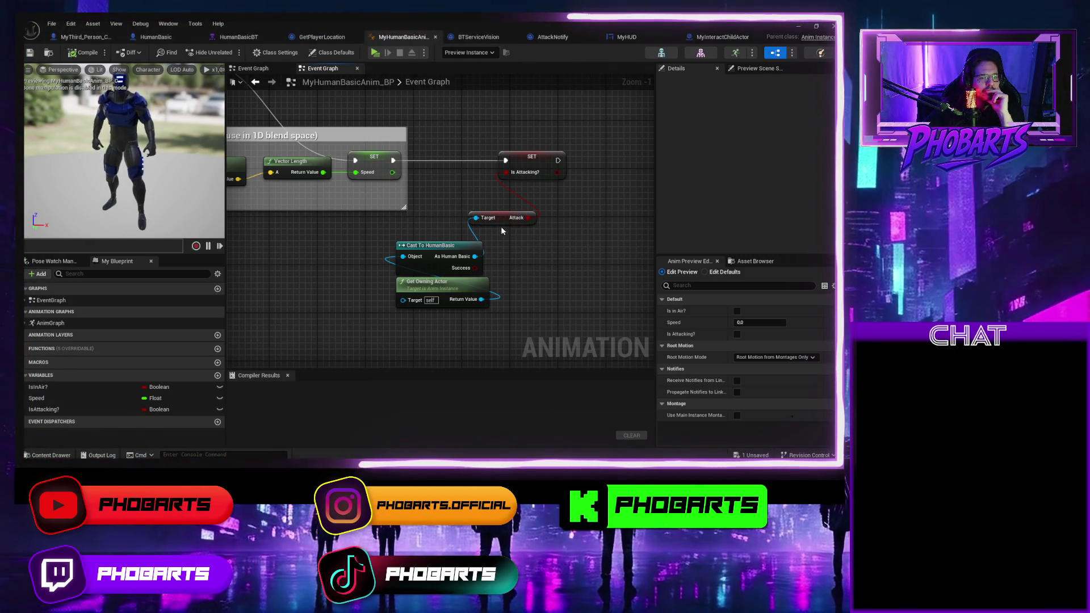
pyautogui.click(501, 219)
# Move the SET Death node right within MyThird_Person_Character's Muerte comment, then return to HumanBasic.
pyautogui.click(82, 39)
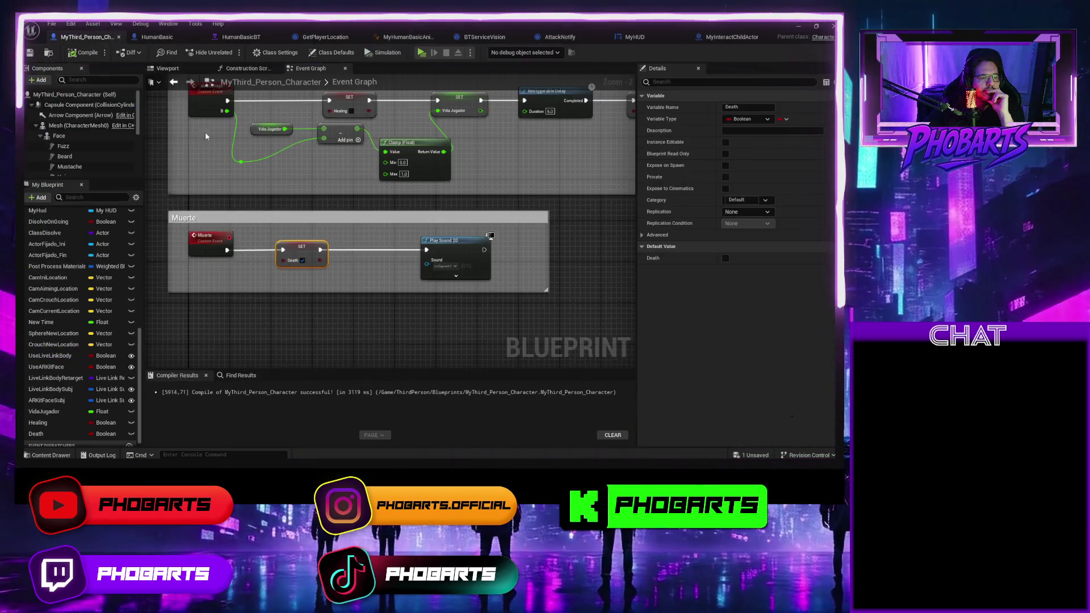
pyautogui.moveTo(275, 259); pyautogui.dragTo(332, 258)
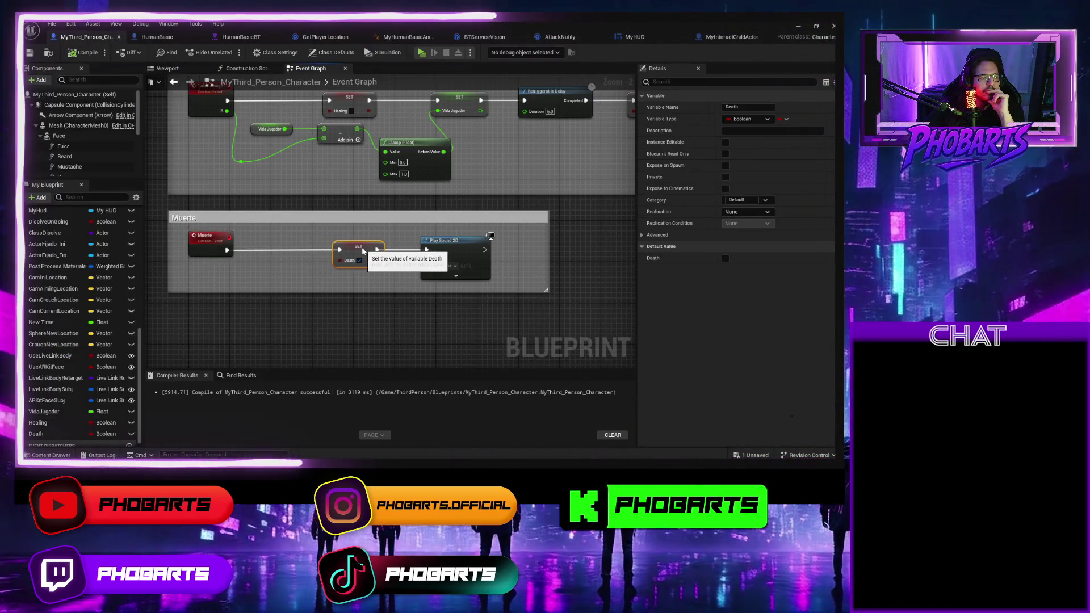
pyautogui.scroll(-1, 320, 214)
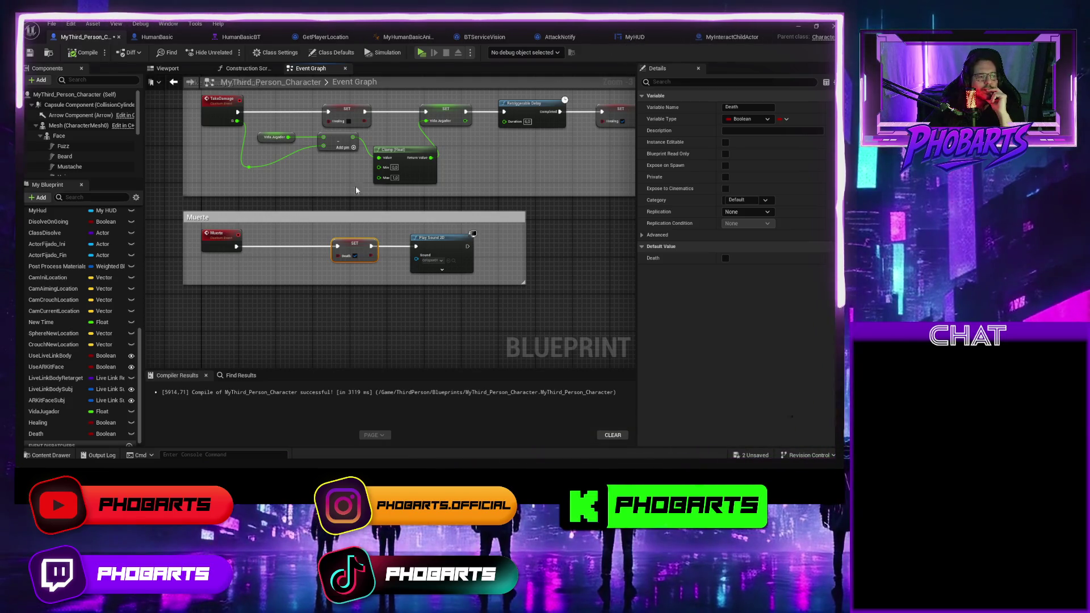
pyautogui.scroll(3, 264, 246)
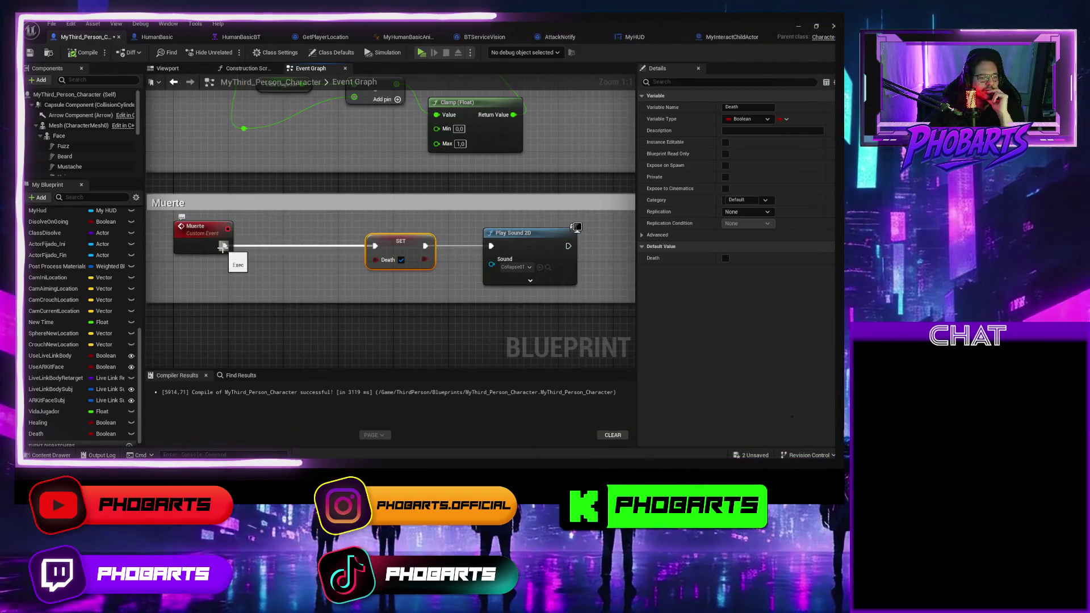
pyautogui.scroll(-1, 45, 399)
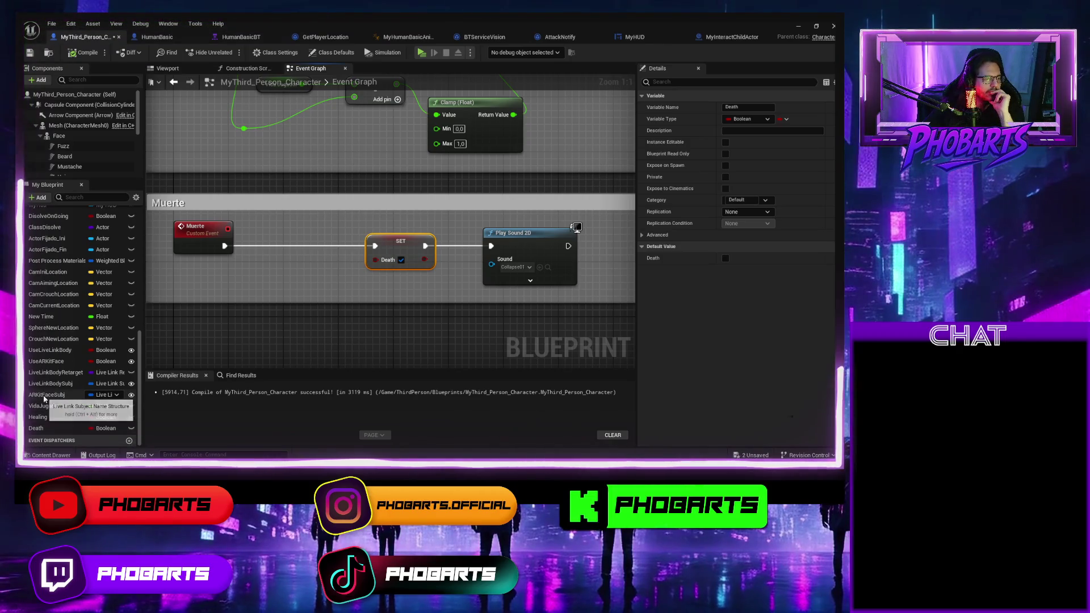
pyautogui.scroll(5, 45, 398)
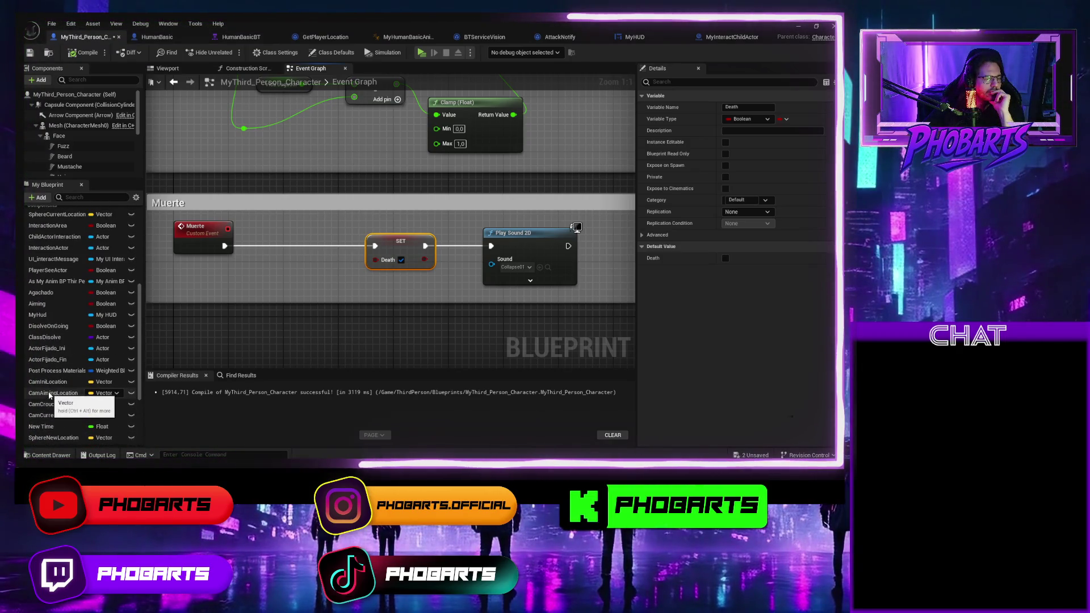
pyautogui.scroll(-5, 57, 376)
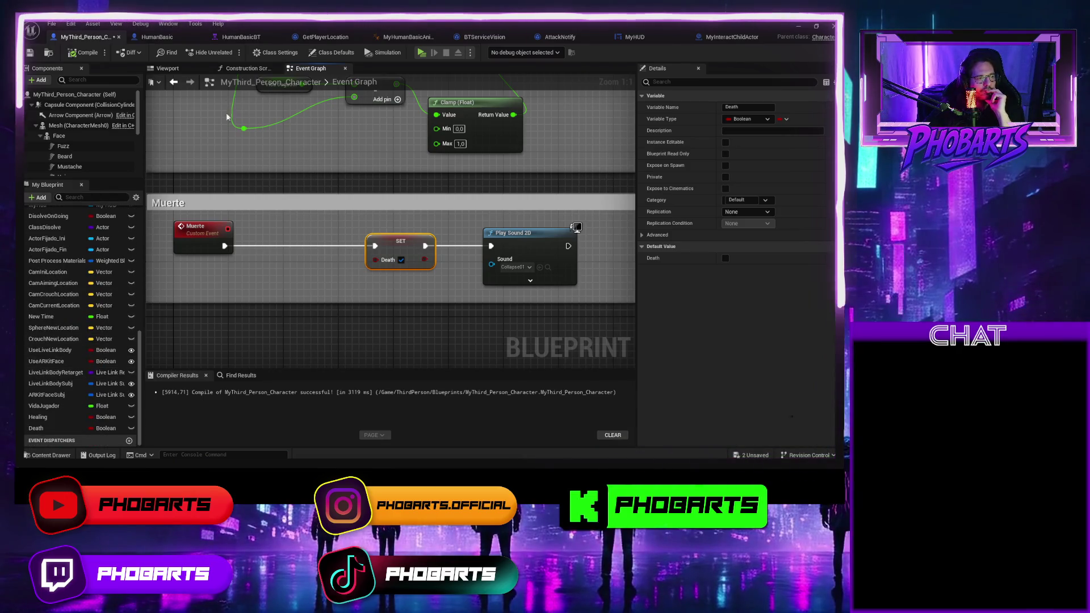
pyautogui.click(157, 38)
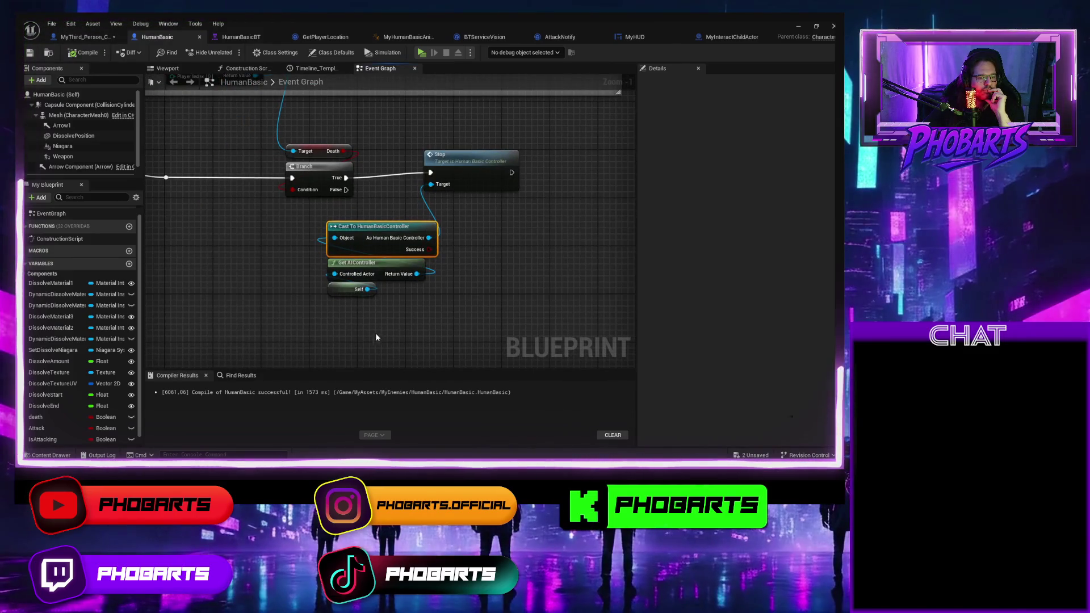
# Shift the Stop and cast nodes right and add a SET Attack node to the graph.
pyautogui.moveTo(354, 338)
pyautogui.mouseDown()
pyautogui.moveTo(517, 146)
pyautogui.moveTo(641, 158)
pyautogui.mouseUp()
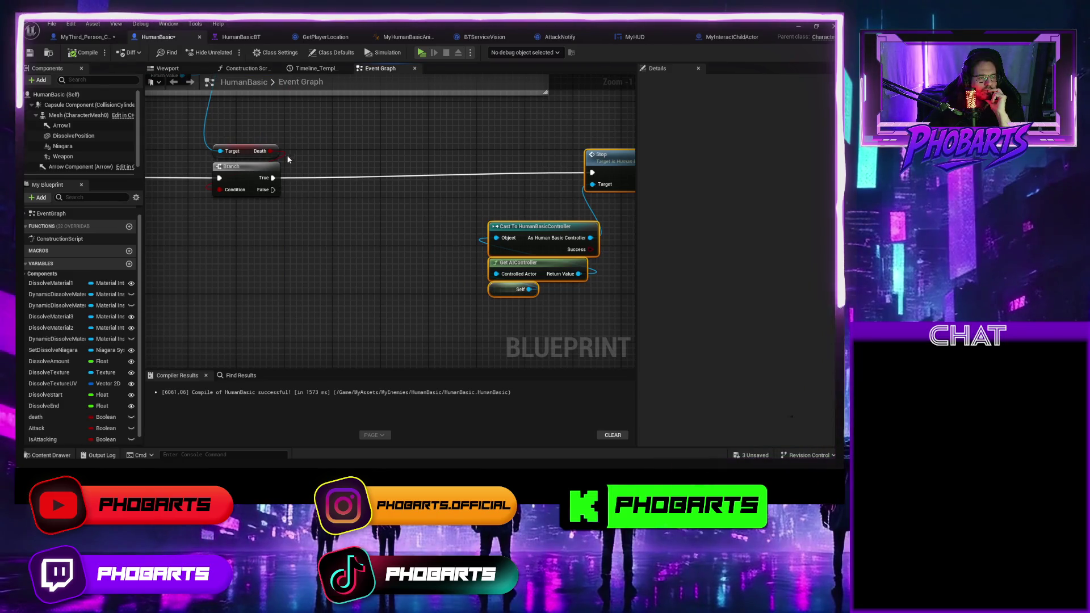
pyautogui.moveTo(288, 160); pyautogui.dragTo(329, 286)
pyautogui.moveTo(272, 243); pyautogui.dragTo(330, 236)
pyautogui.scroll(-1, 329, 237)
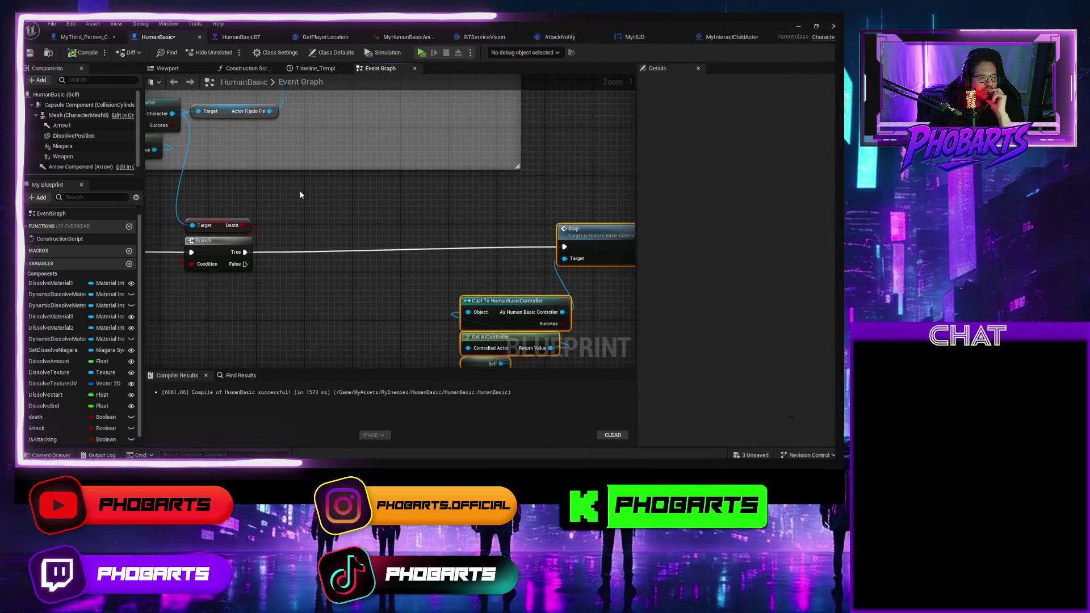
pyautogui.moveTo(36, 428)
pyautogui.mouseDown()
pyautogui.moveTo(308, 275)
pyautogui.moveTo(305, 259)
pyautogui.mouseUp()
pyautogui.click(329, 287)
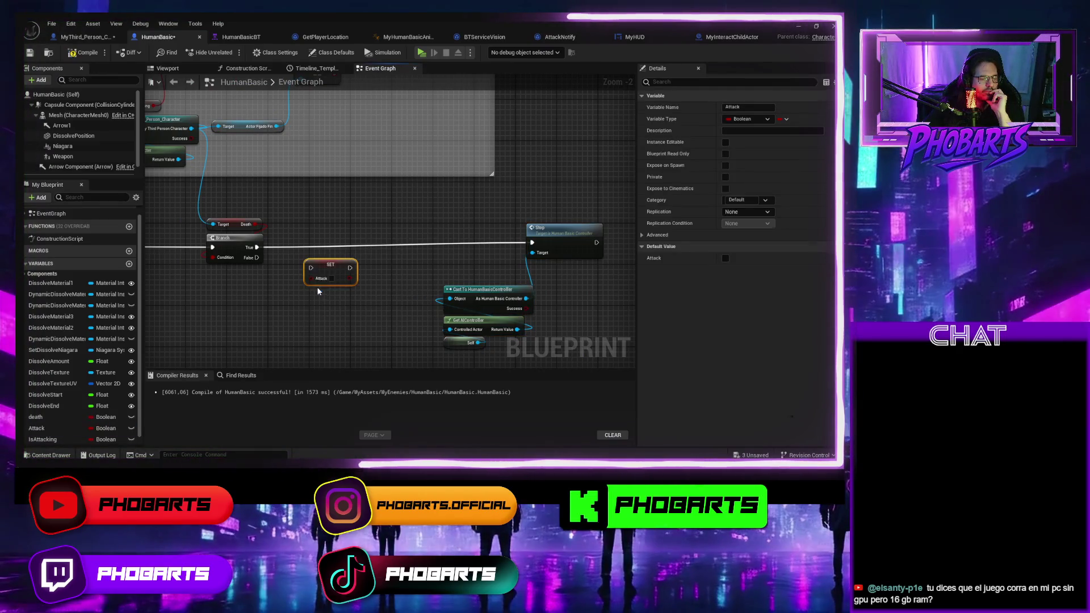
# Wire Branch True through SET Attack into Stop, compile and save, and start a test play.
pyautogui.moveTo(255, 247); pyautogui.dragTo(305, 268)
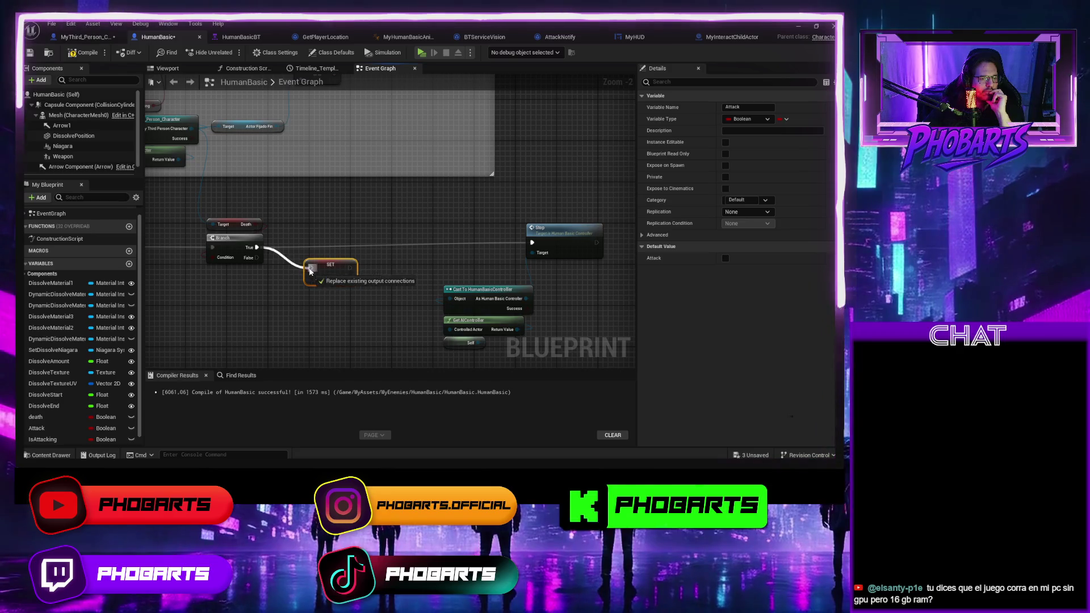
pyautogui.moveTo(532, 253); pyautogui.dragTo(532, 243)
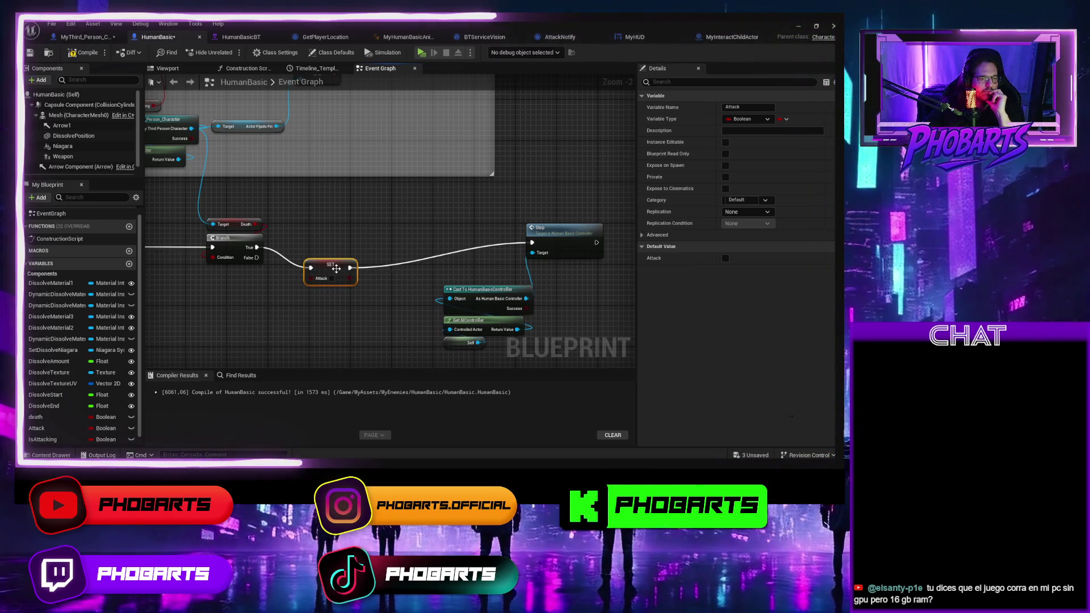
pyautogui.moveTo(331, 264); pyautogui.dragTo(341, 248)
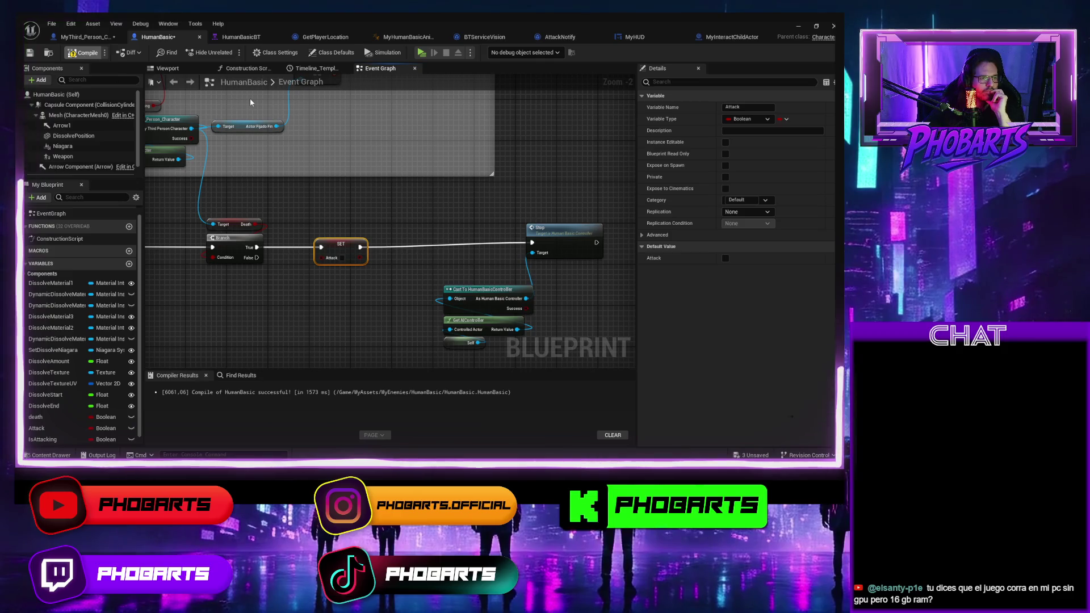
pyautogui.hotkey('ctrl', 's')
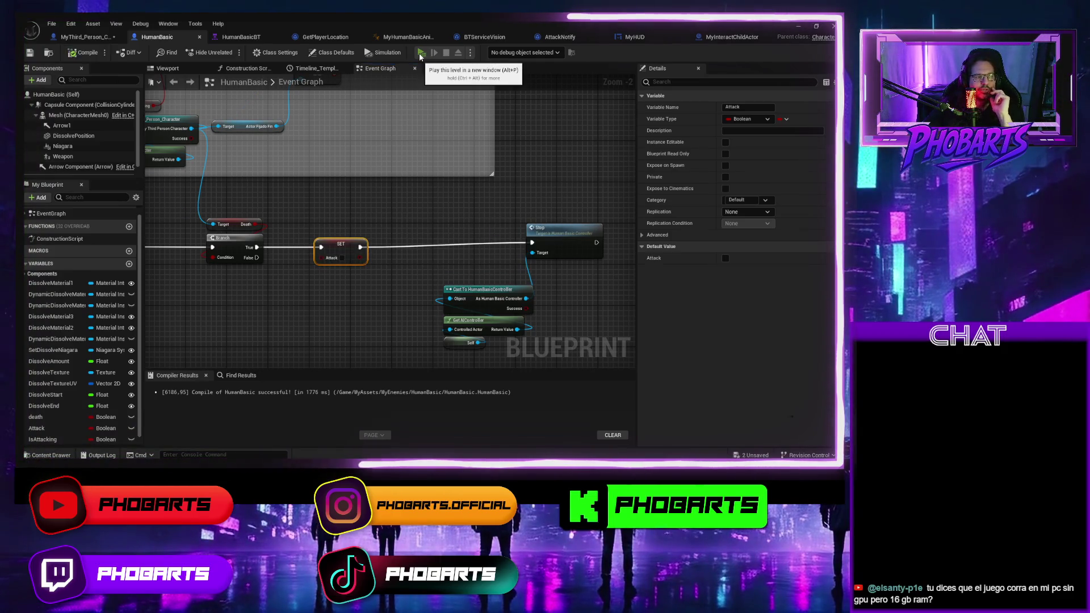
pyautogui.hotkey('alt', 'p')
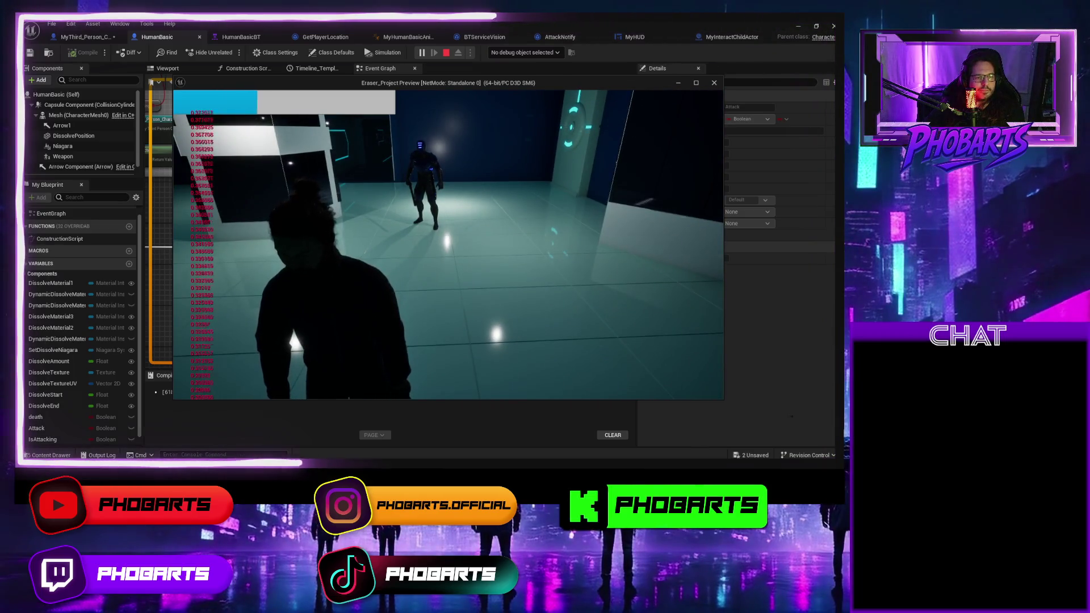
pyautogui.press('Escape')
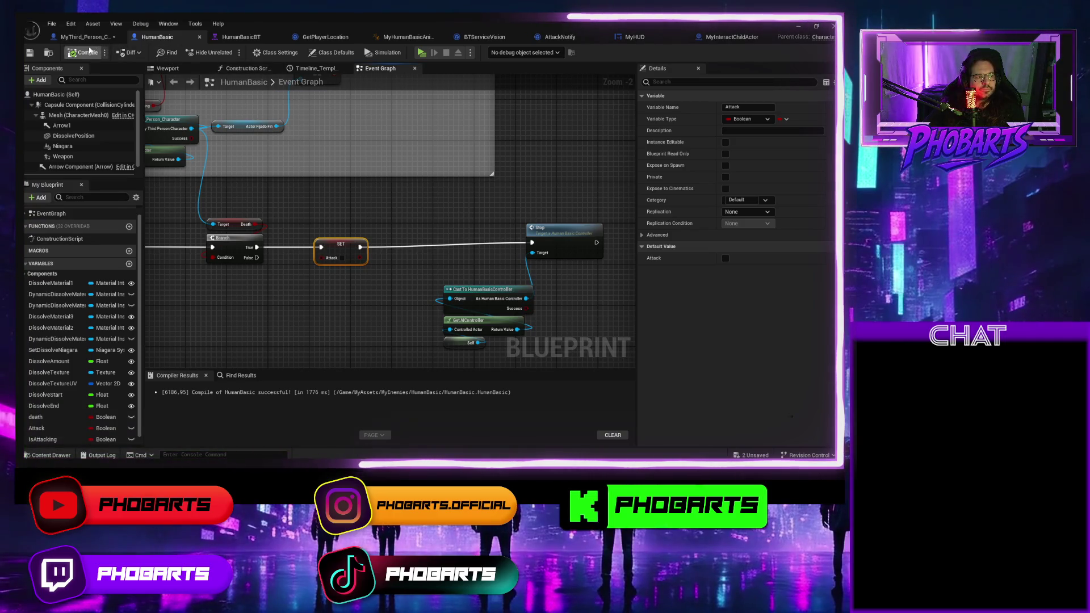
# In MyThird_Person_Character, make room beside SET Healing and add a Death getter.
pyautogui.click(85, 37)
pyautogui.scroll(1, 319, 358)
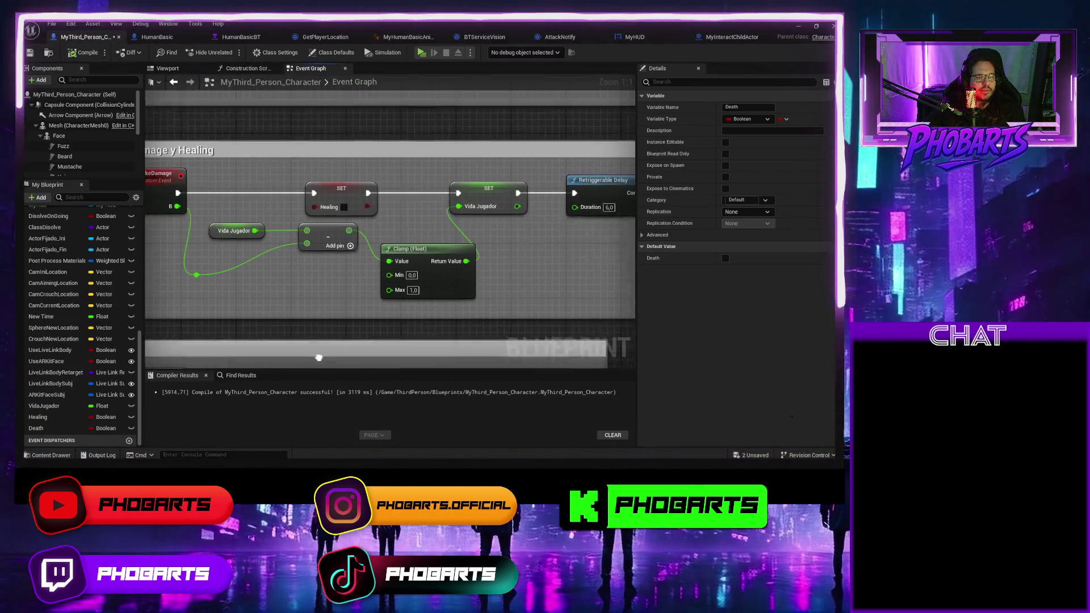
pyautogui.moveTo(318, 358); pyautogui.dragTo(337, 265)
pyautogui.moveTo(443, 198); pyautogui.dragTo(567, 197)
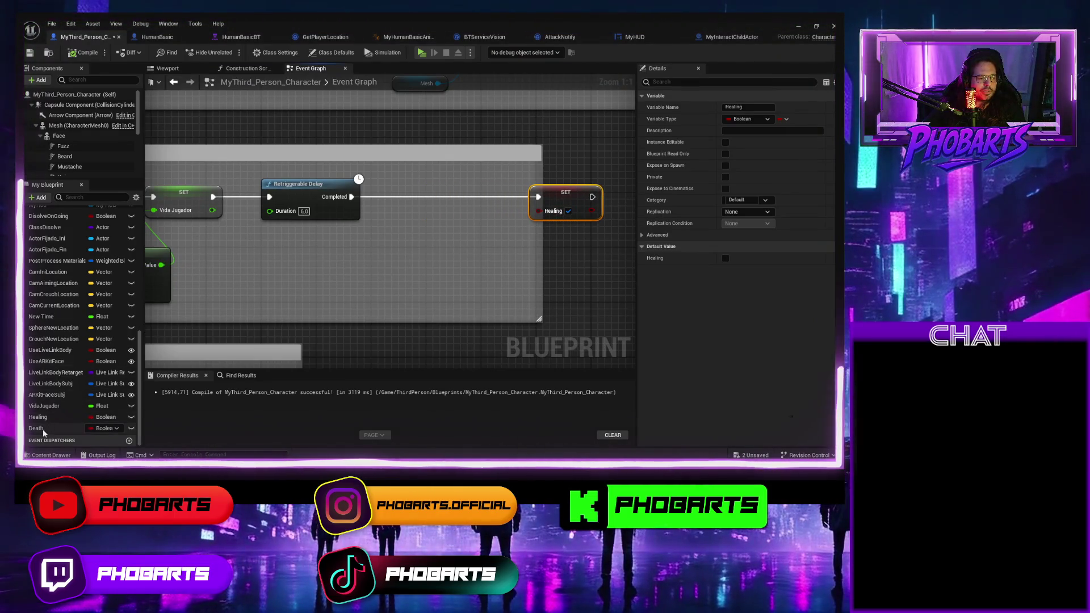
pyautogui.moveTo(445, 203); pyautogui.dragTo(417, 261)
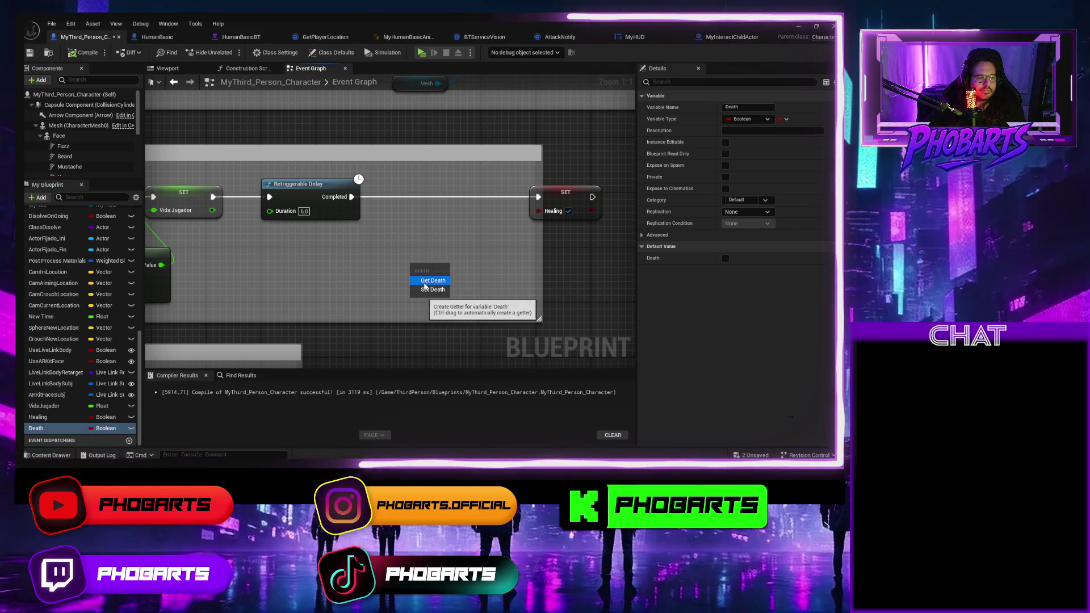
pyautogui.click(454, 304)
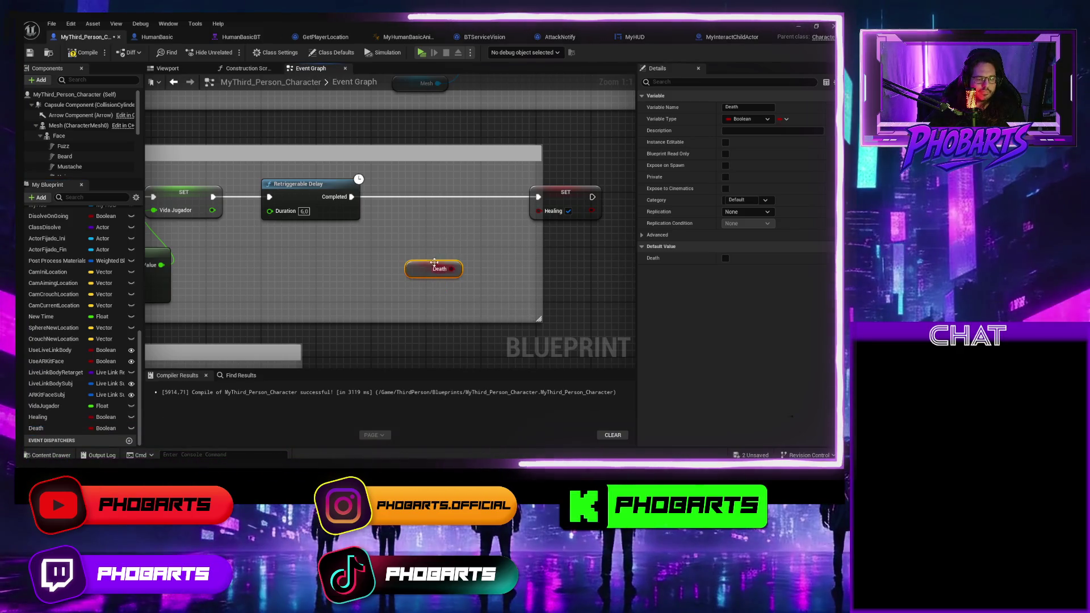
# Add a Branch on Death after Retriggerable Delay and save the blueprint.
pyautogui.click(435, 209)
pyautogui.moveTo(451, 268)
pyautogui.mouseDown()
pyautogui.moveTo(477, 253)
pyautogui.moveTo(443, 242)
pyautogui.mouseUp()
pyautogui.moveTo(352, 197)
pyautogui.mouseDown()
pyautogui.moveTo(442, 228)
pyautogui.moveTo(426, 186)
pyautogui.moveTo(524, 197)
pyautogui.mouseUp()
pyautogui.moveTo(437, 268); pyautogui.dragTo(437, 227)
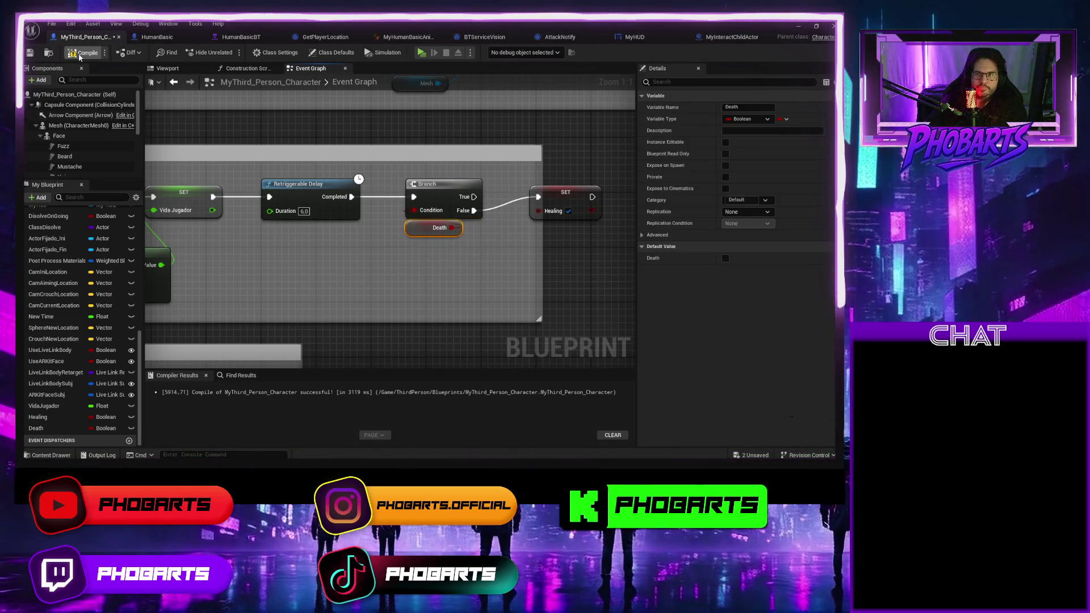
pyautogui.hotkey('ctrl', 's')
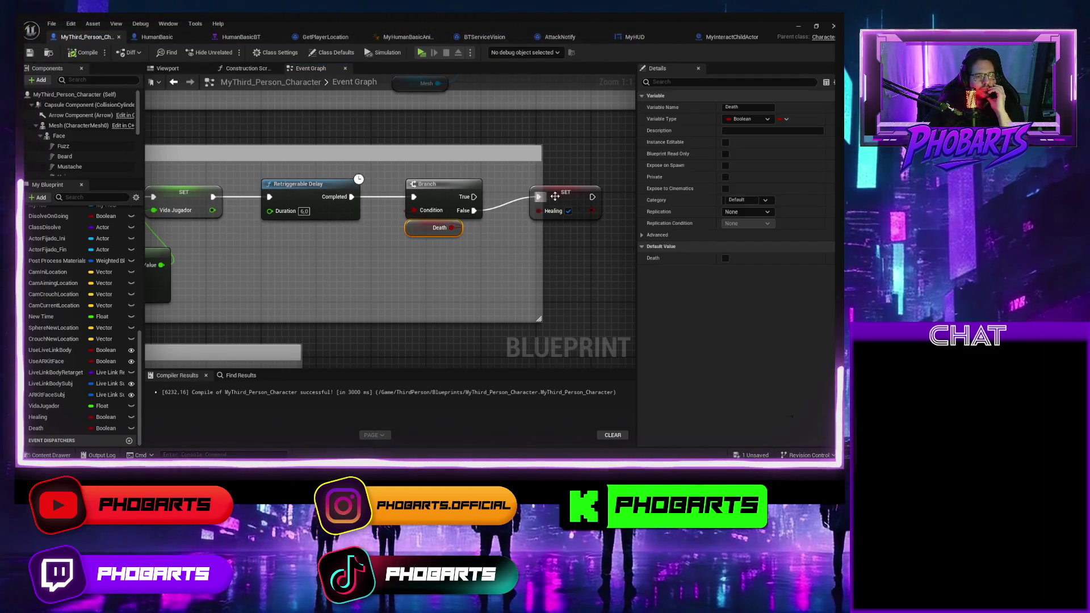
# Widen the comment box to enclose SET Healing and save again.
pyautogui.moveTo(539, 320); pyautogui.dragTo(608, 319)
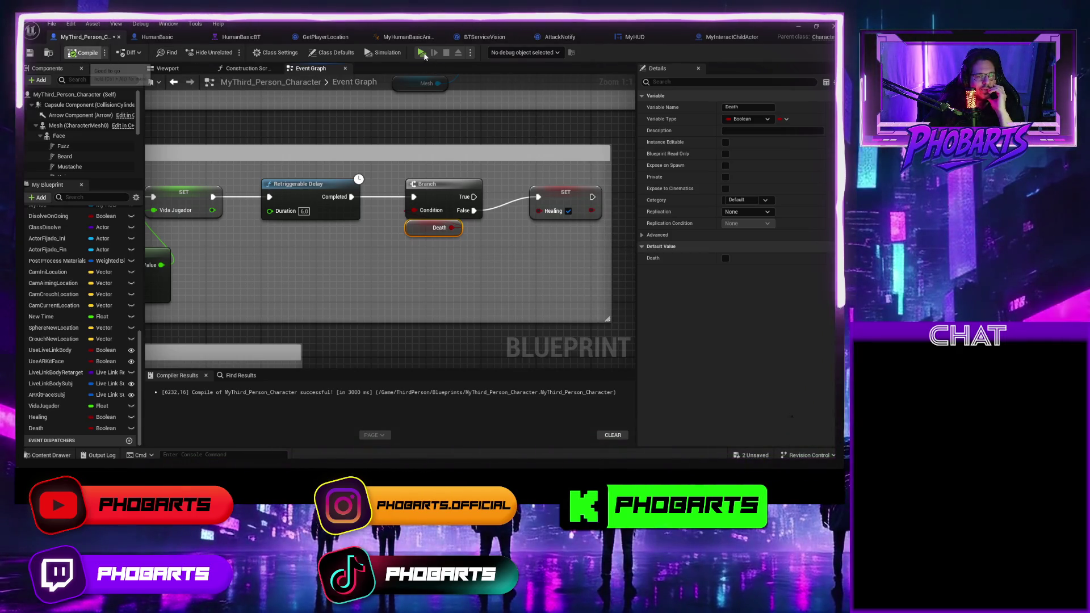
pyautogui.hotkey('ctrl', 's')
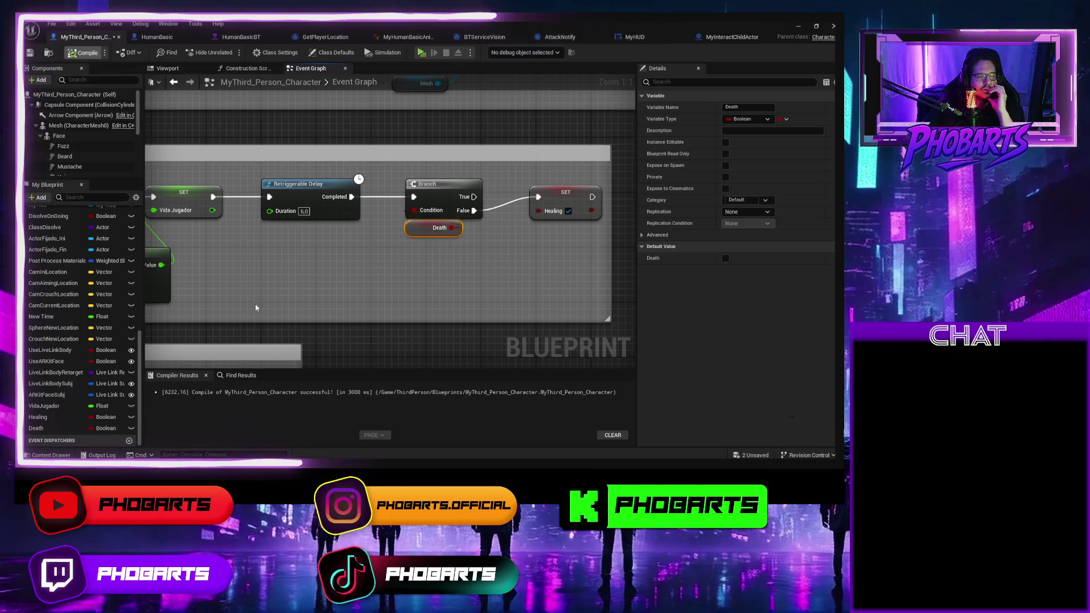
pyautogui.moveTo(256, 307)
pyautogui.mouseDown()
pyautogui.moveTo(329, 219)
pyautogui.moveTo(451, 195)
pyautogui.moveTo(355, 194)
pyautogui.mouseUp()
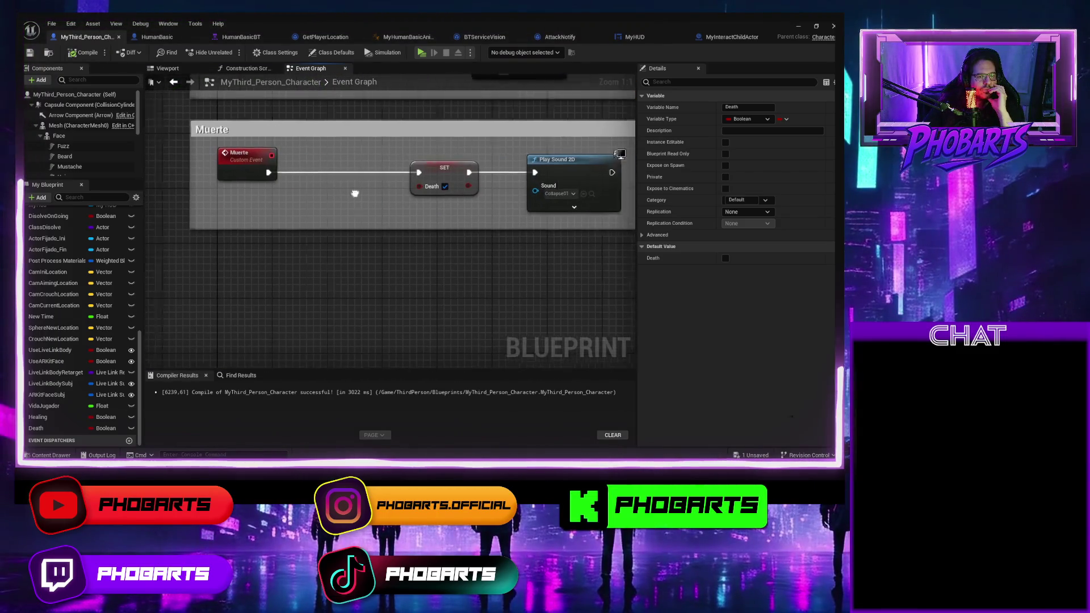
pyautogui.click(631, 36)
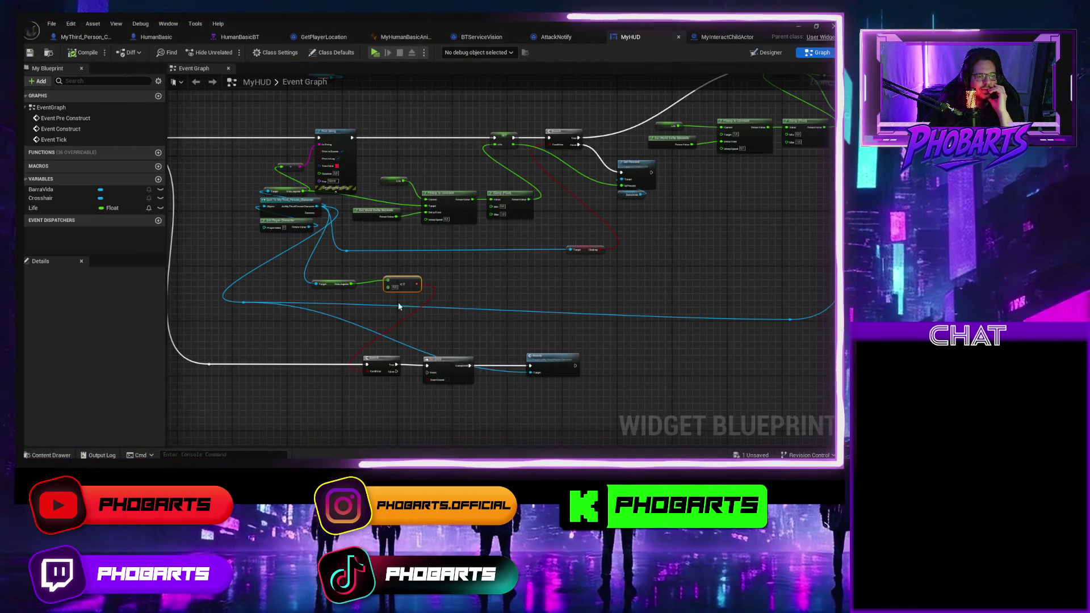
# Frame the <= compare and Branch nodes in MyHUD's Event Graph, then stop the running play-test.
pyautogui.scroll(3, 398, 306)
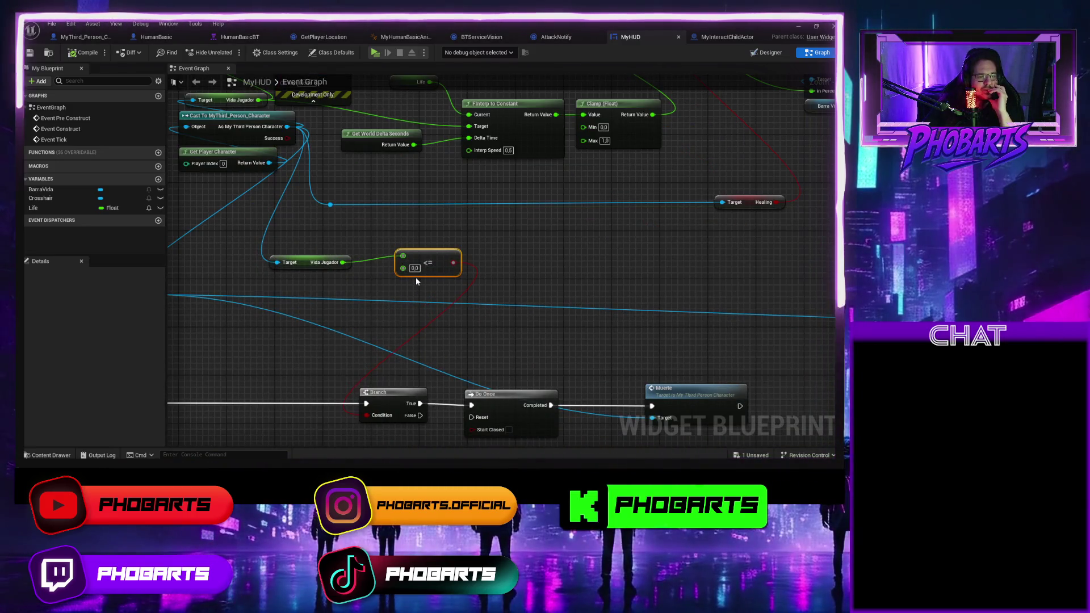
pyautogui.moveTo(434, 357)
pyautogui.mouseDown()
pyautogui.moveTo(433, 287)
pyautogui.moveTo(374, 273)
pyautogui.moveTo(532, 258)
pyautogui.moveTo(385, 295)
pyautogui.moveTo(389, 333)
pyautogui.moveTo(484, 360)
pyautogui.moveTo(632, 340)
pyautogui.moveTo(395, 250)
pyautogui.moveTo(335, 201)
pyautogui.moveTo(305, 204)
pyautogui.mouseUp()
pyautogui.scroll(-2, 531, 258)
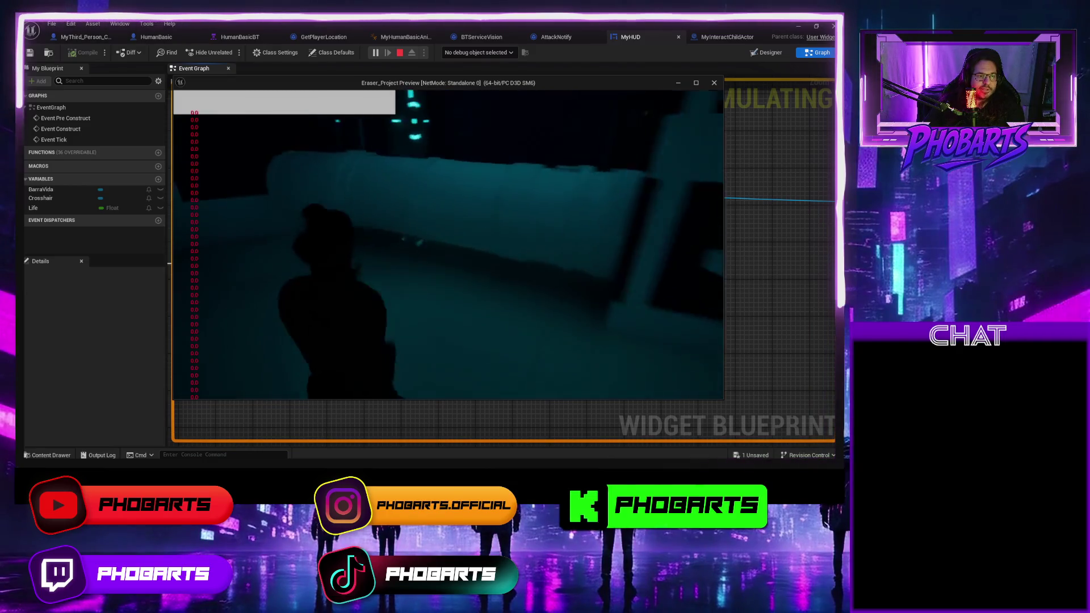
pyautogui.press('Escape')
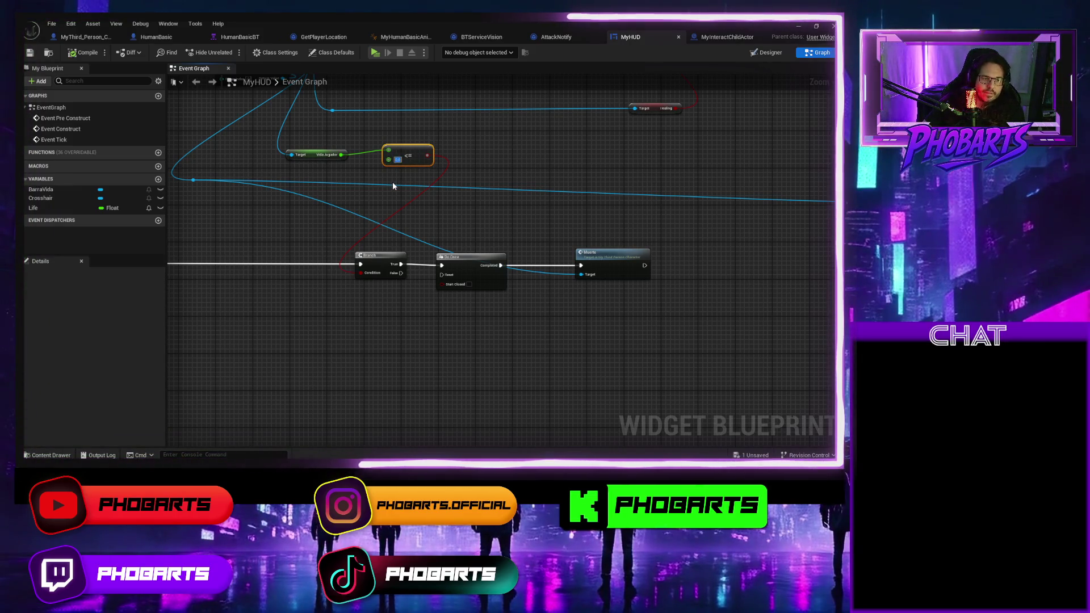
# Enter 0.05 as the Vida Jugador <= threshold and start a fresh play-test.
pyautogui.press('Return')
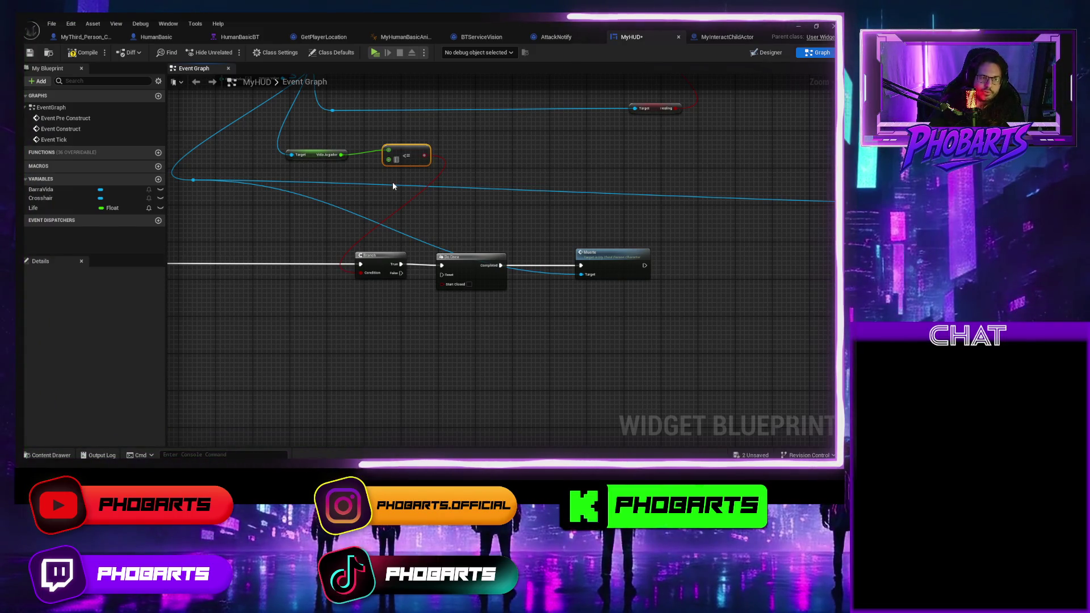
pyautogui.write('0.05')
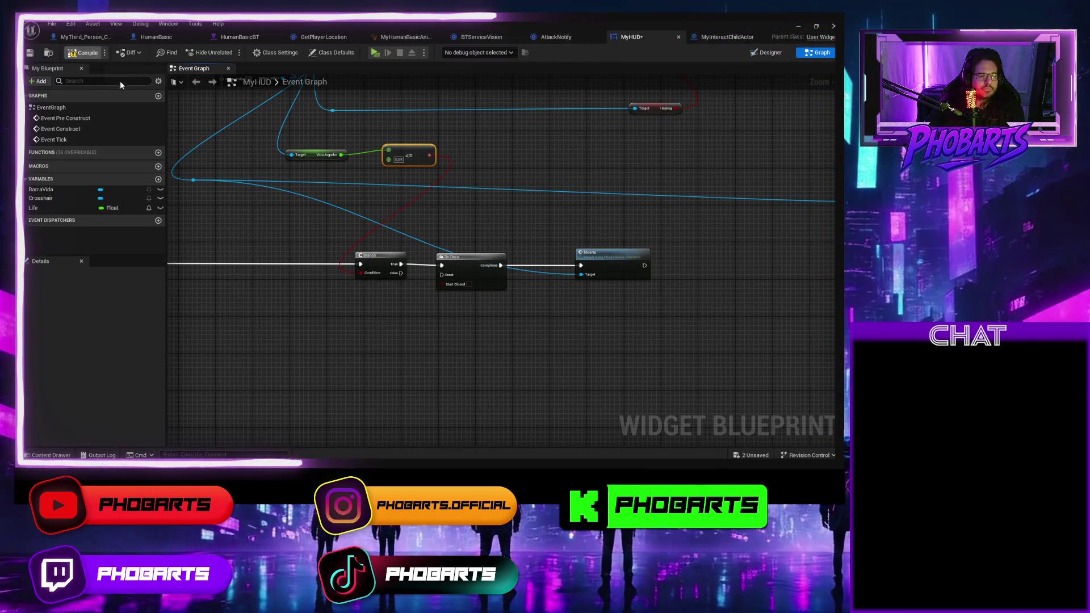
pyautogui.click(375, 54)
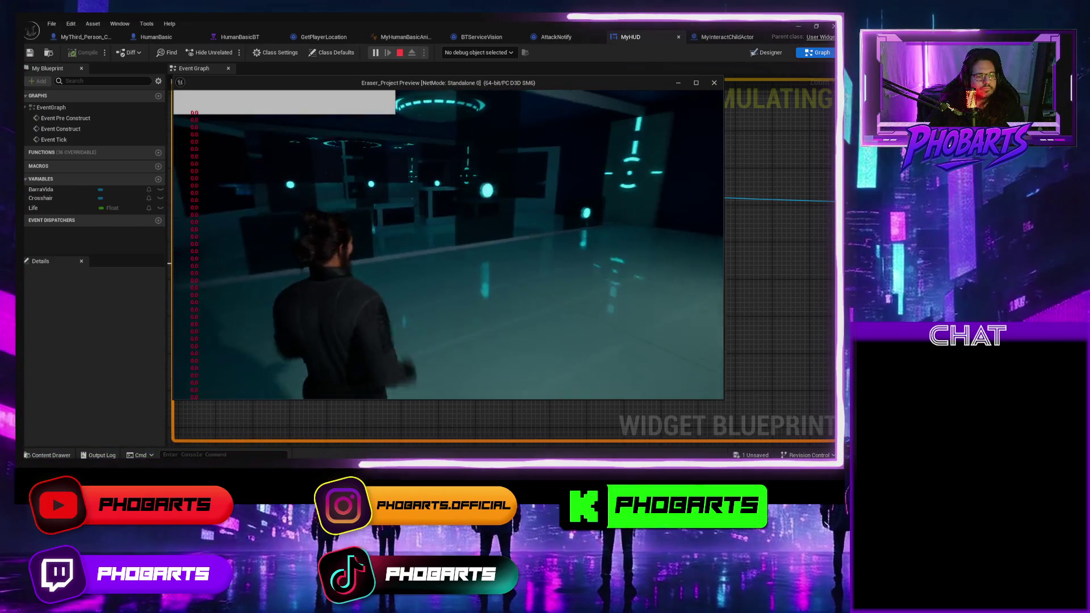
pyautogui.press('Escape')
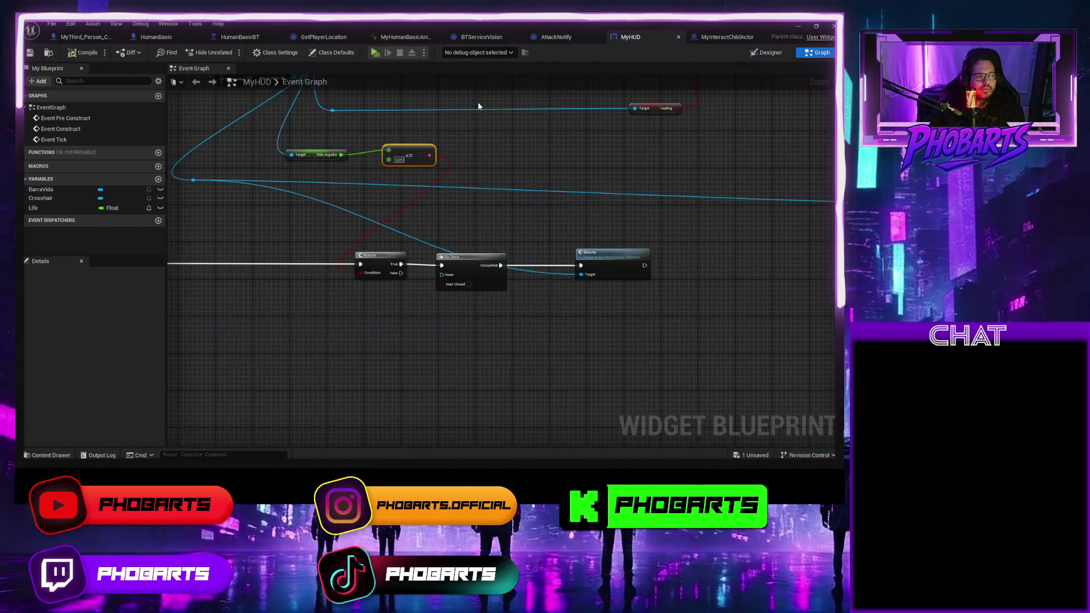
# Enter 0.01 in the <= node's value box, compile MyHUD, and play-test the level.
pyautogui.moveTo(356, 168); pyautogui.dragTo(357, 239)
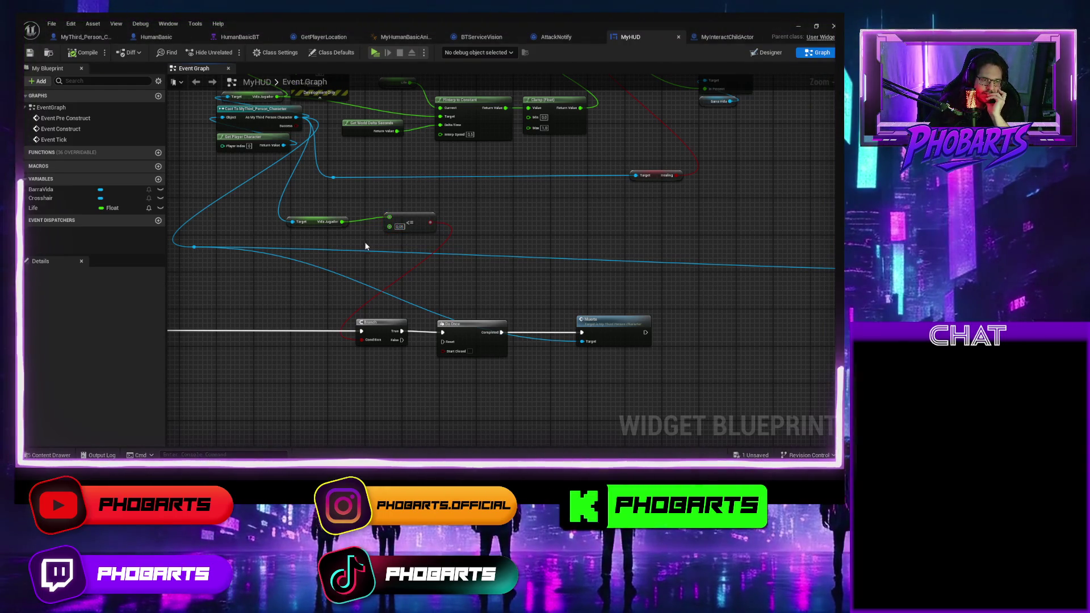
pyautogui.scroll(-2, 405, 248)
pyautogui.scroll(2, 392, 293)
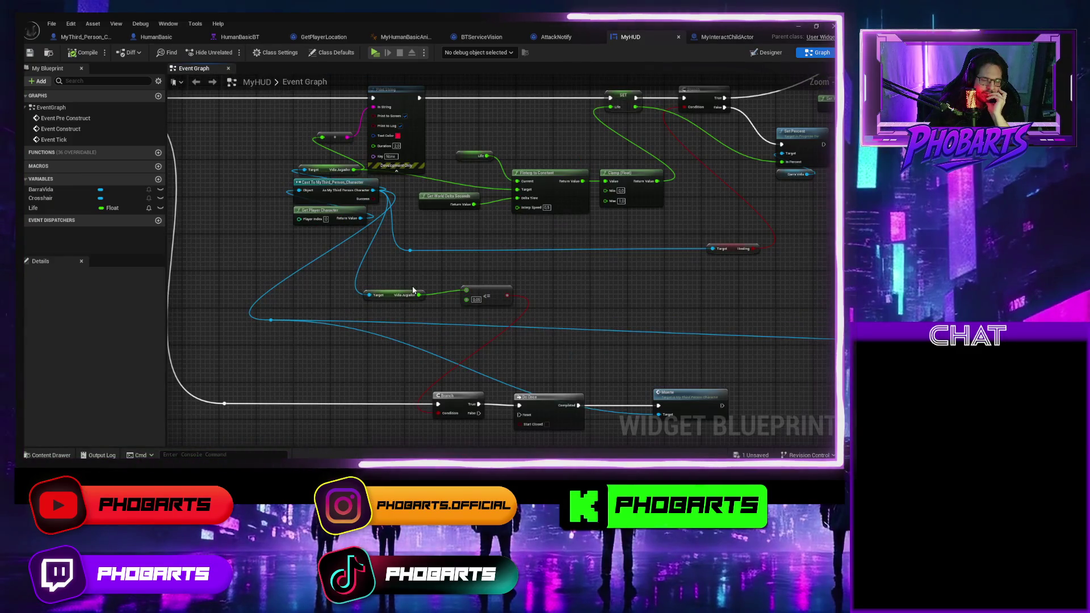
pyautogui.click(475, 300)
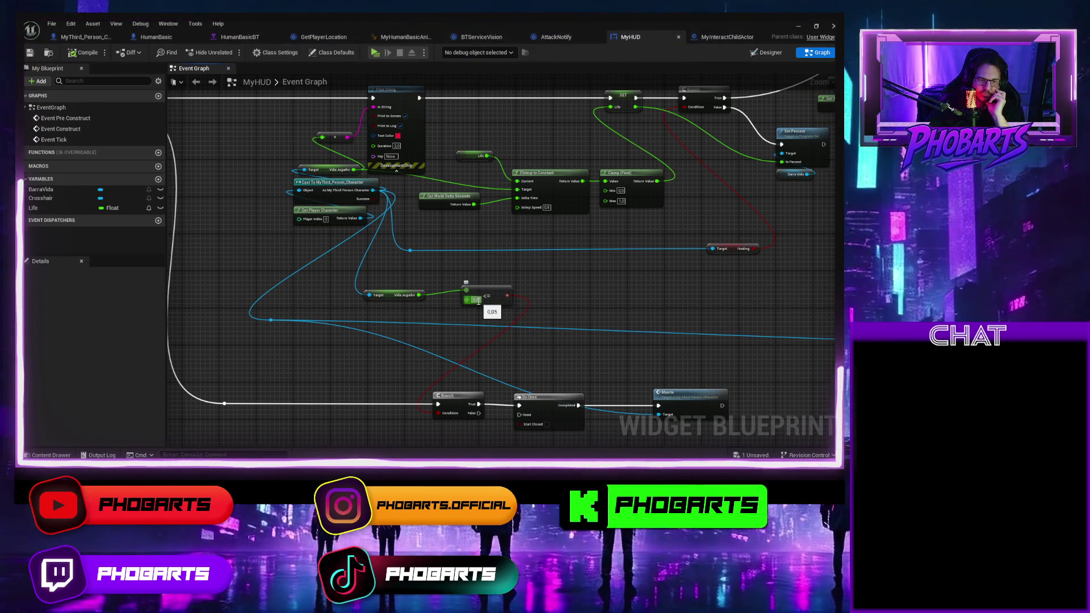
pyautogui.click(85, 53)
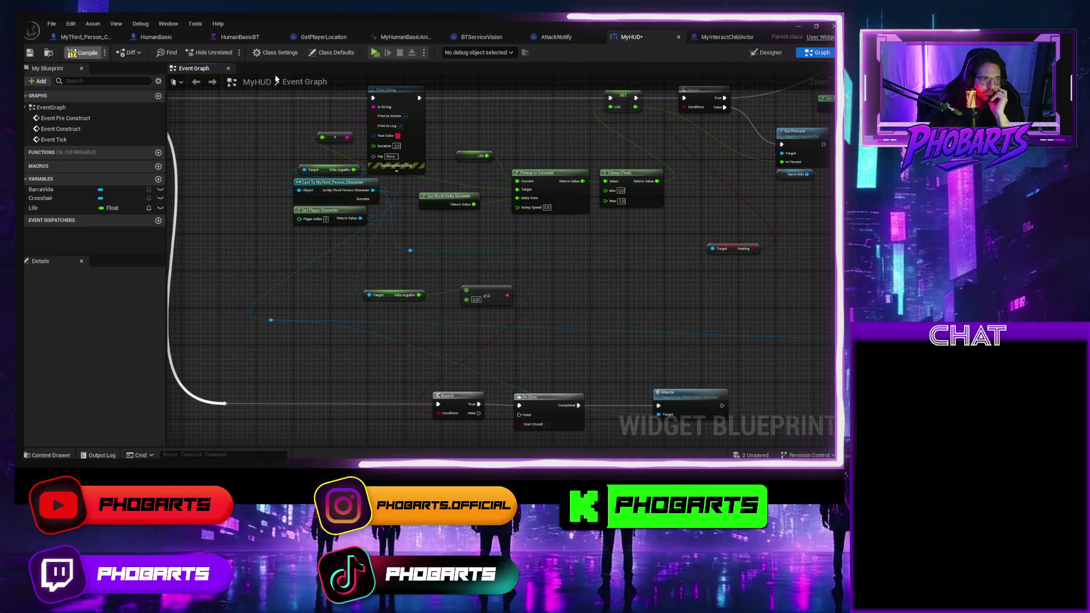
pyautogui.click(376, 52)
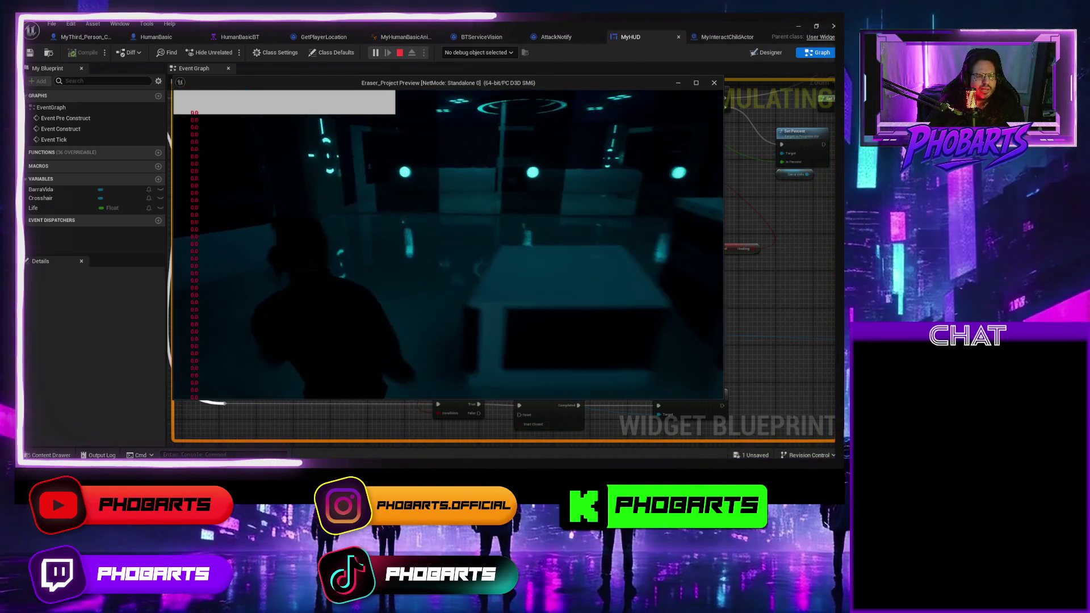
# Stop the play-test, run the level once more, and stop it again.
pyautogui.press('Escape')
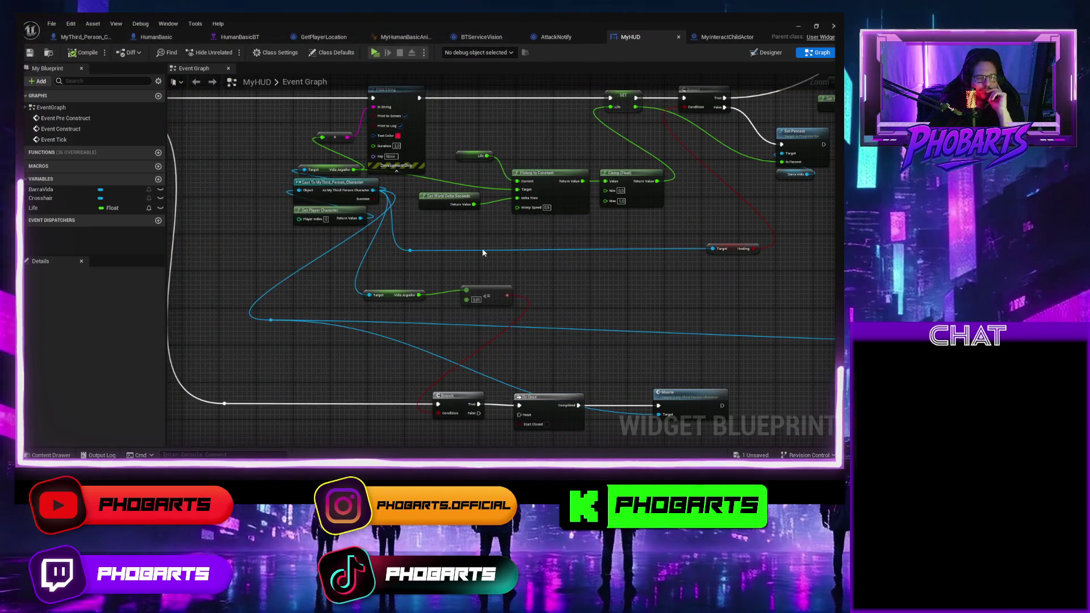
pyautogui.click(376, 52)
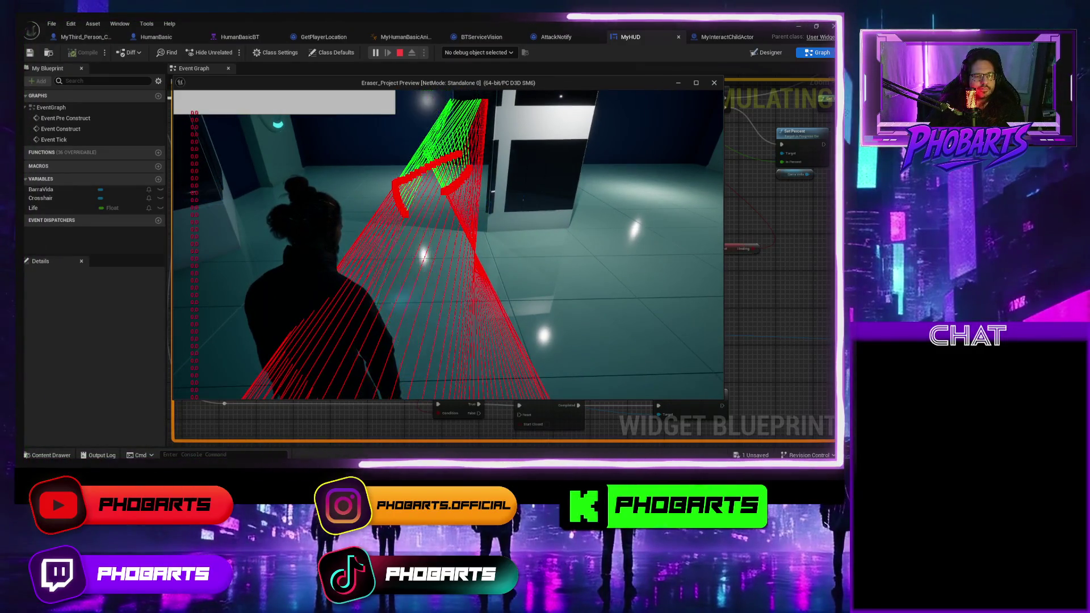
pyautogui.press('Escape')
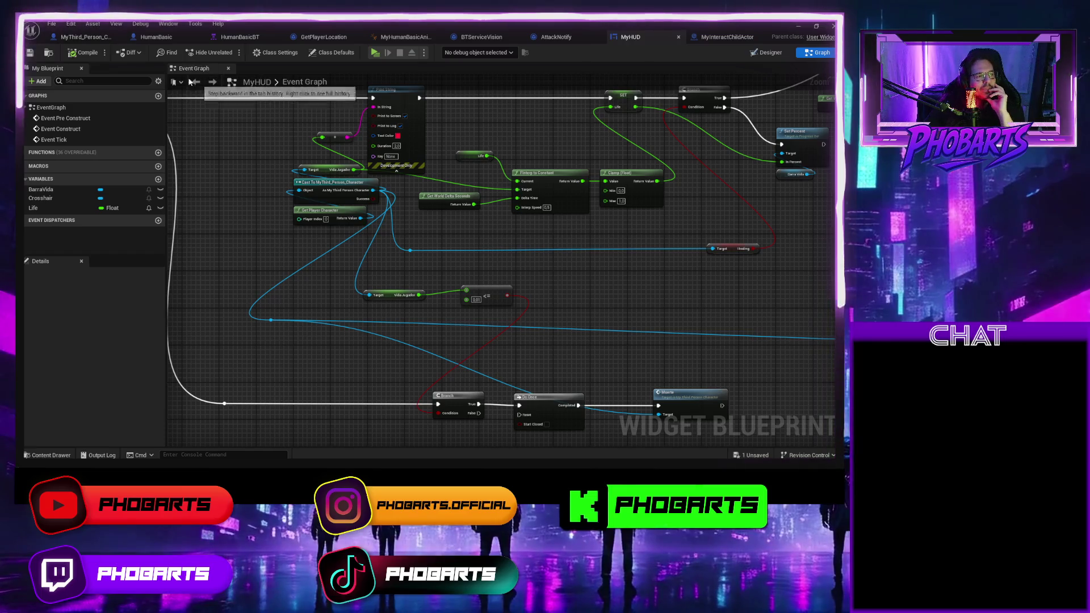
# In MyThird_Person_Character's Aiming Trace, set Line Trace By Channel's Draw Debug Type to None.
pyautogui.click(105, 37)
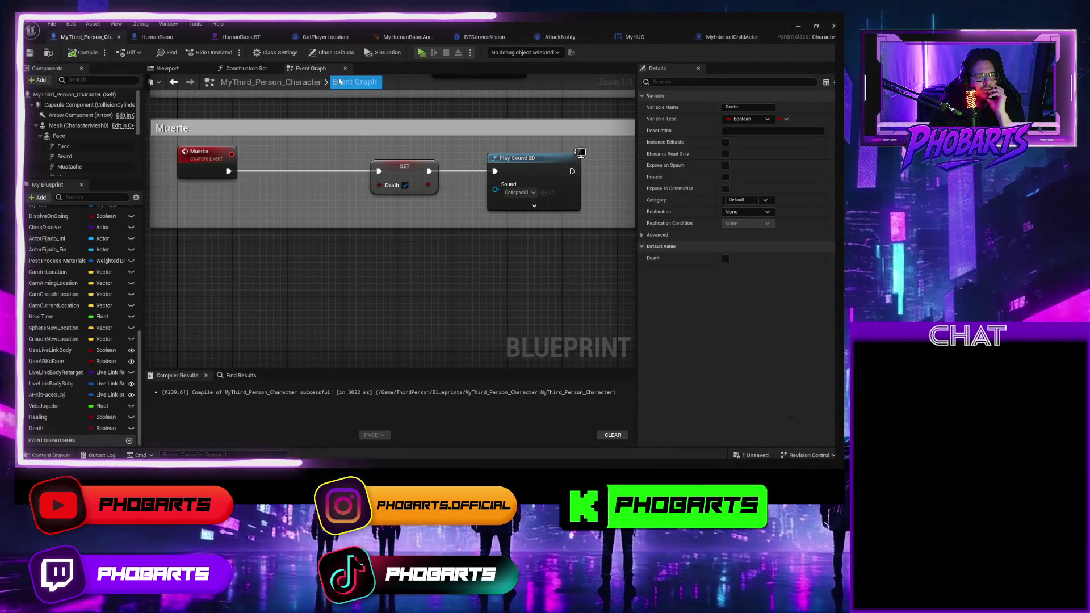
pyautogui.scroll(10, 54, 258)
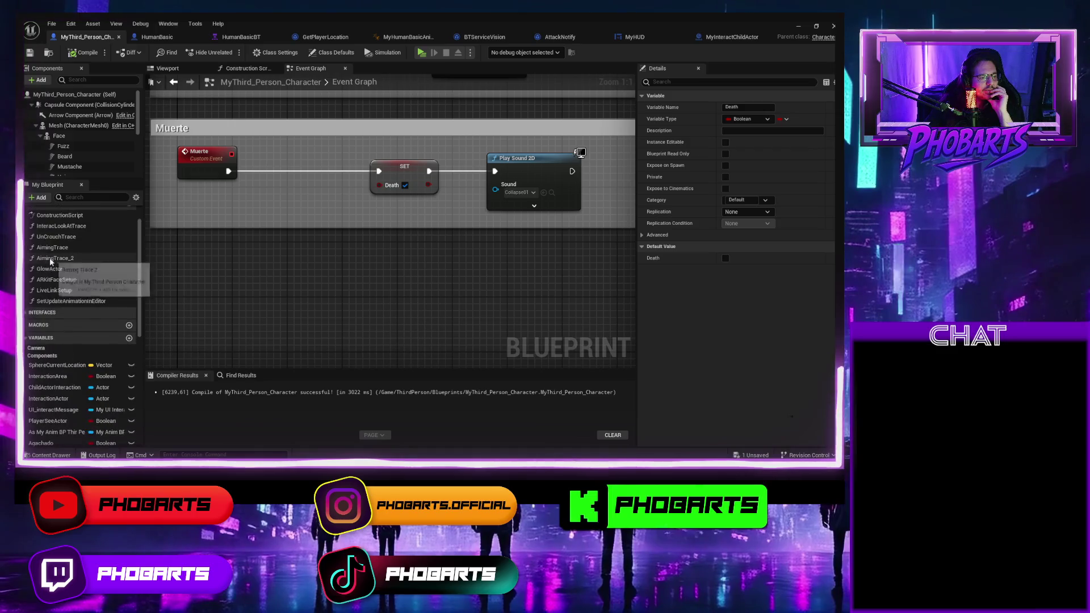
pyautogui.scroll(1, 69, 286)
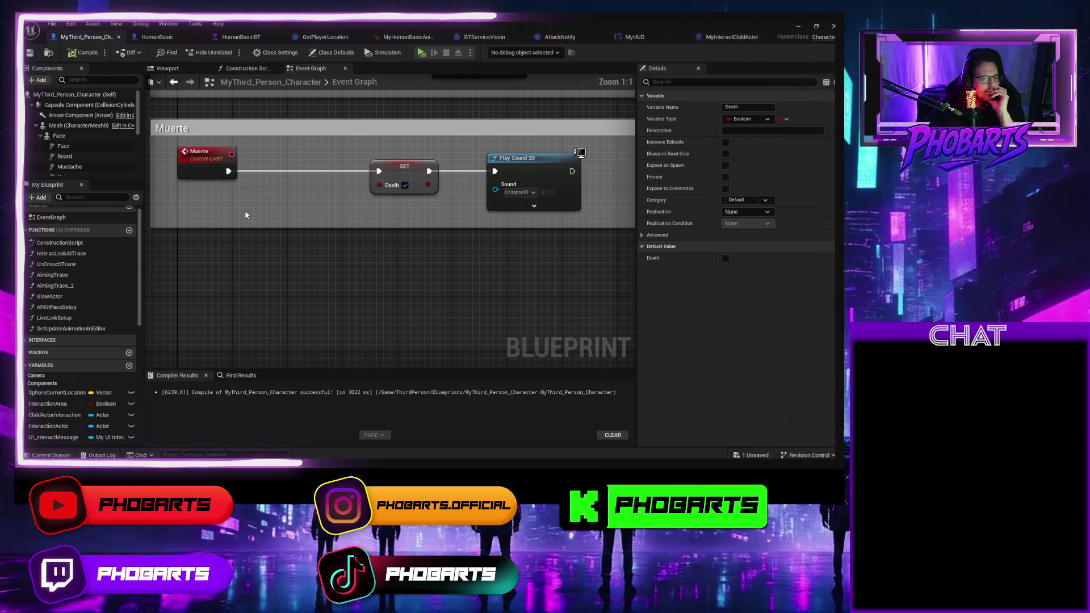
pyautogui.scroll(-10, 351, 304)
pyautogui.scroll(10, 351, 304)
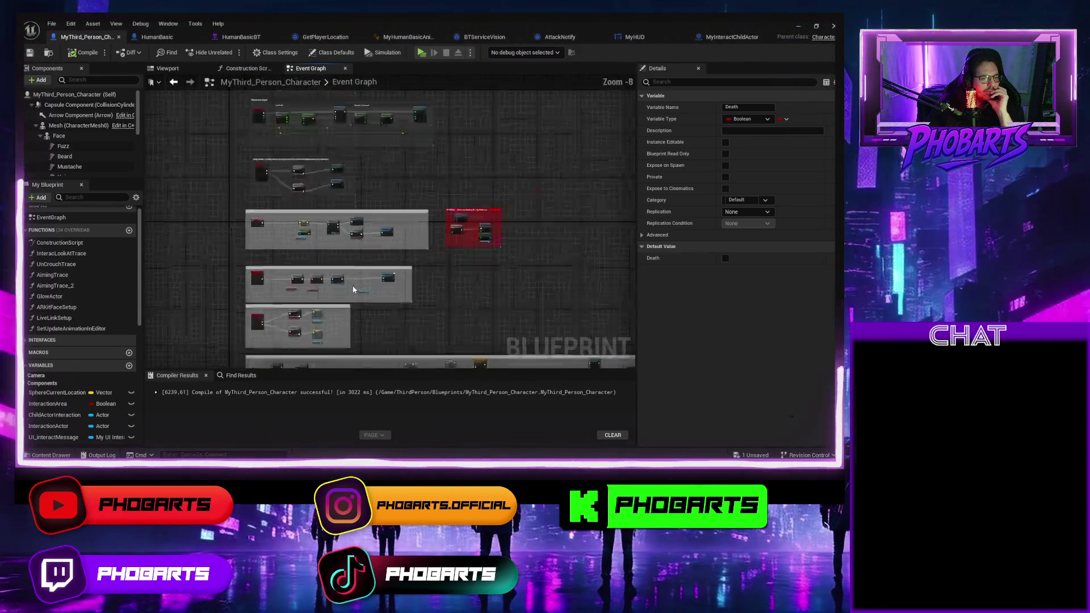
pyautogui.scroll(-4, 422, 258)
pyautogui.scroll(3, 481, 138)
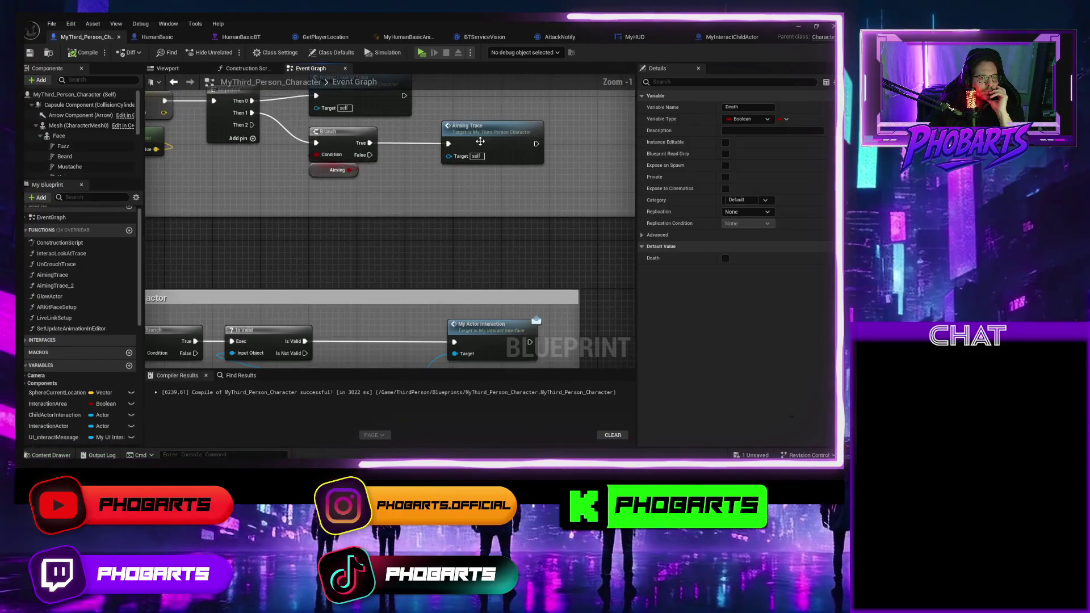
pyautogui.doubleClick(480, 138)
pyautogui.scroll(5, 234, 171)
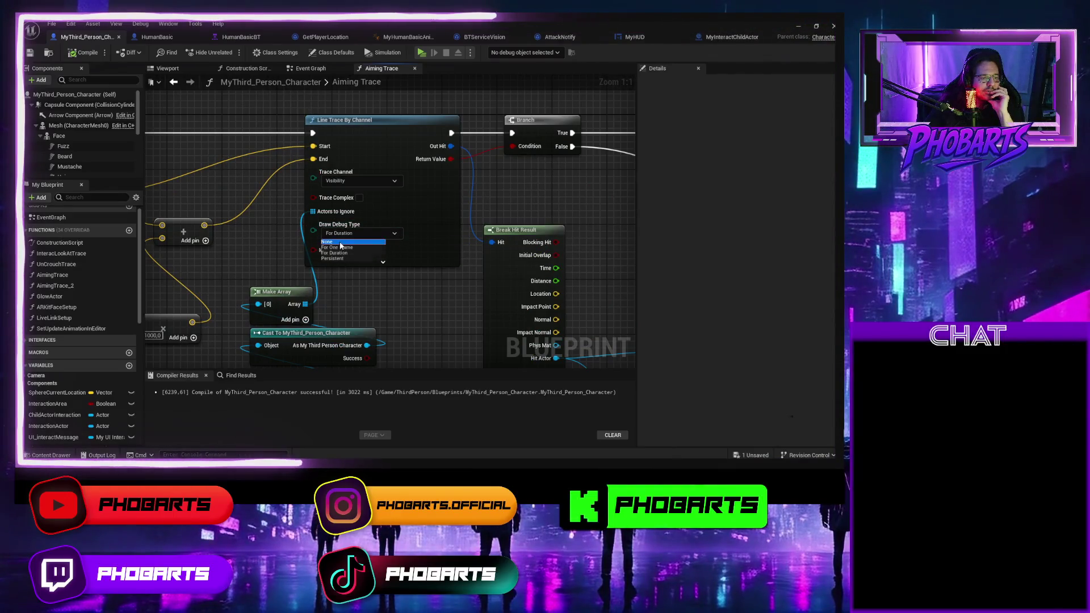
pyautogui.click(328, 242)
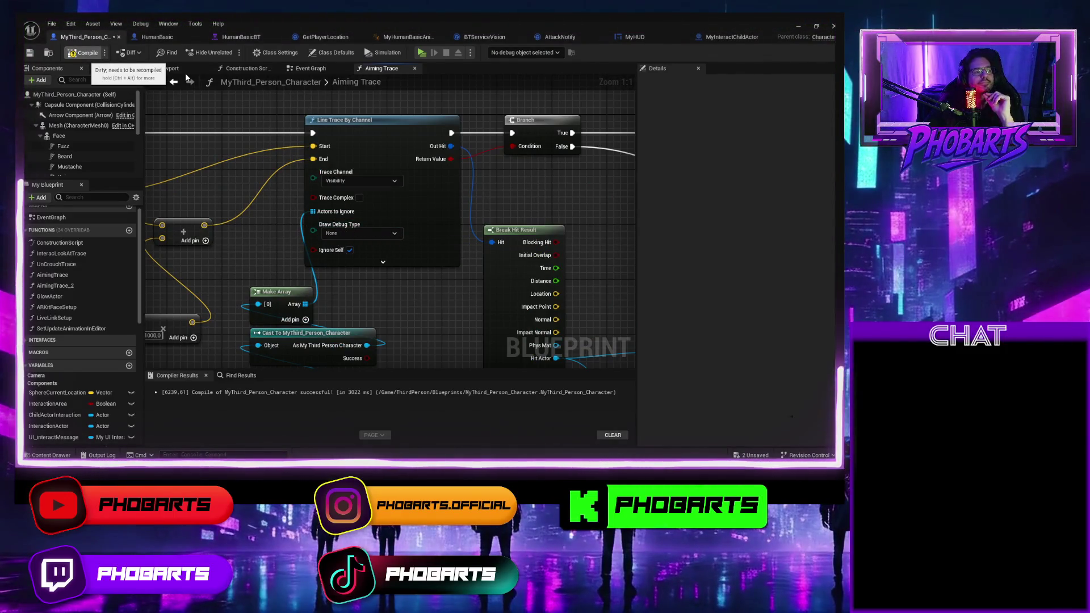
# Save the character blueprint and play-test to confirm no debug traces appear.
pyautogui.hotkey('ctrl', 's')
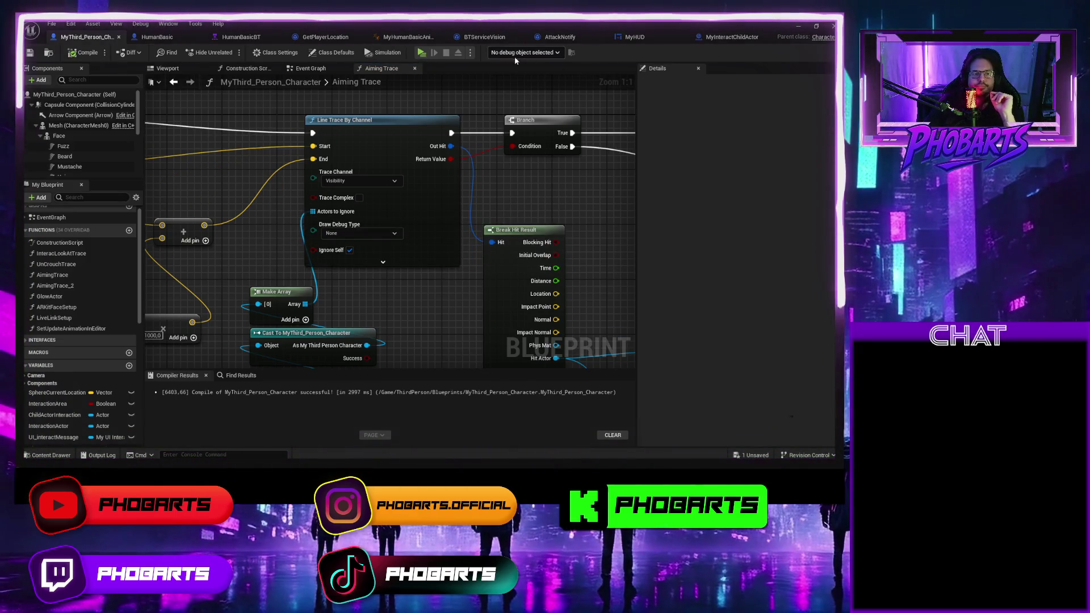
pyautogui.click(423, 52)
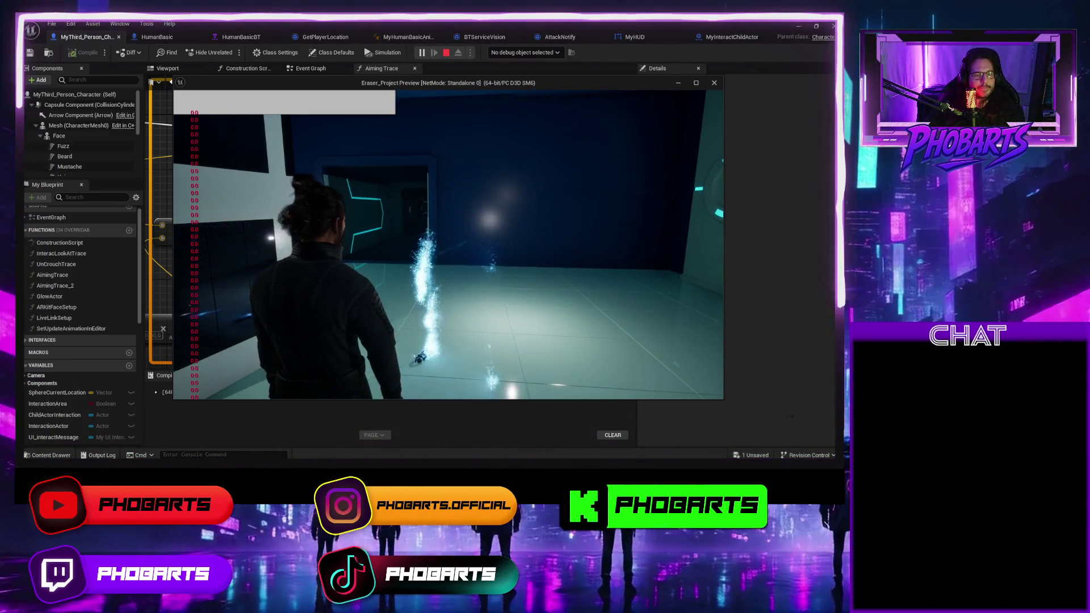
pyautogui.press('Escape')
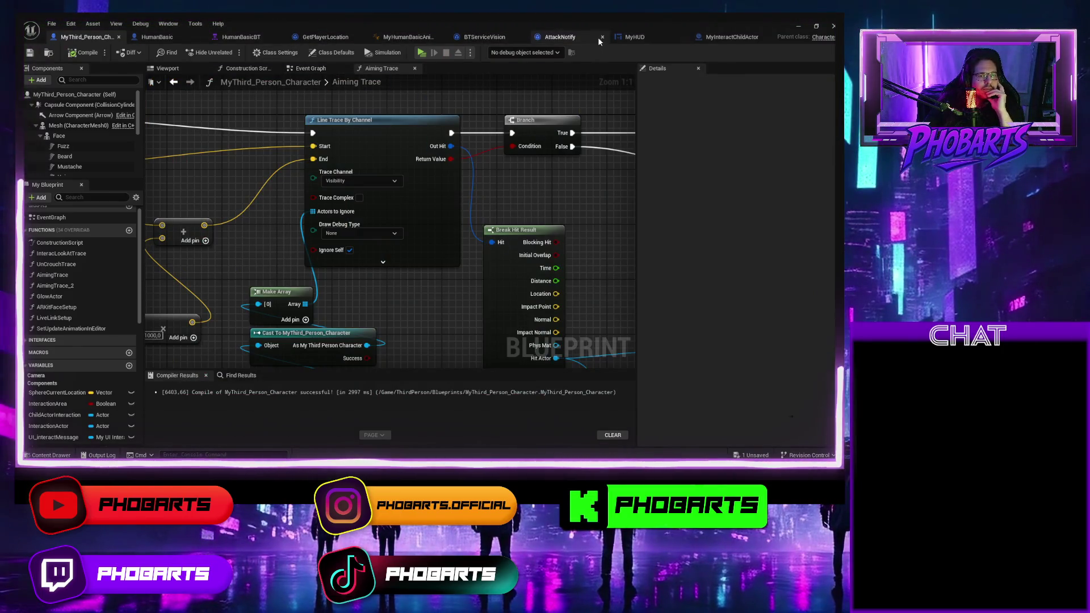
# Delete the Print String node and its leftover conversion node from MyHUD's Event Graph.
pyautogui.click(641, 39)
pyautogui.moveTo(397, 94); pyautogui.dragTo(387, 165)
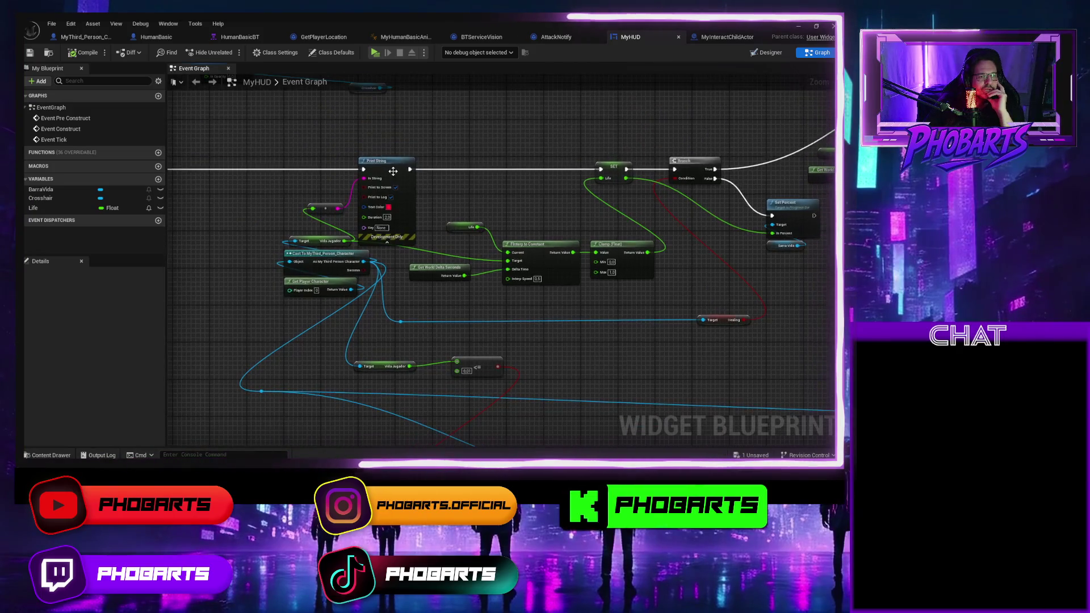
pyautogui.press('Delete')
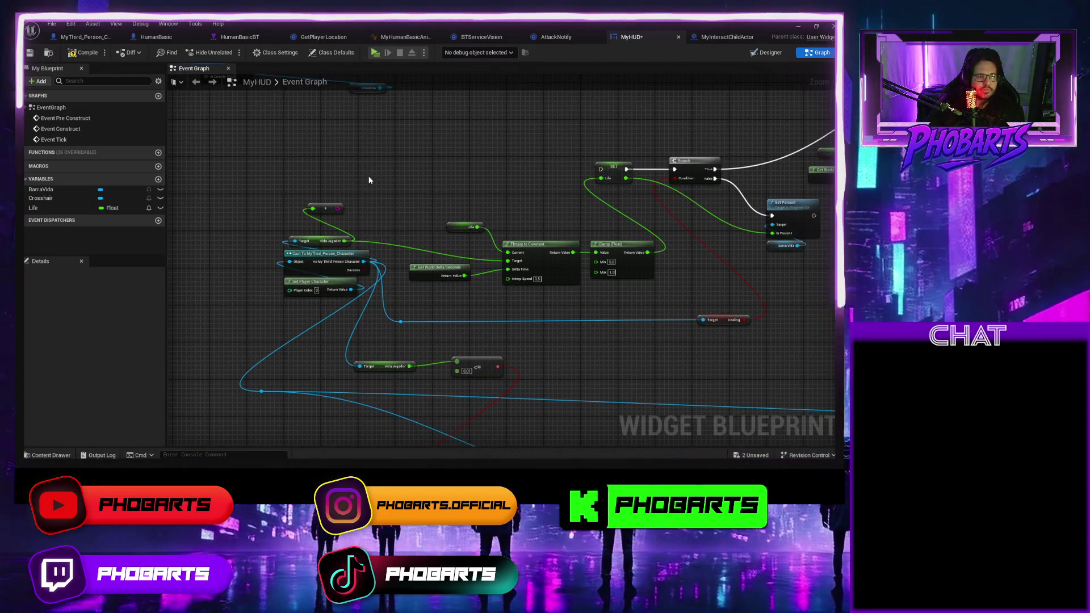
pyautogui.press('Delete')
# Wire the Sequence node's Then 0 output into the SET node.
pyautogui.moveTo(283, 192); pyautogui.dragTo(396, 196)
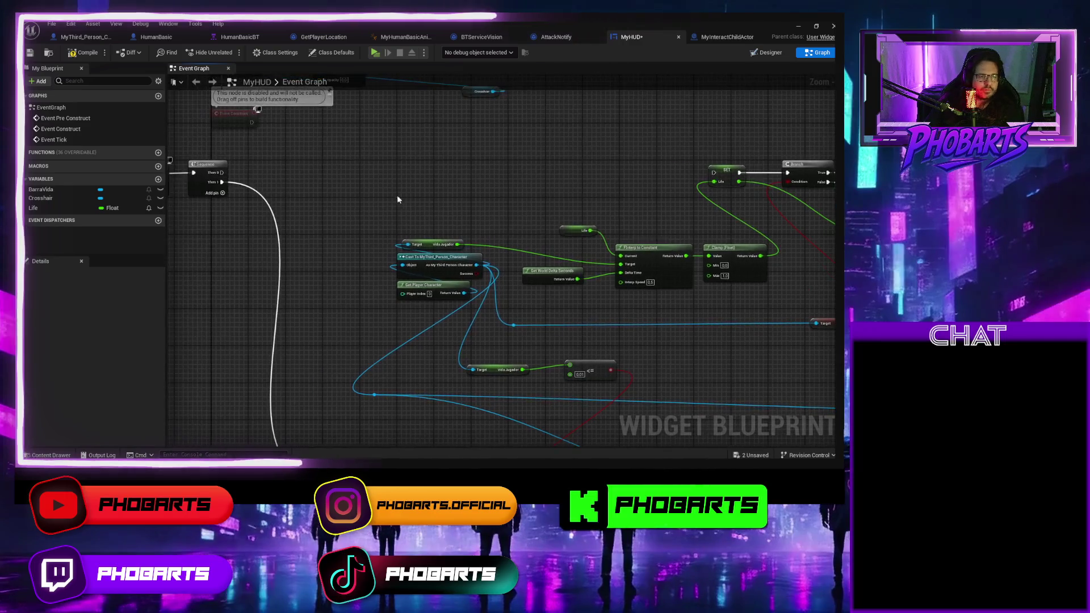
pyautogui.moveTo(221, 174); pyautogui.dragTo(604, 165)
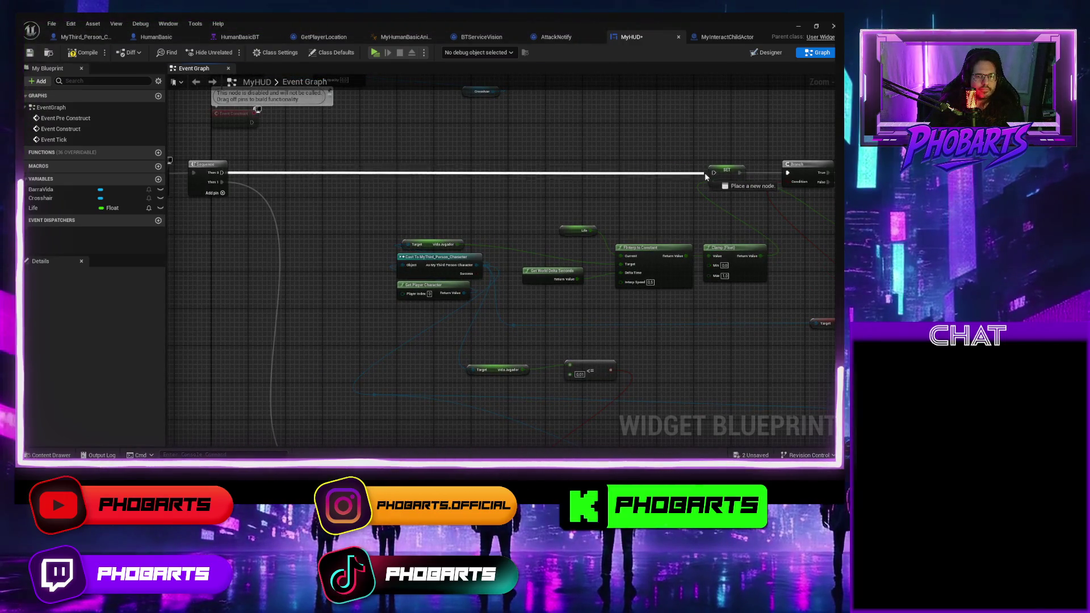
pyautogui.moveTo(706, 177); pyautogui.dragTo(712, 172)
pyautogui.scroll(-3, 634, 225)
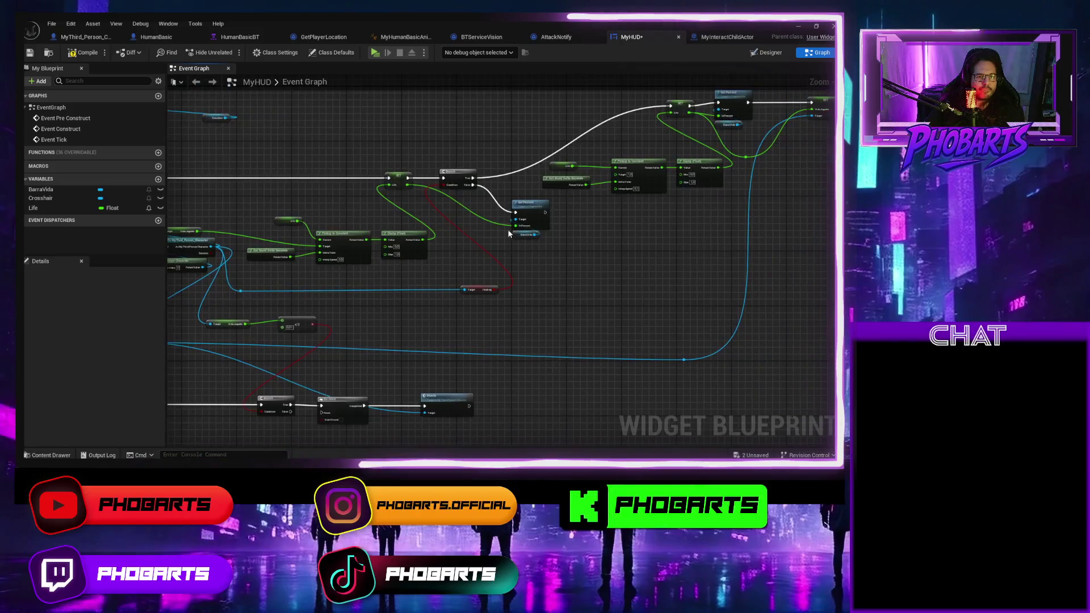
pyautogui.scroll(-3, 560, 250)
pyautogui.scroll(3, 314, 238)
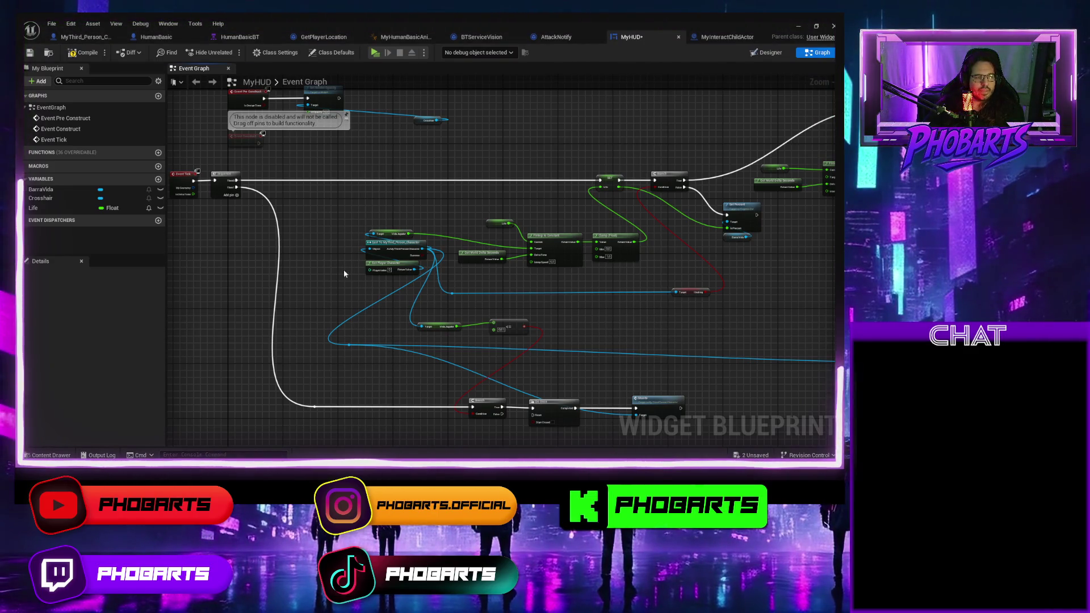
pyautogui.scroll(-3, 343, 274)
pyautogui.scroll(4, 420, 291)
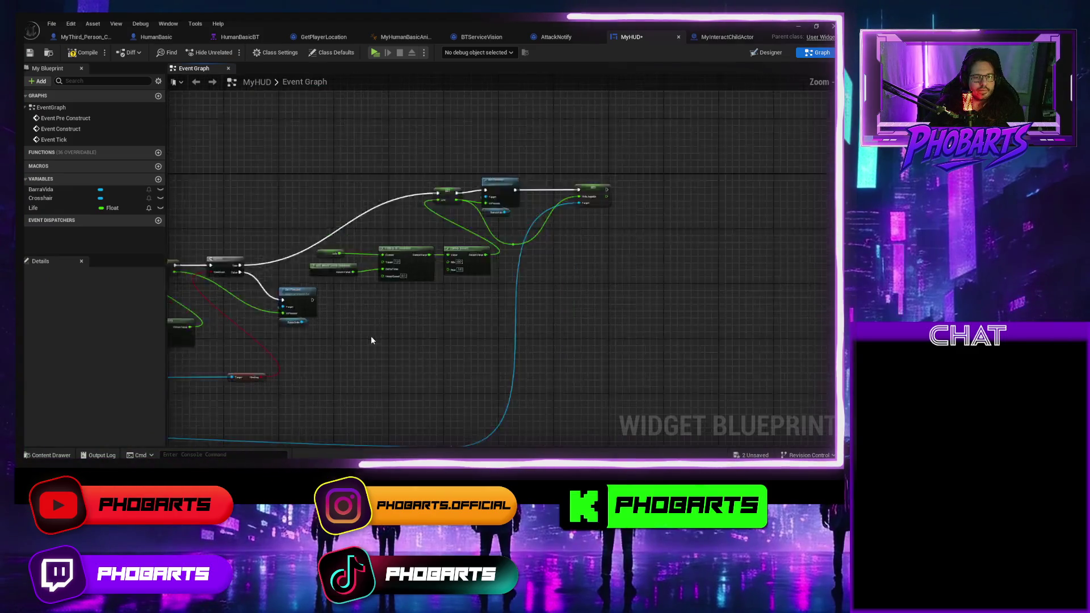
pyautogui.scroll(-3, 372, 339)
pyautogui.scroll(3, 419, 267)
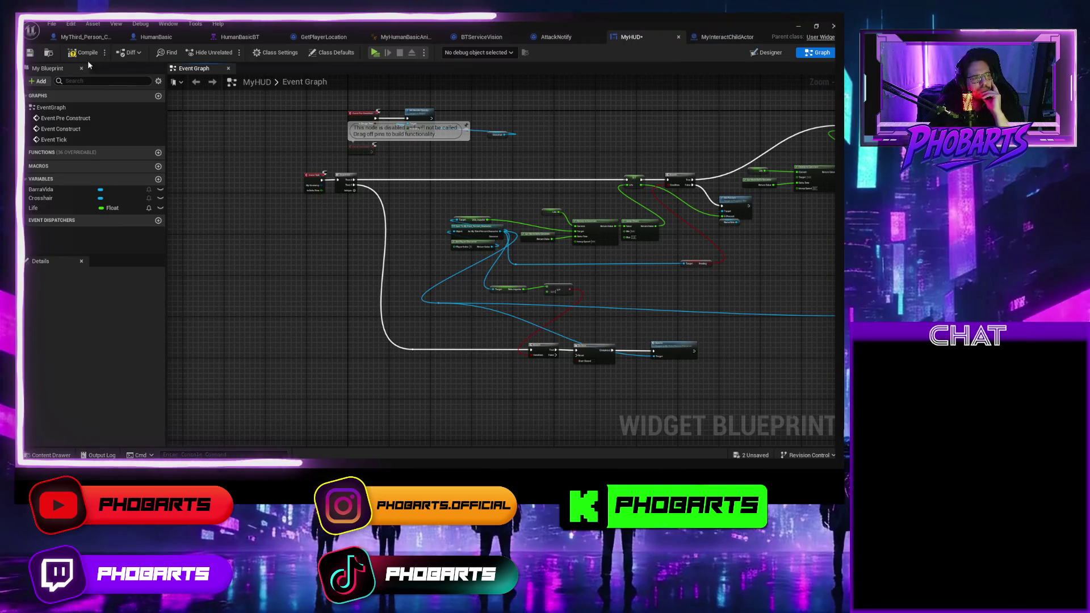
# Compile MyHUD and return to the 01_Tutorial level viewport, turning toward the wall panel.
pyautogui.click(87, 55)
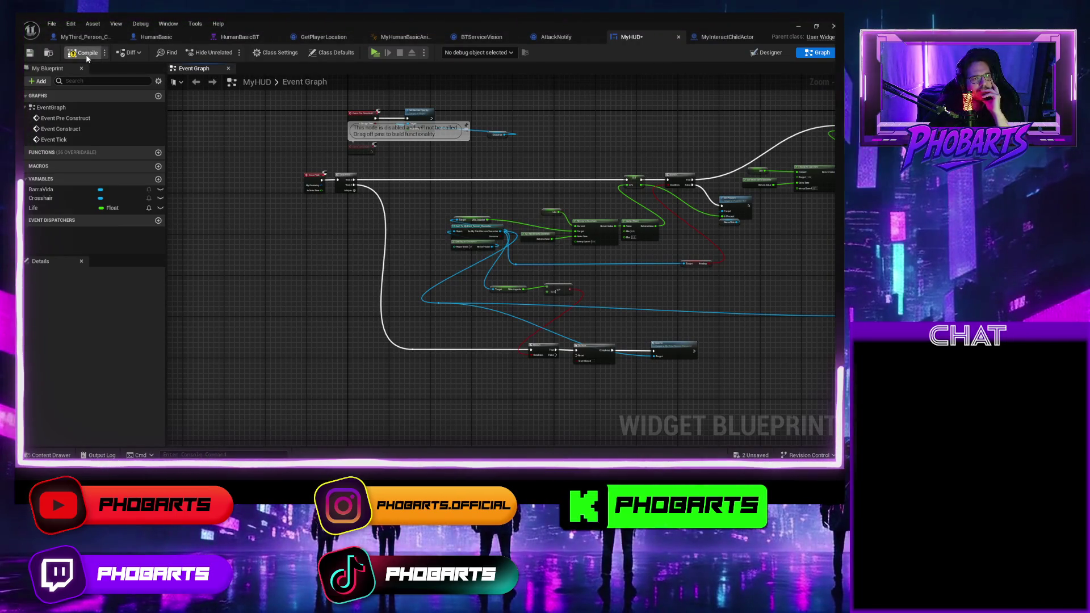
pyautogui.click(798, 26)
pyautogui.moveTo(617, 164); pyautogui.dragTo(472, 169)
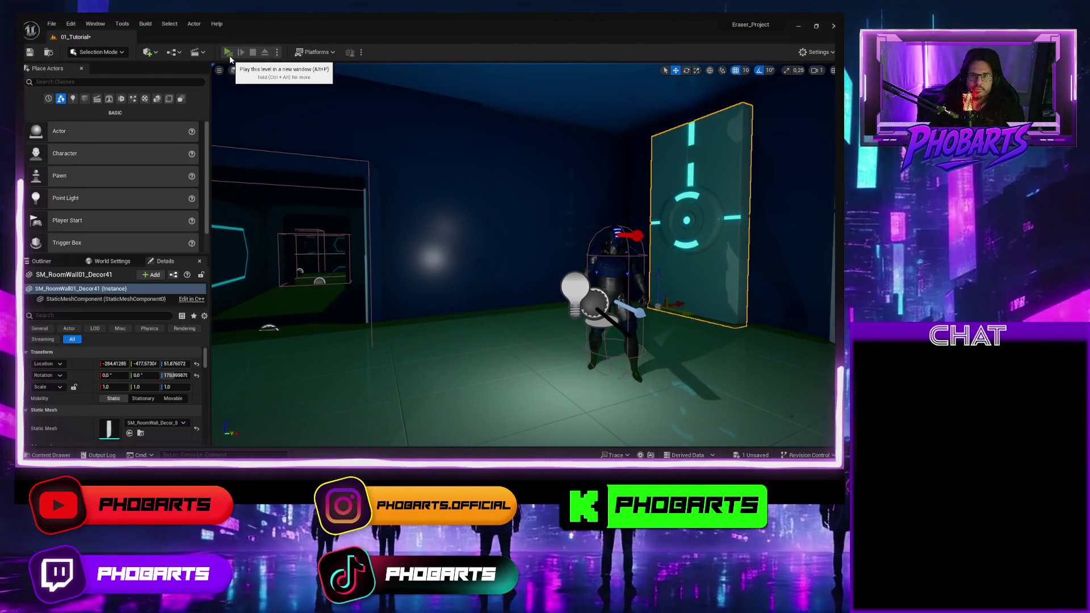
# Play-test the level, stop it, and drag the Mixamo browser window over the editor.
pyautogui.click(228, 52)
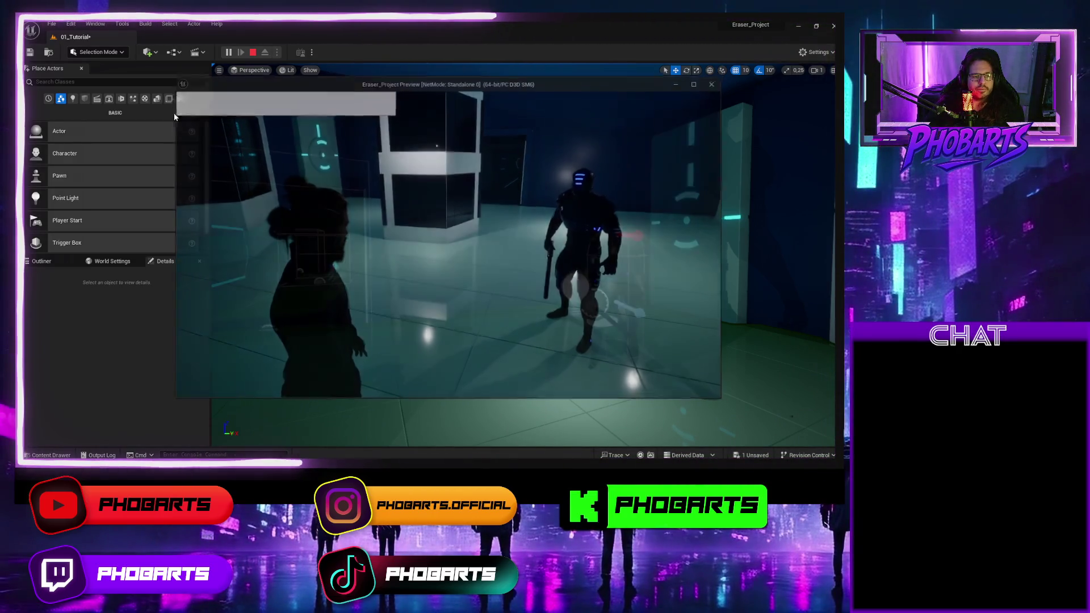
pyautogui.press('Escape')
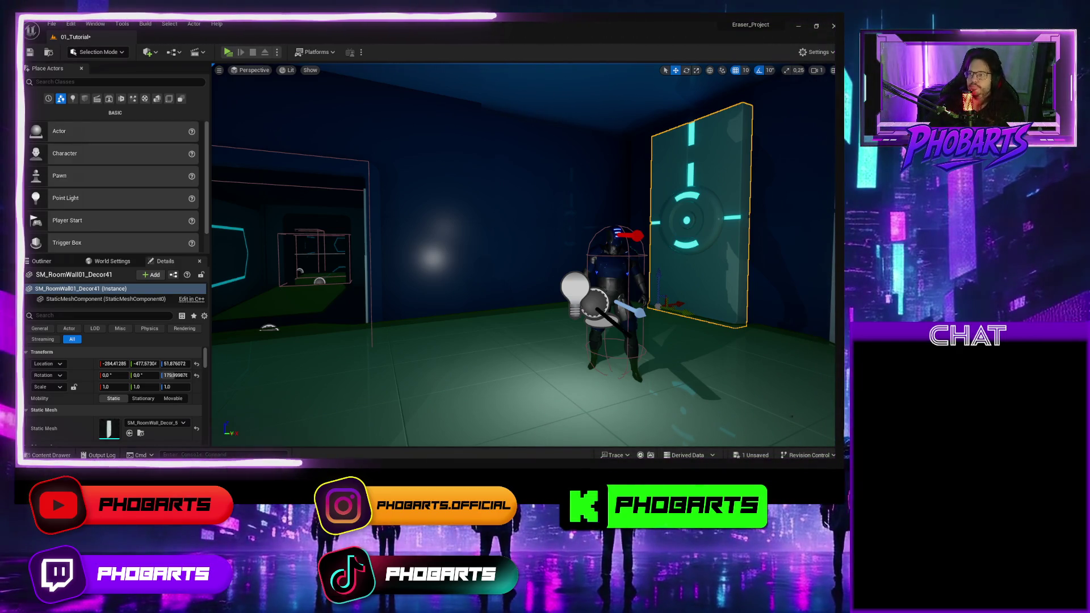
pyautogui.moveTo(840, 123); pyautogui.dragTo(623, 115)
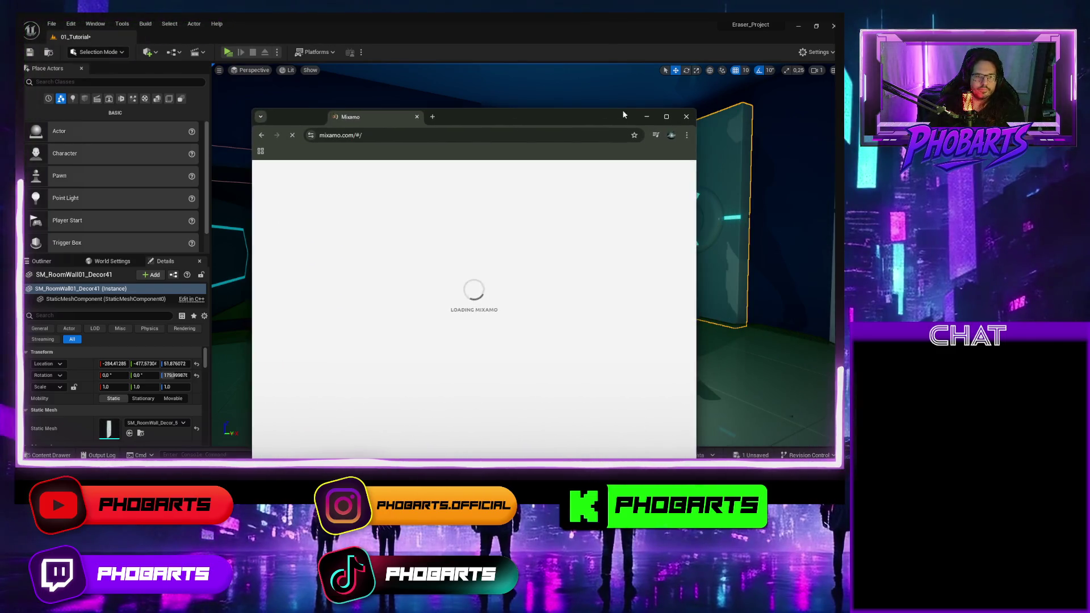
# Maximize the Mixamo browser window with SK_Mannequin loaded in the animation library.
pyautogui.click(665, 116)
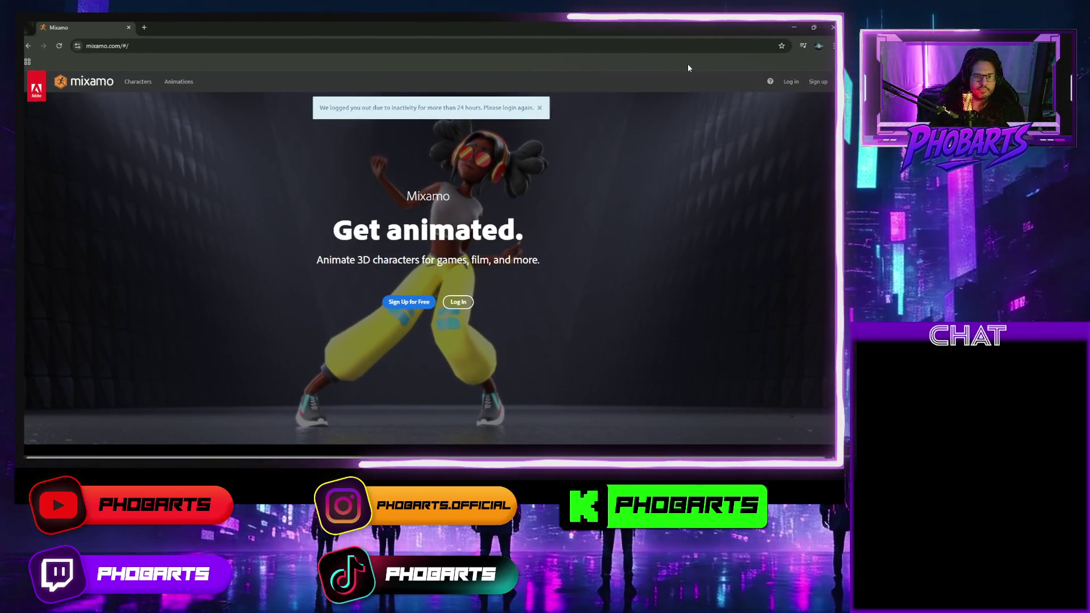
pyautogui.moveTo(697, 30); pyautogui.dragTo(1089, 34)
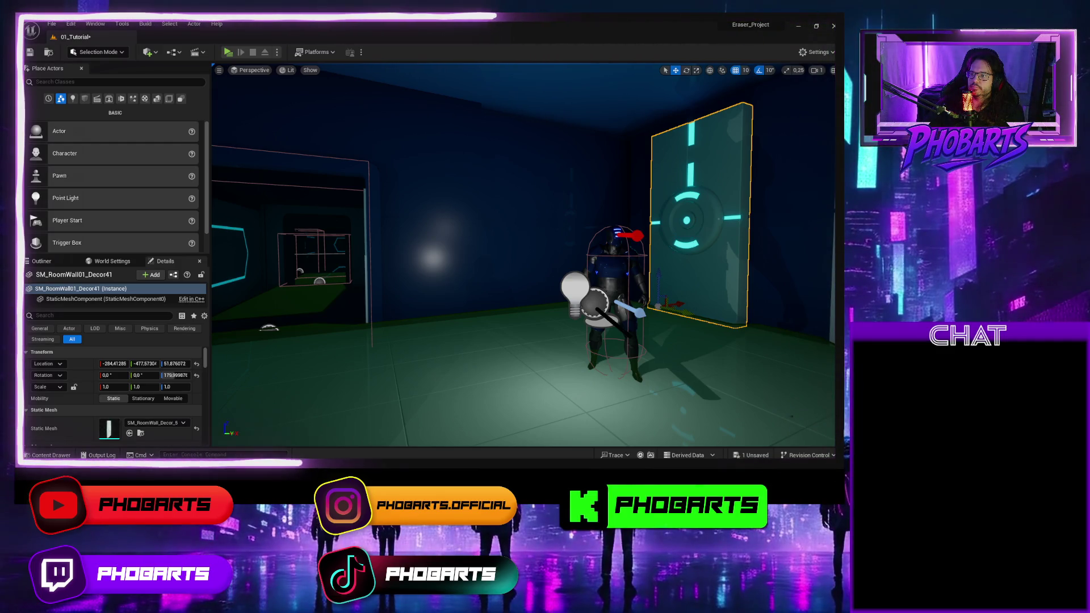
pyautogui.hotkey('alt', 'Tab')
pyautogui.doubleClick(605, 100)
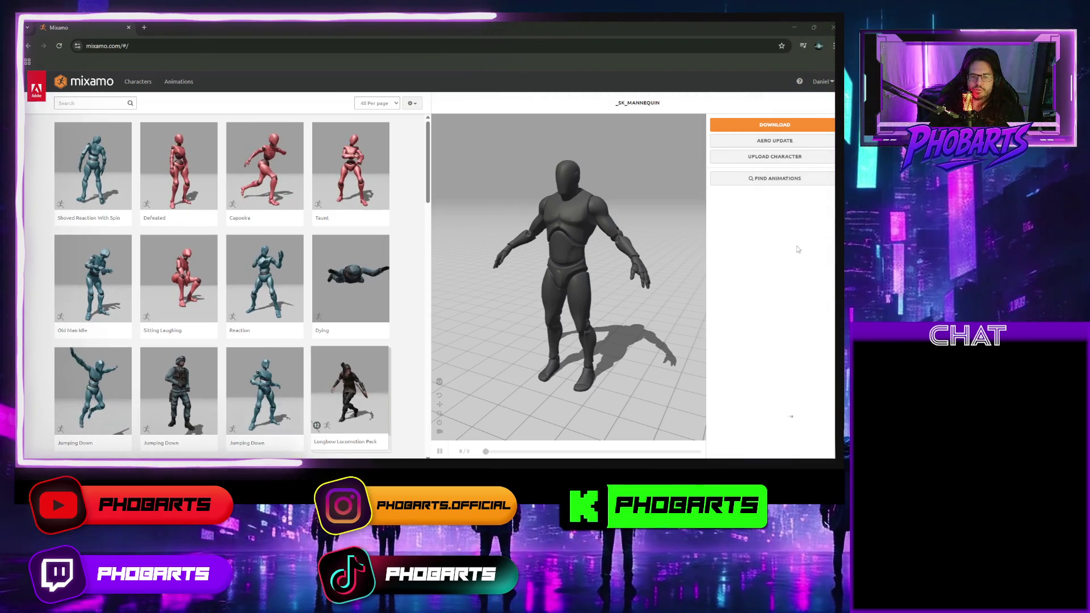
# Bring up Mixamo Converter and get past its splash screen to the main page.
pyautogui.press('super+e')
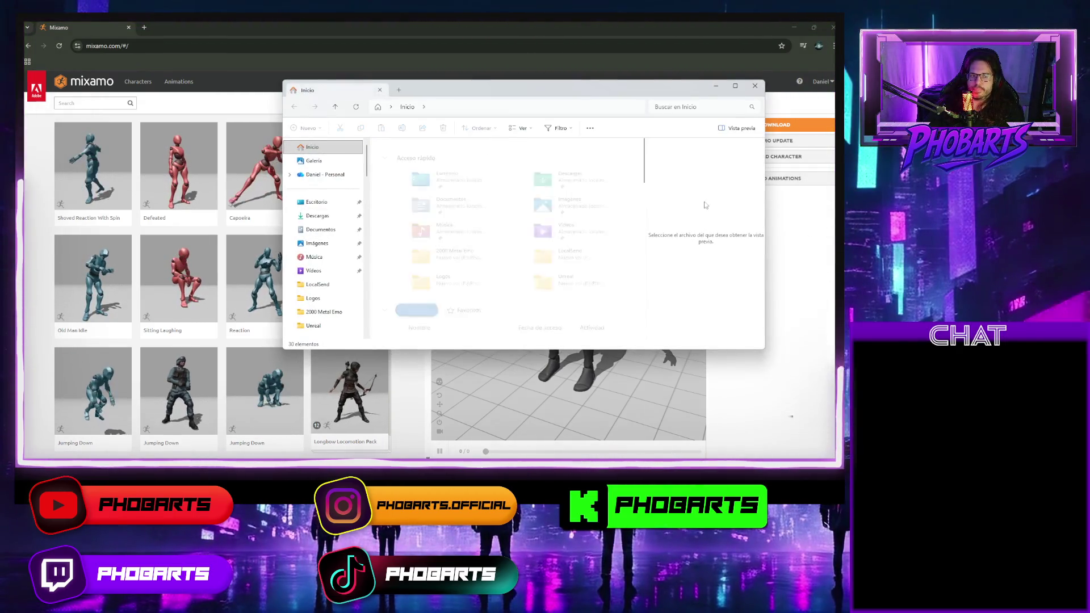
pyautogui.hotkey('alt', 'F4')
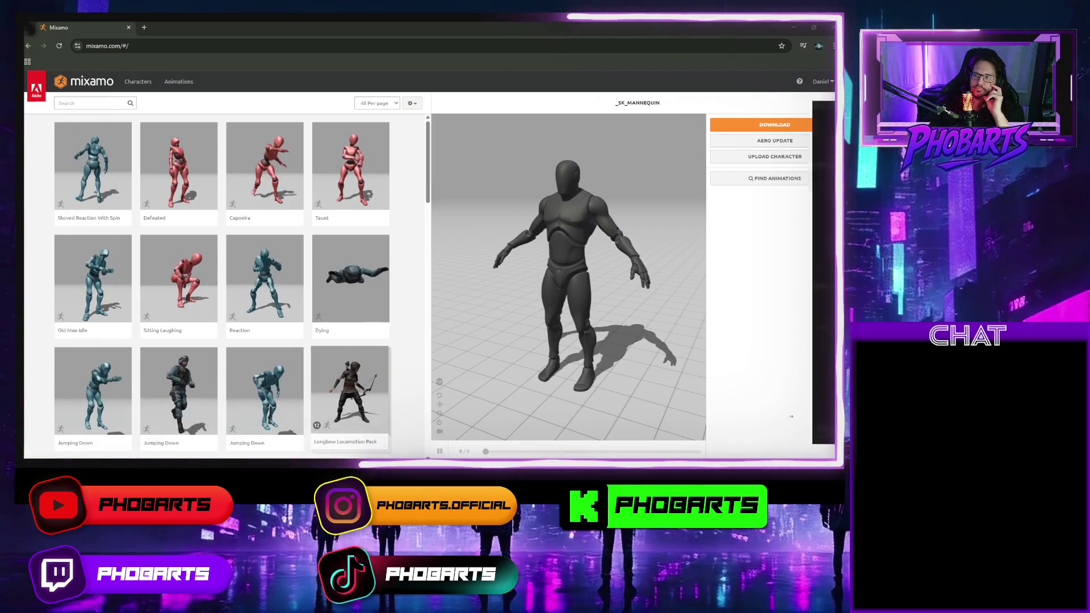
pyautogui.click(406, 368)
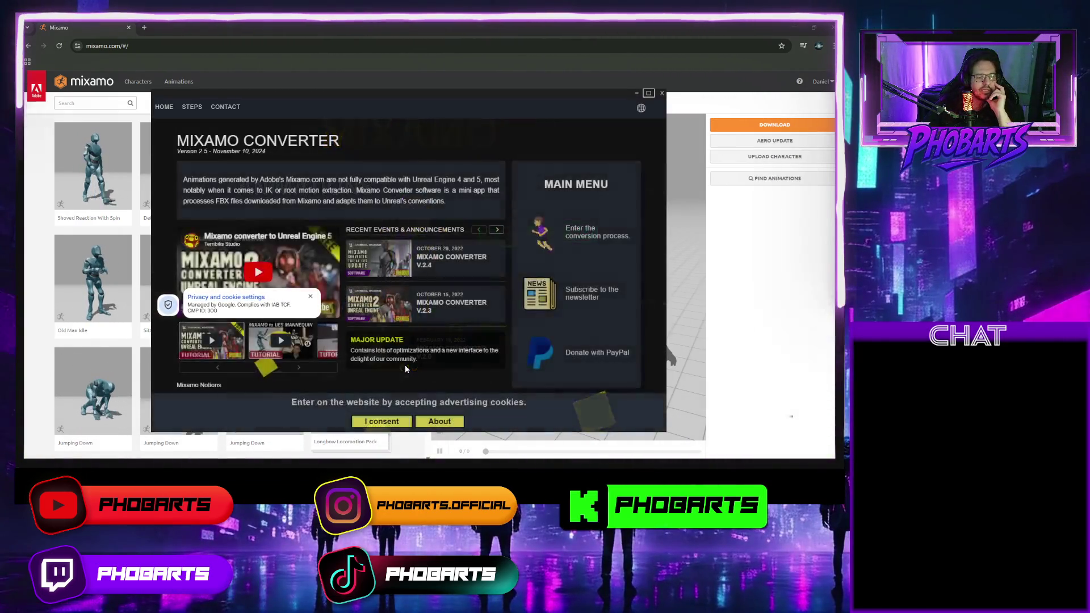
# Review Mixamo Converter's main page and open its conversion steps page.
pyautogui.scroll(-5, 459, 328)
pyautogui.scroll(3, 459, 328)
pyautogui.scroll(3, 458, 328)
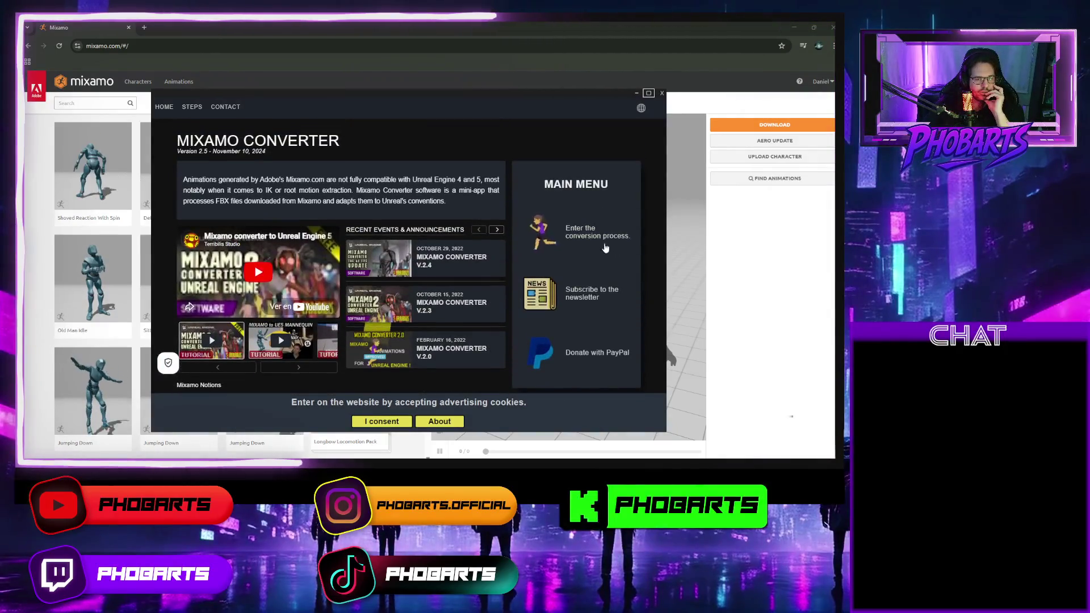
pyautogui.click(579, 230)
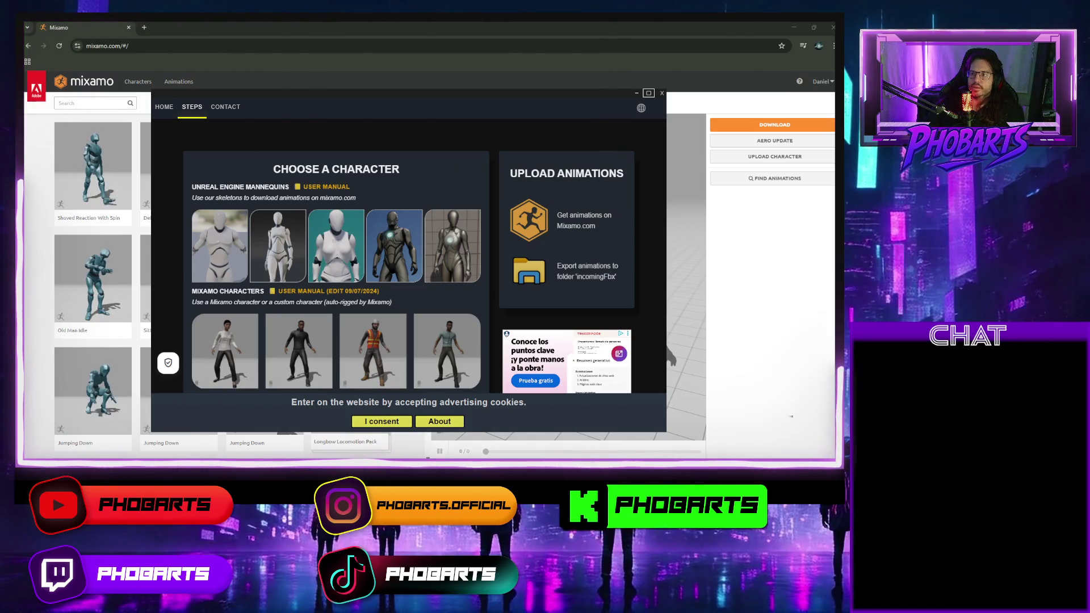
# Close the converter and bring up Mixamo's Upload a Character dialog.
pyautogui.click(481, 227)
pyautogui.click(483, 226)
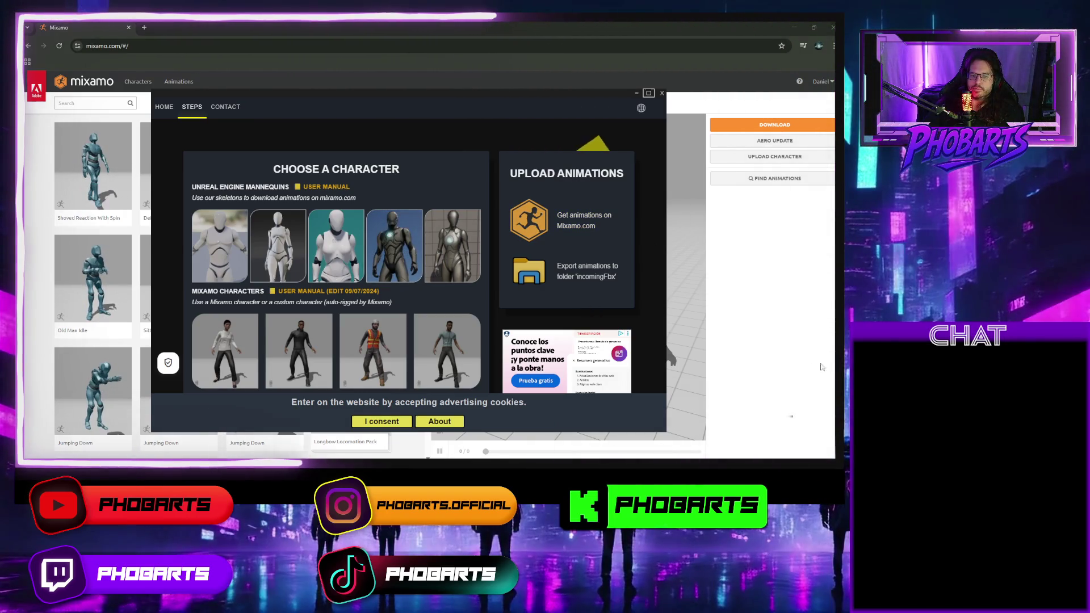
pyautogui.click(768, 156)
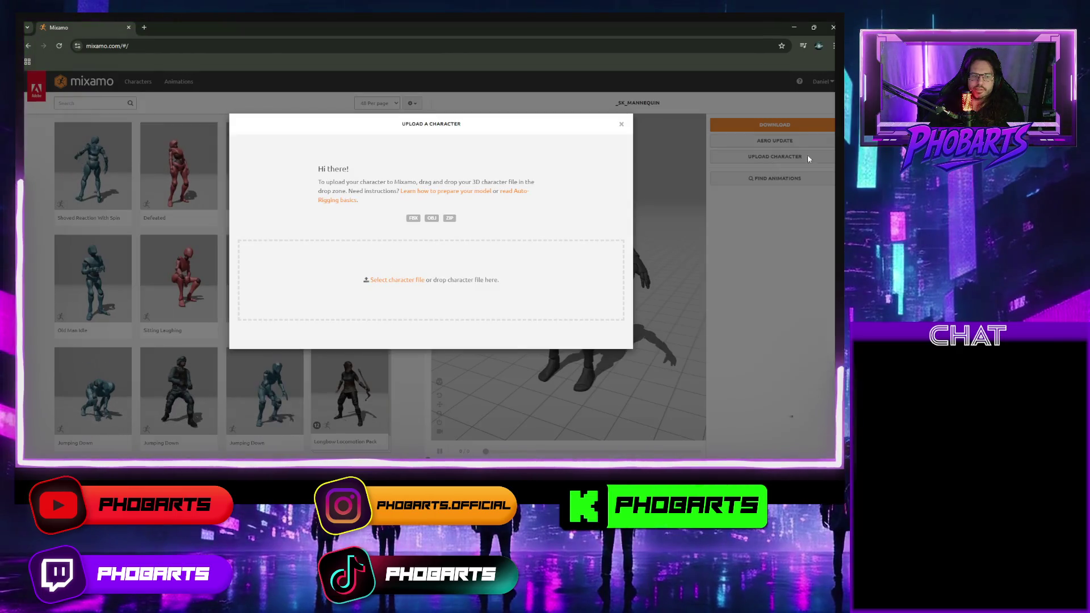
# Upload the mannequin FBX, then accept the auto-rig review and switch to SKM_Manny_Simple.
pyautogui.moveTo(812, 206); pyautogui.dragTo(487, 271)
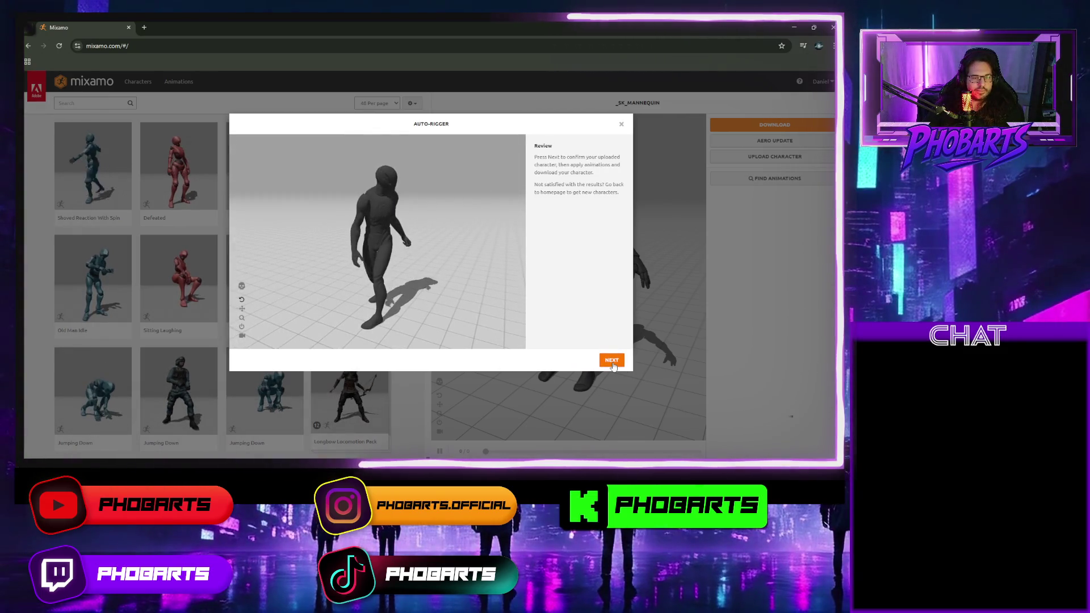
pyautogui.click(612, 361)
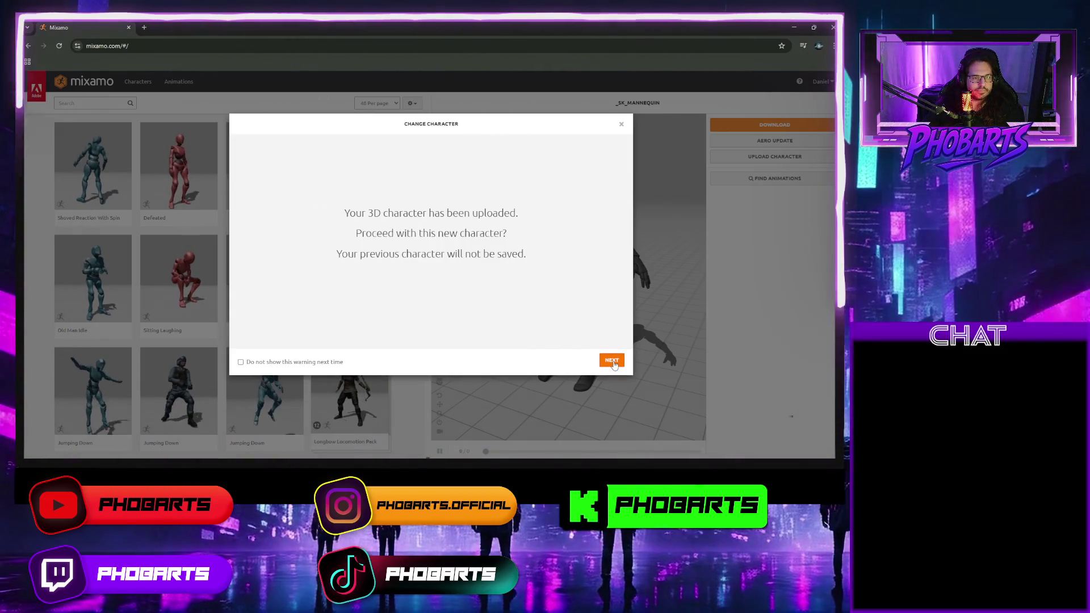
pyautogui.click(612, 361)
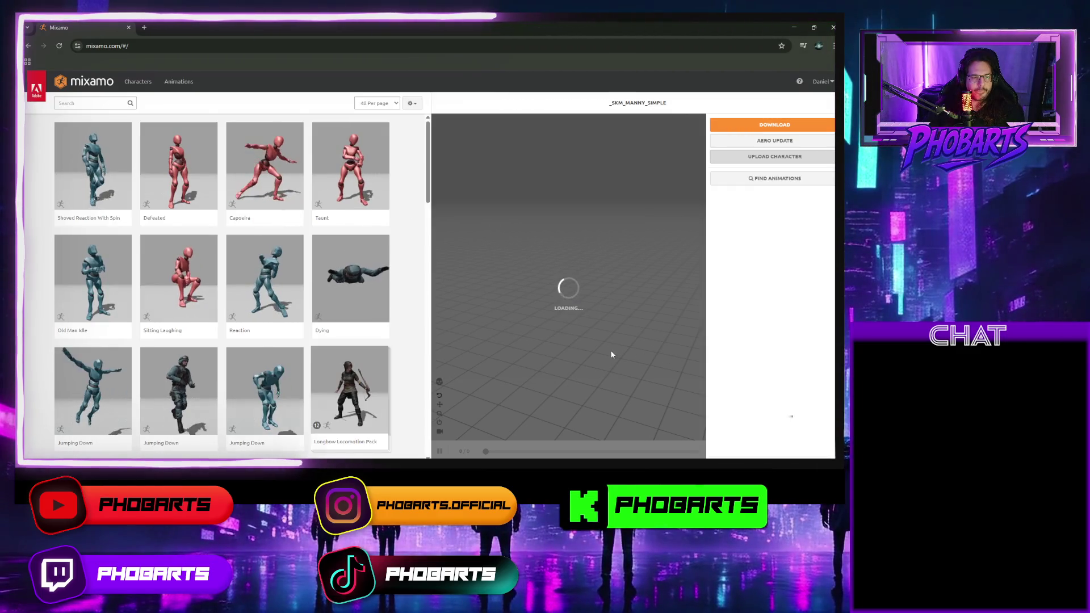
# Search the Mixamo library for 'hit' and preview the Hit To Body animation.
pyautogui.click(113, 104)
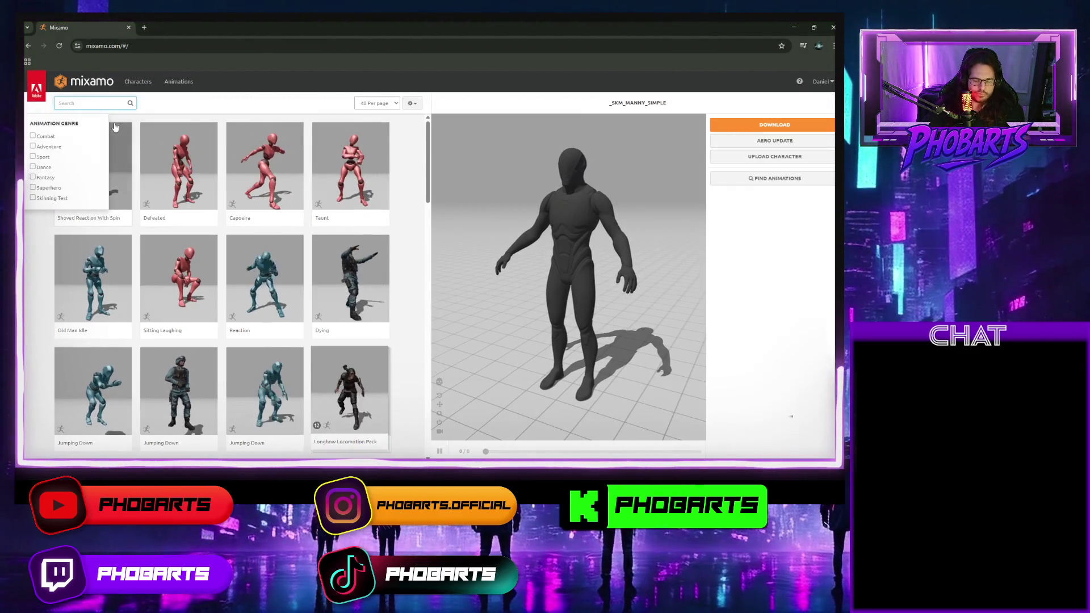
pyautogui.write('t')
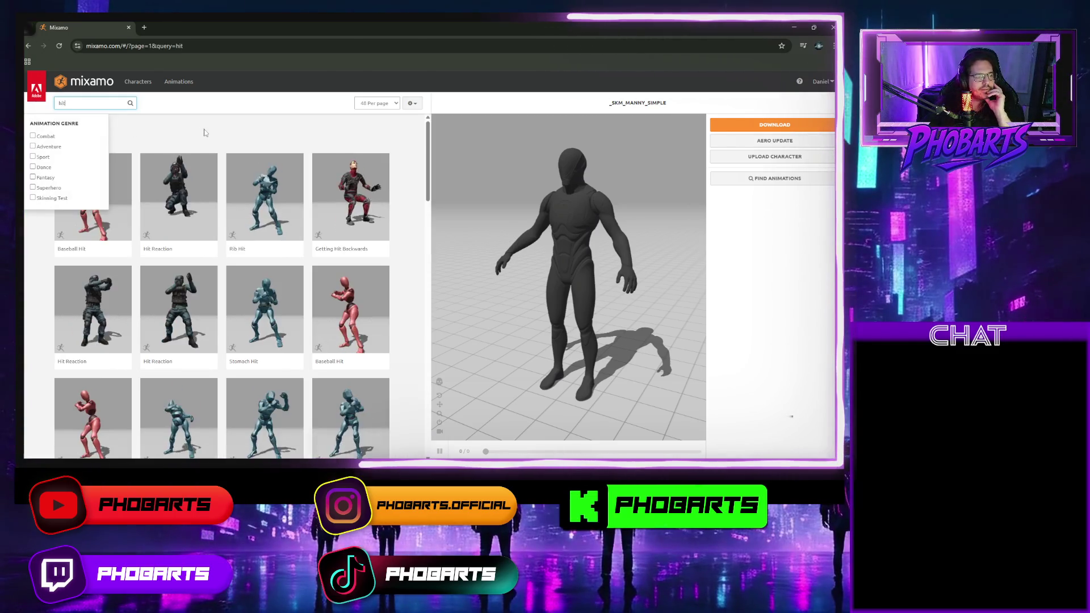
pyautogui.scroll(-1, 205, 251)
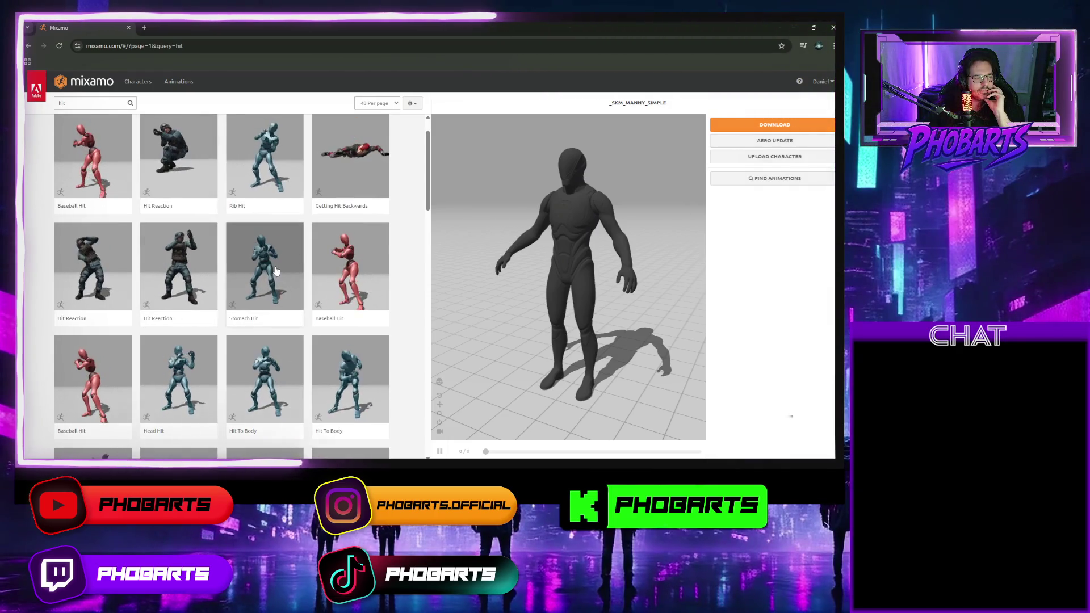
pyautogui.scroll(-2, 272, 283)
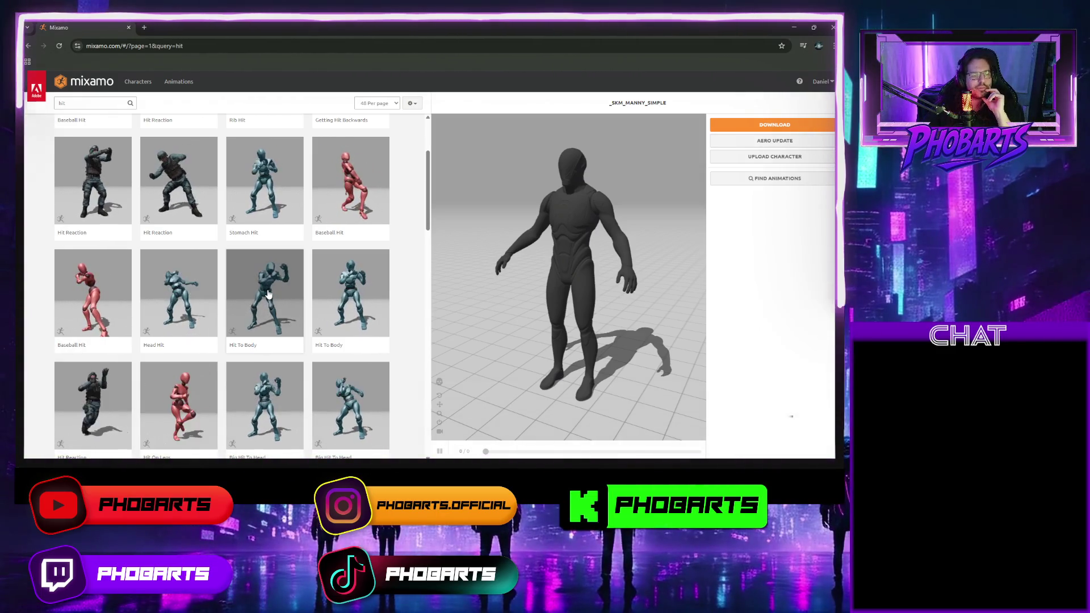
pyautogui.click(268, 294)
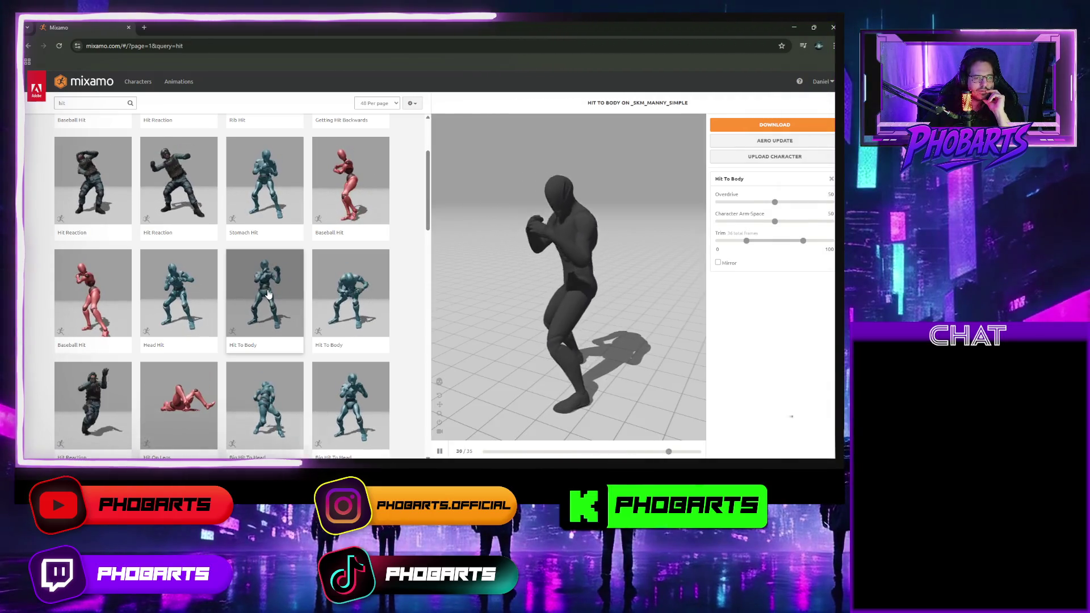
# Preview Hit On Back Of Head, Head Hit, Hit On Side Of Body and Big Side Hit.
pyautogui.scroll(-3, 270, 295)
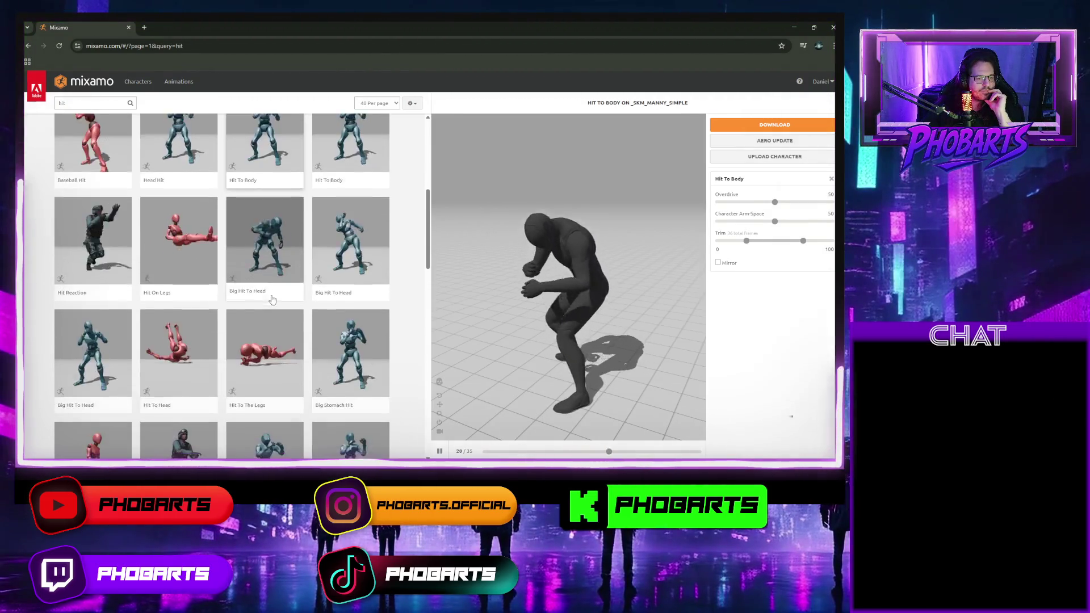
pyautogui.scroll(-3, 272, 299)
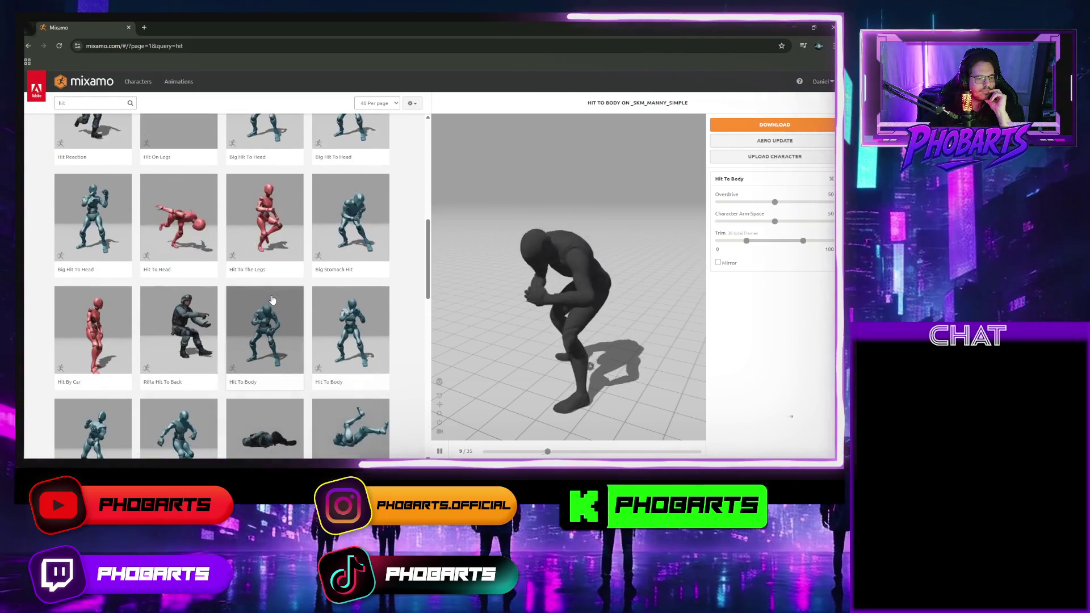
pyautogui.scroll(-2, 266, 304)
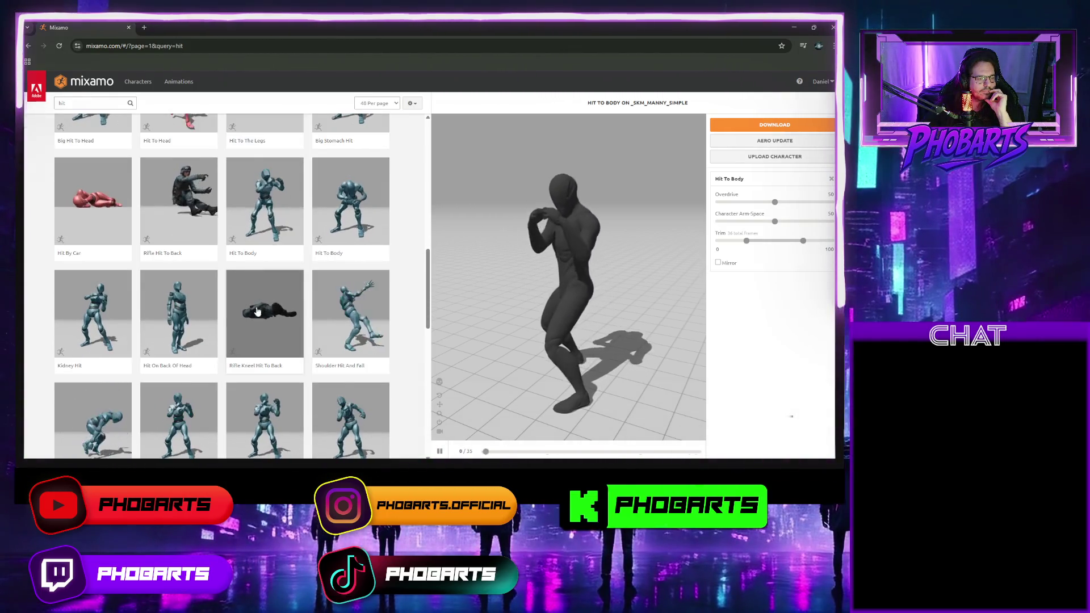
pyautogui.click(170, 316)
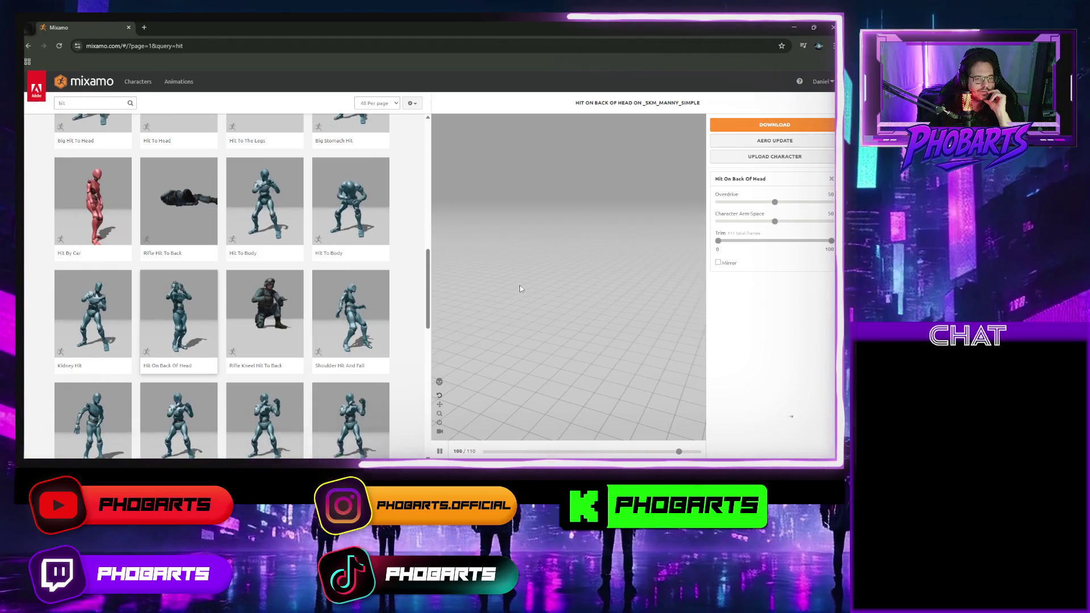
pyautogui.scroll(-1, 362, 331)
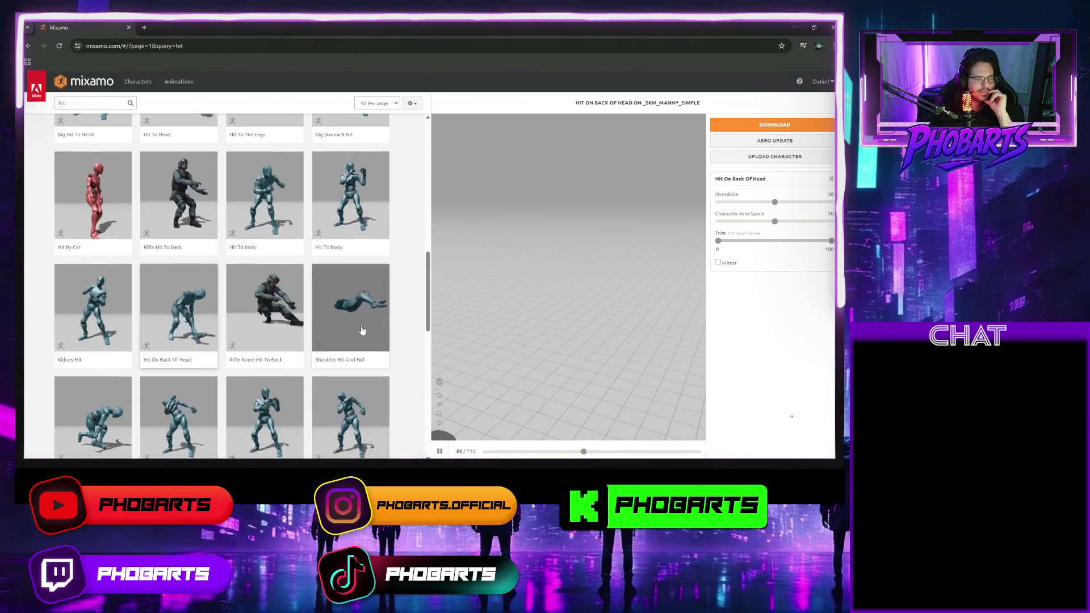
pyautogui.click(251, 252)
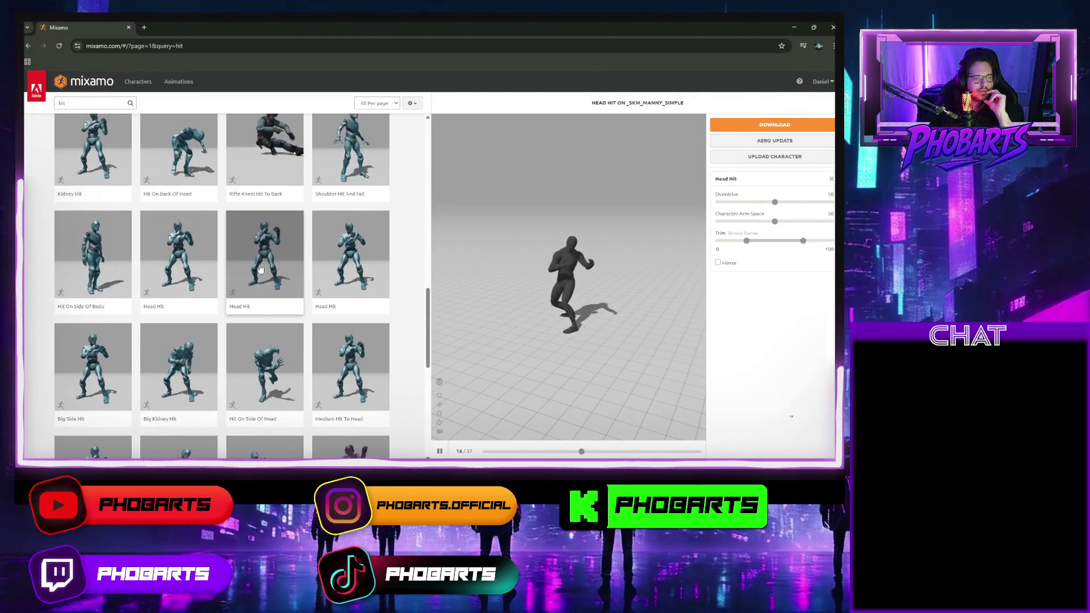
pyautogui.click(117, 269)
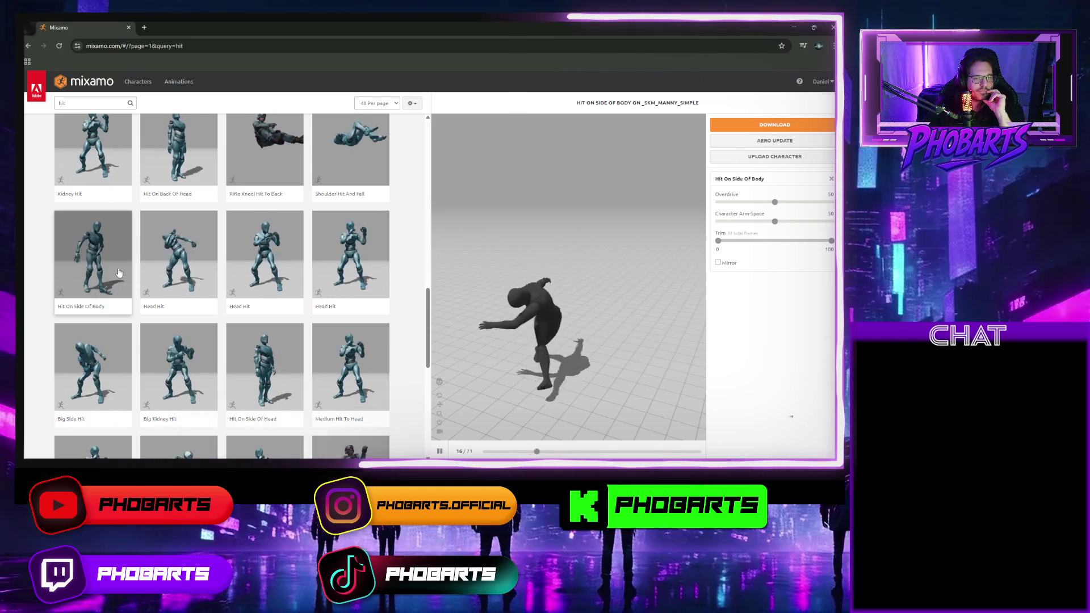
pyautogui.click(88, 344)
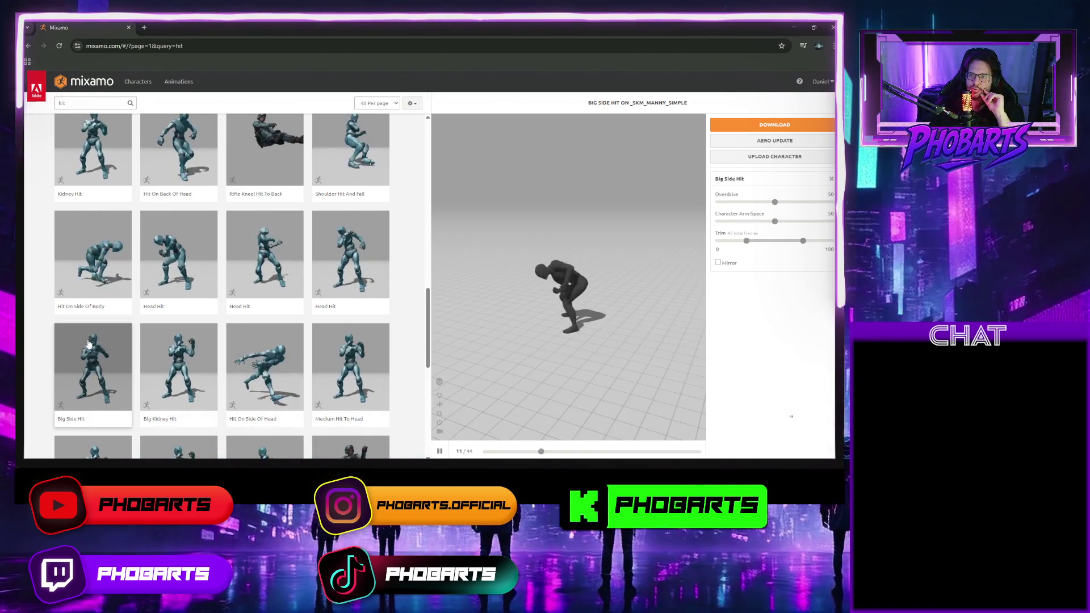
# Load Big Kidney Hit with character arm-space 0, then preview Getting Hit.
pyautogui.click(170, 343)
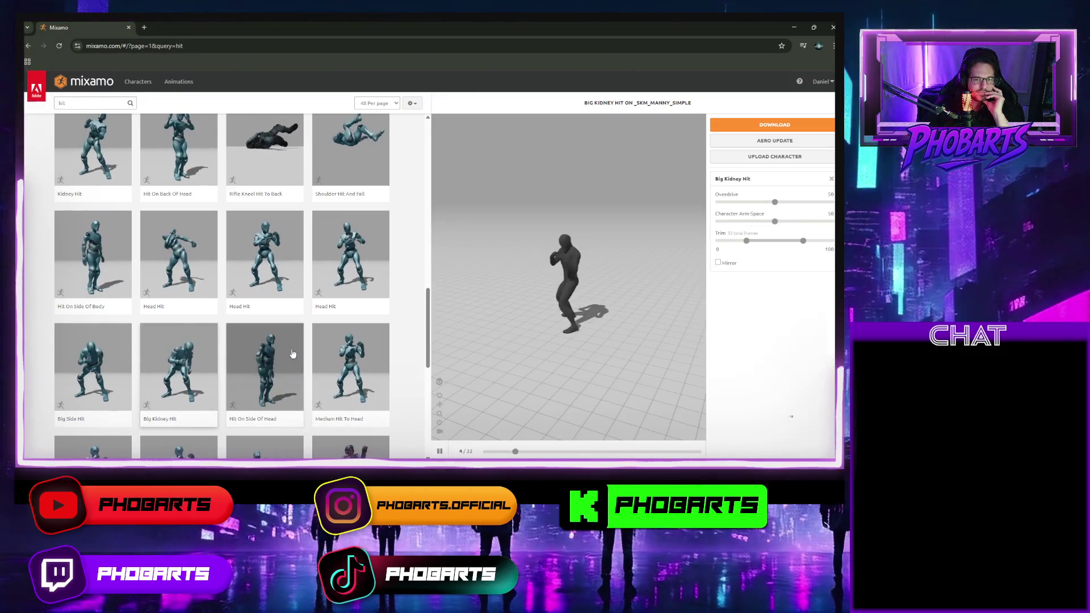
pyautogui.moveTo(775, 221); pyautogui.dragTo(717, 222)
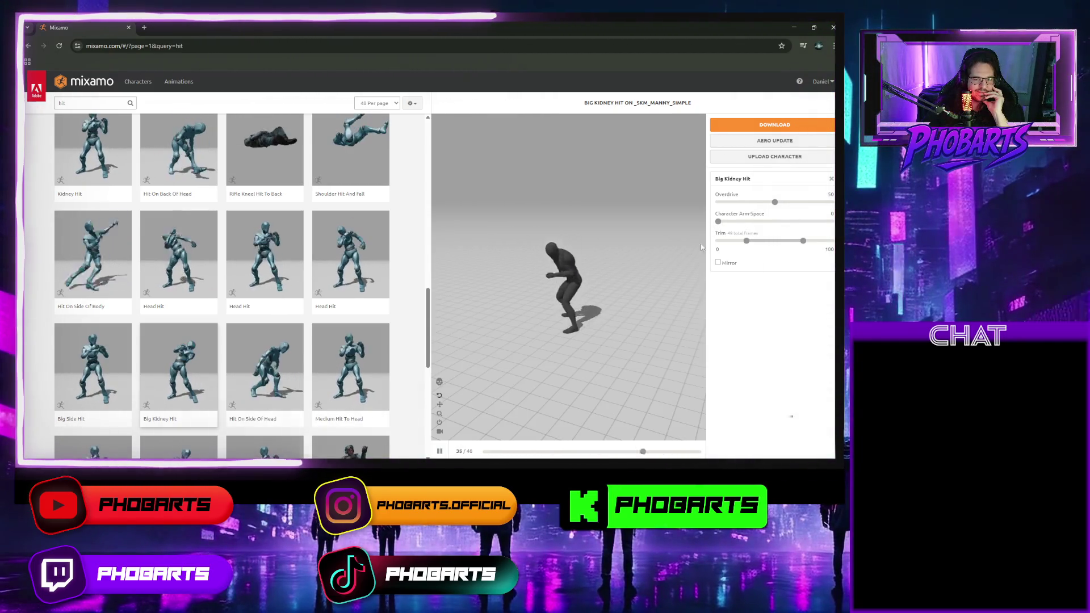
pyautogui.scroll(-3, 331, 315)
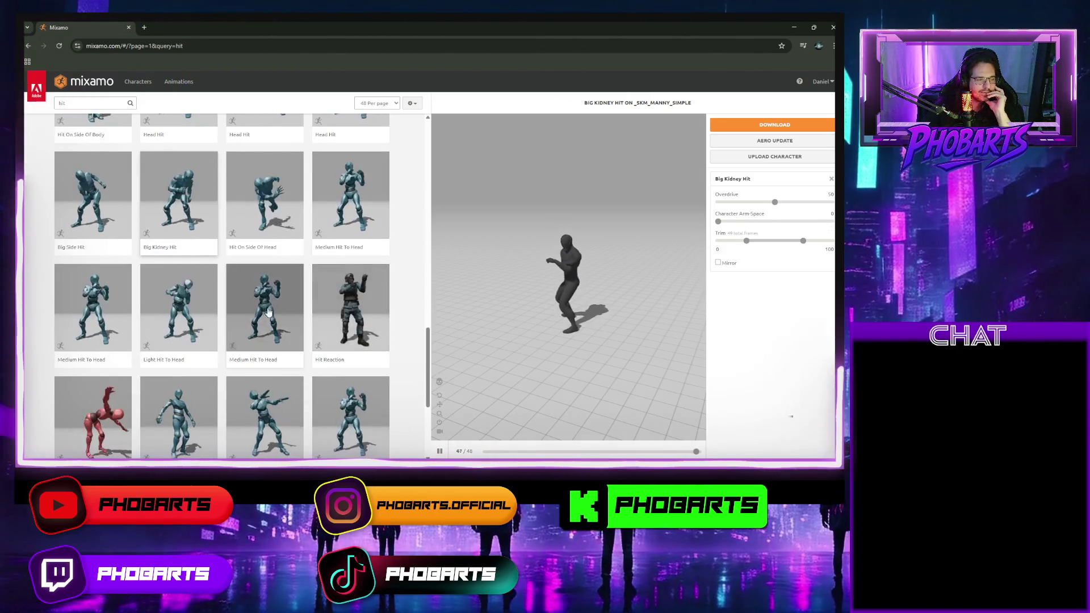
pyautogui.click(179, 298)
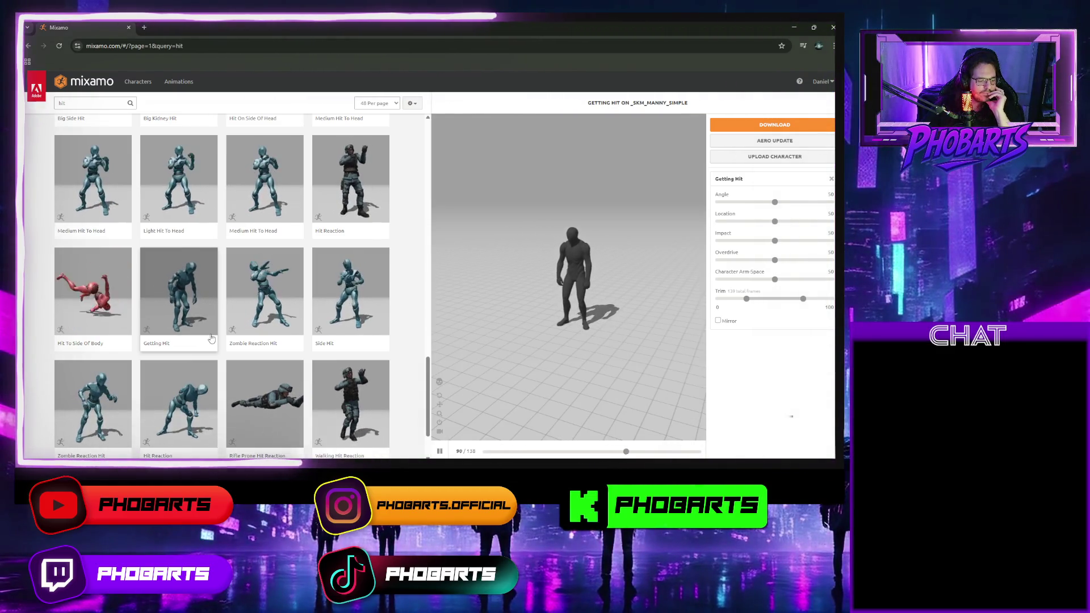
# Preview Zombie Reaction Hit, then move to the third page of hit results.
pyautogui.click(273, 297)
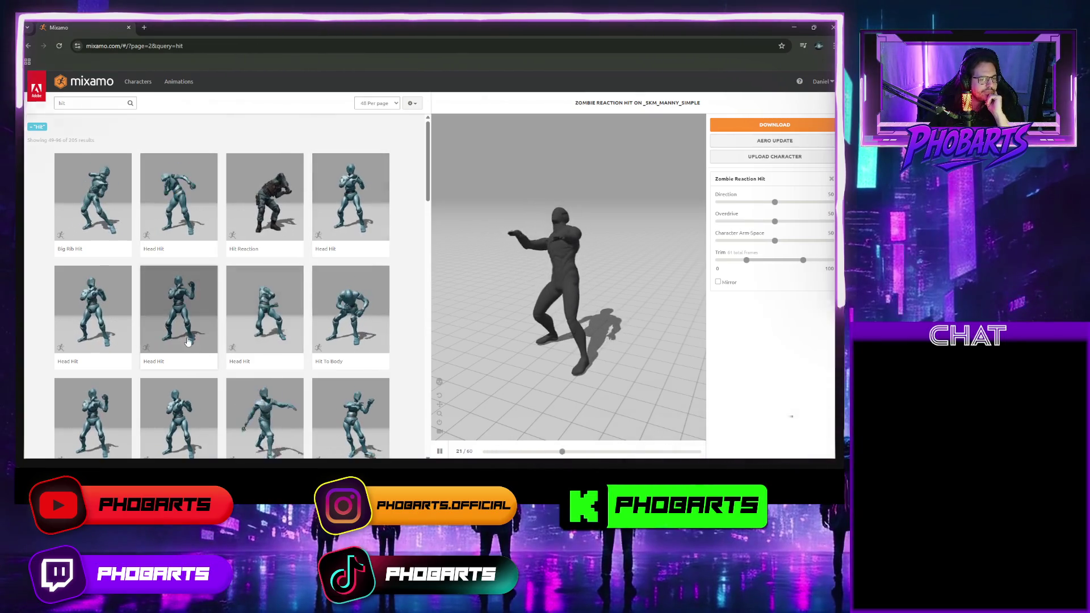
pyautogui.scroll(-3, 189, 331)
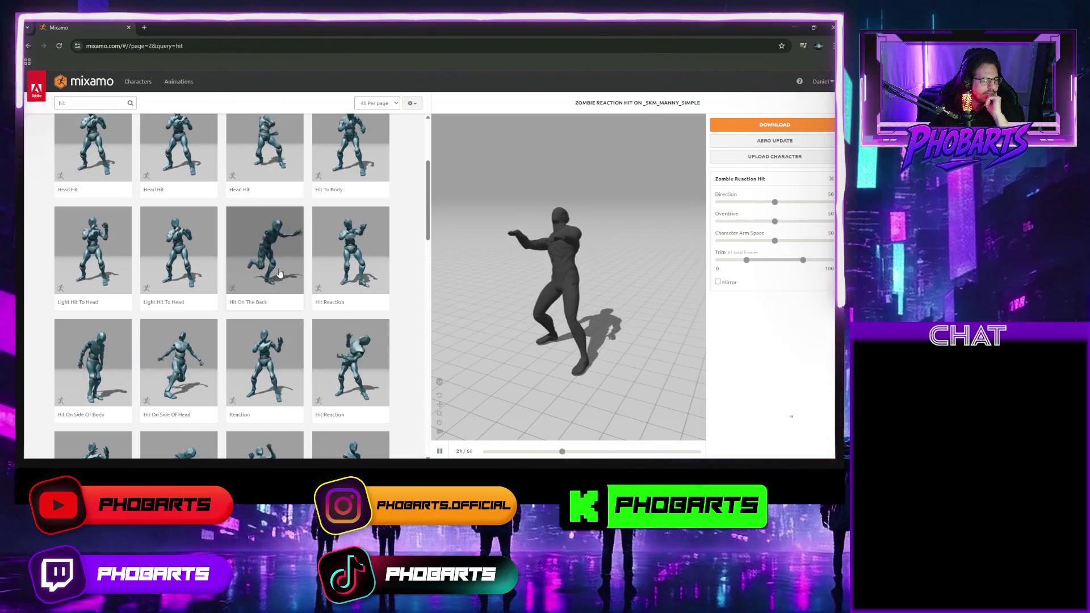
pyautogui.scroll(-1, 280, 274)
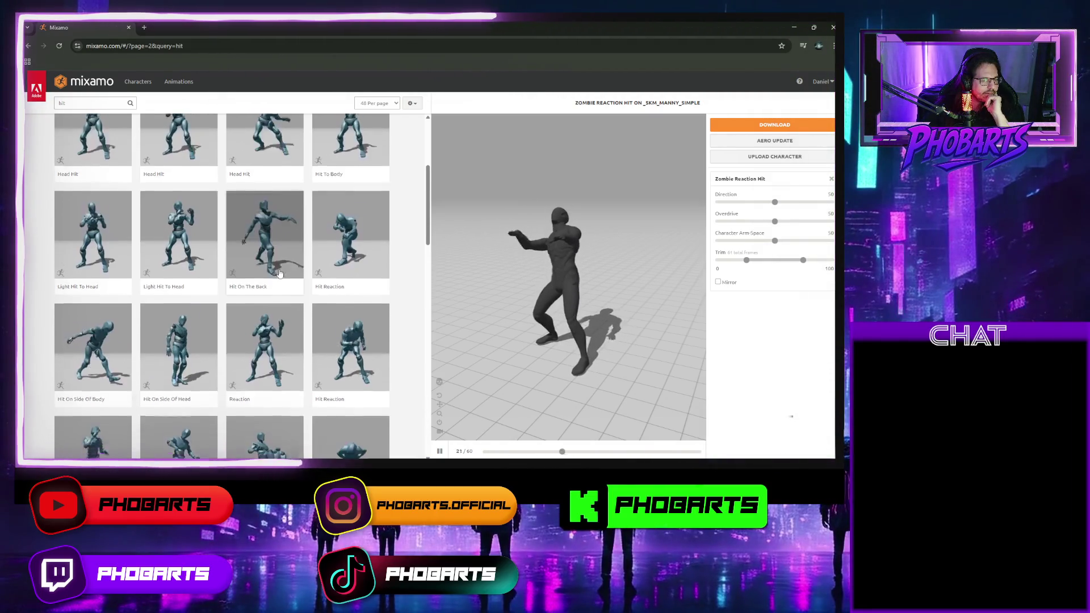
pyautogui.scroll(-5, 272, 284)
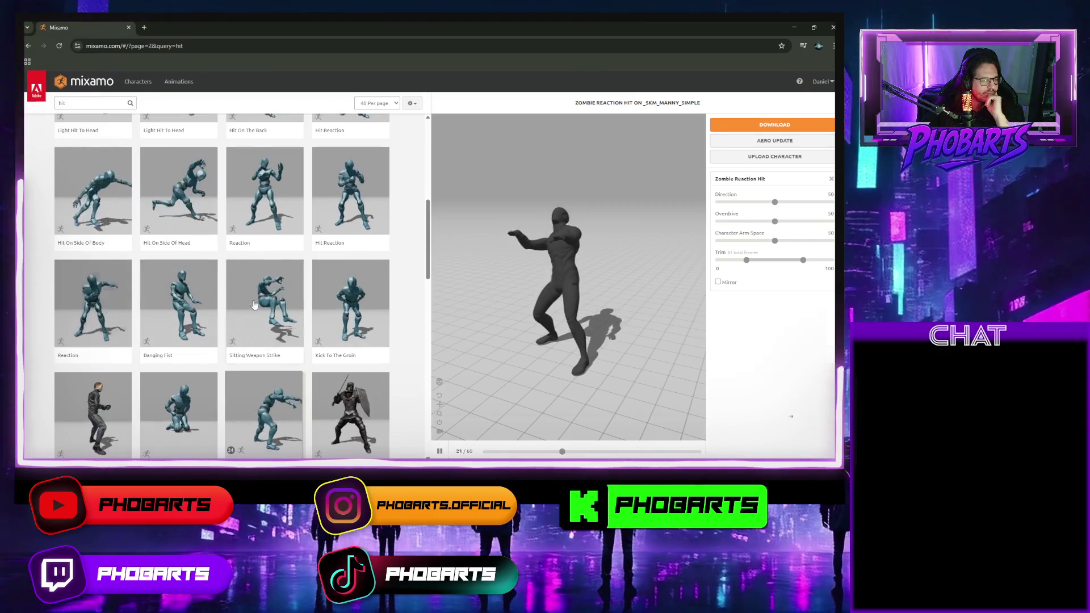
pyautogui.scroll(-4, 252, 303)
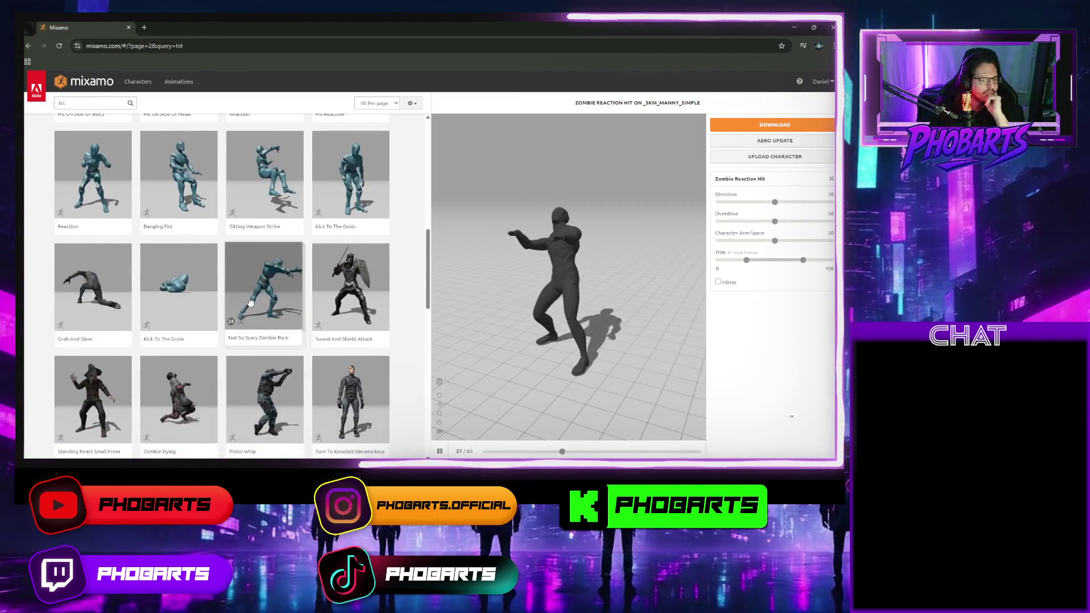
pyautogui.scroll(-7, 244, 303)
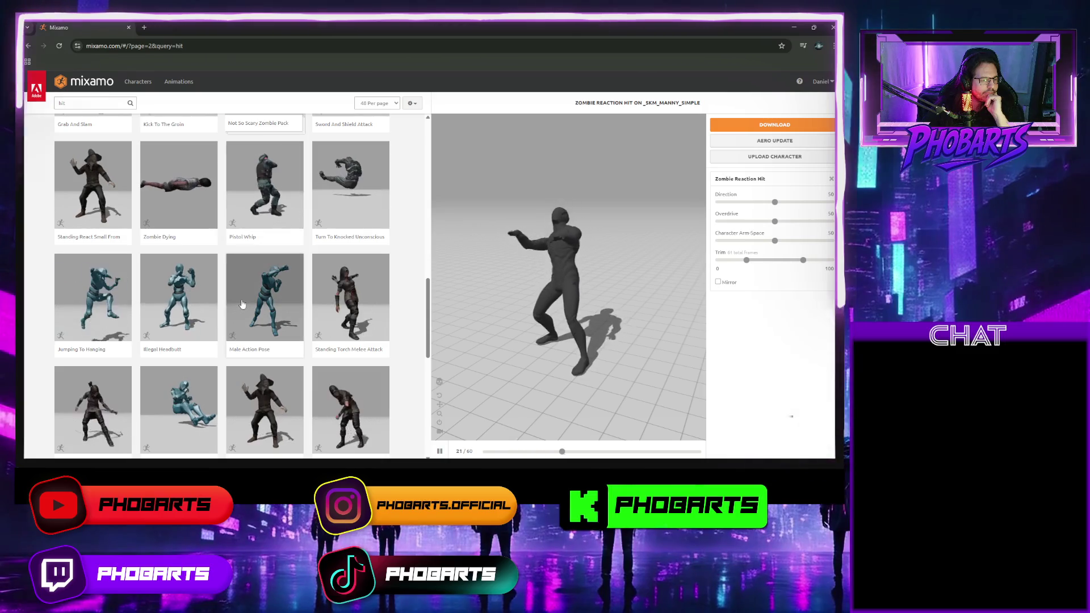
pyautogui.scroll(-7, 242, 304)
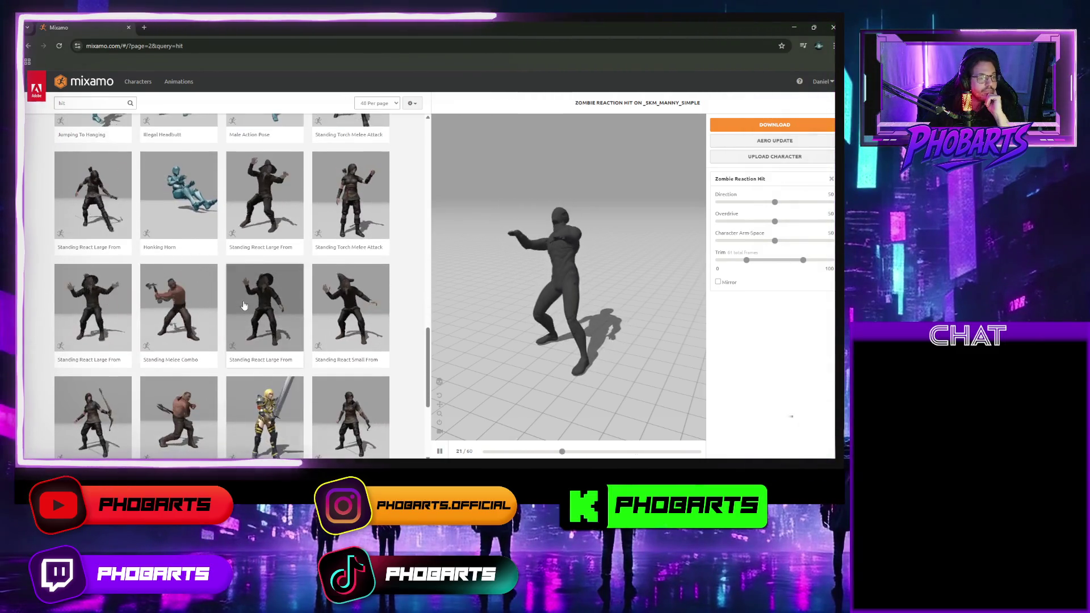
pyautogui.scroll(-7, 244, 306)
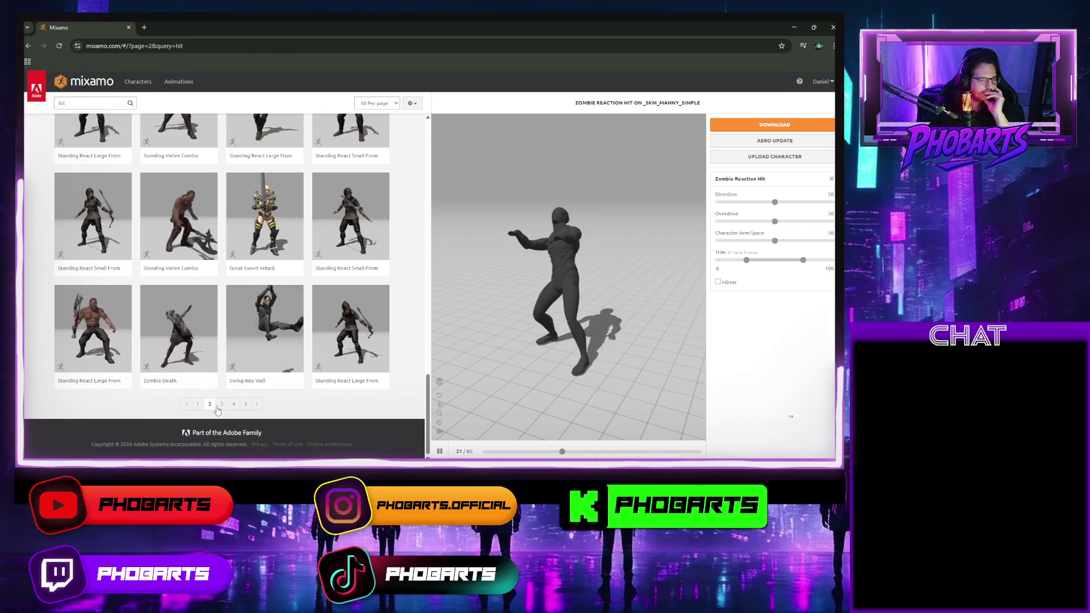
pyautogui.click(220, 404)
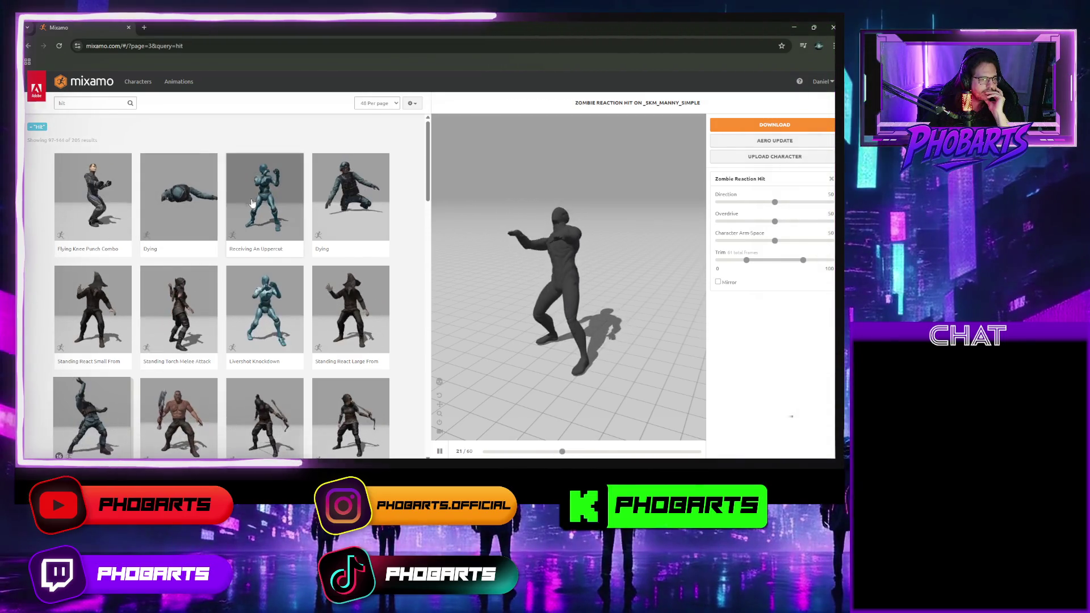
# Preview Receiving An Uppercut on the SKM_Manny_Simple character.
pyautogui.scroll(-2, 263, 227)
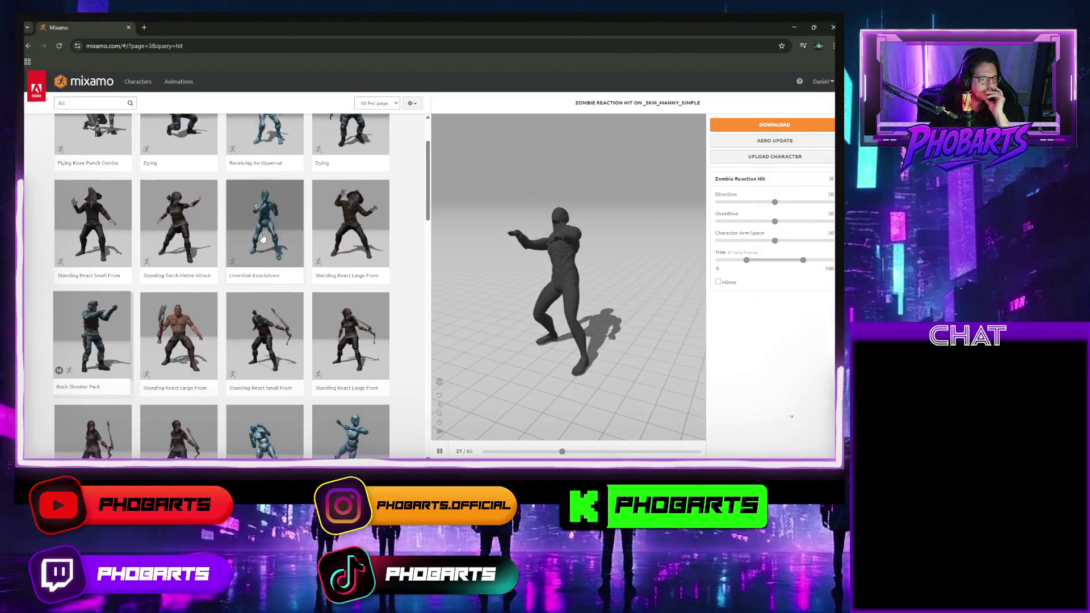
pyautogui.scroll(-1, 264, 244)
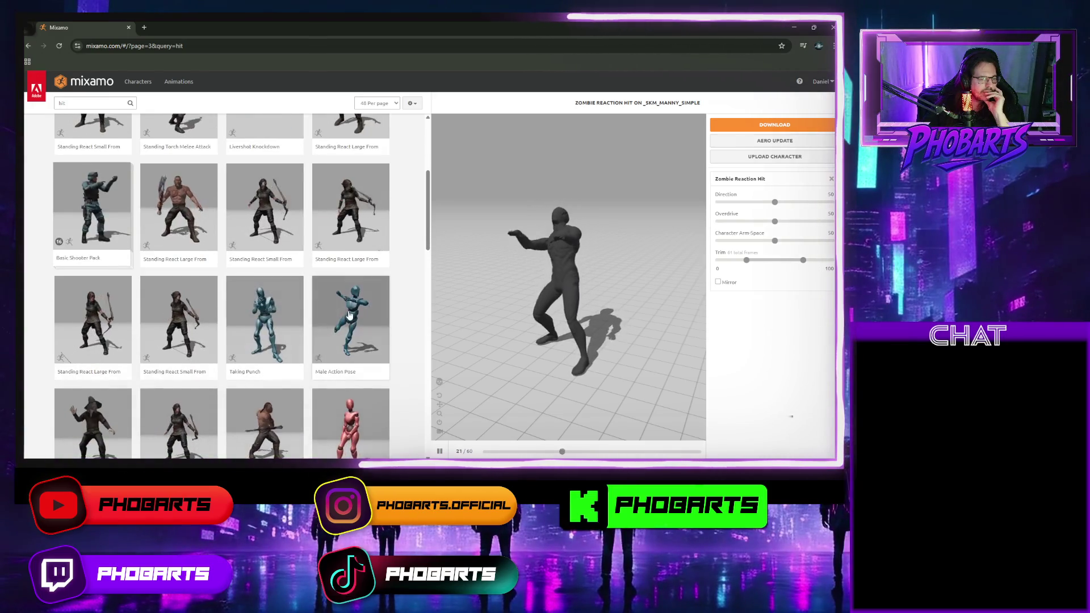
pyautogui.scroll(3, 271, 256)
pyautogui.click(273, 197)
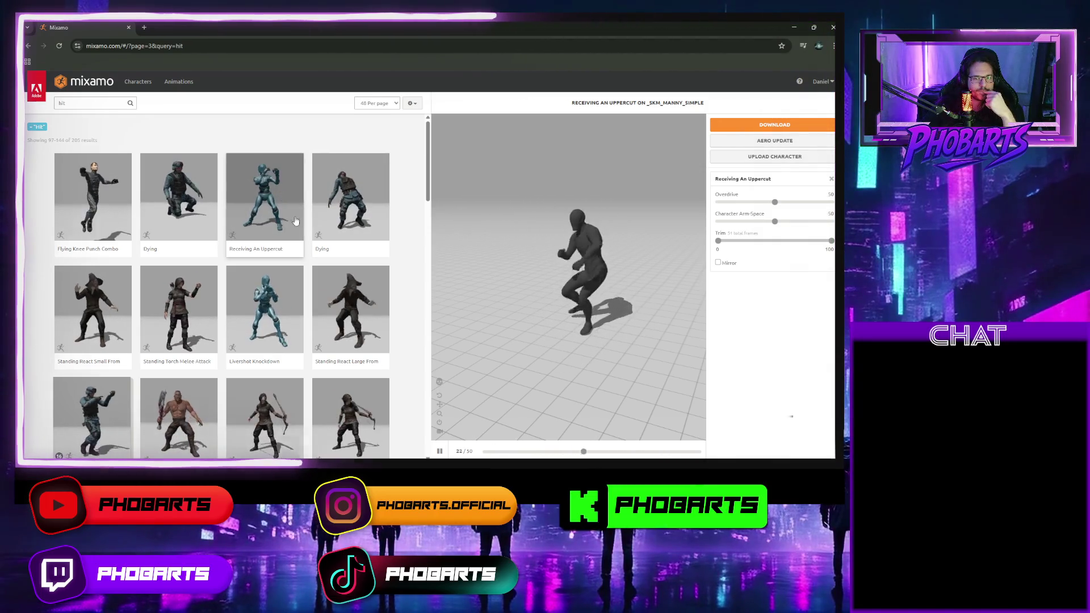
# Download Receiving An Uppercut as FBX Binary at 30 fps, Without Skin.
pyautogui.click(775, 124)
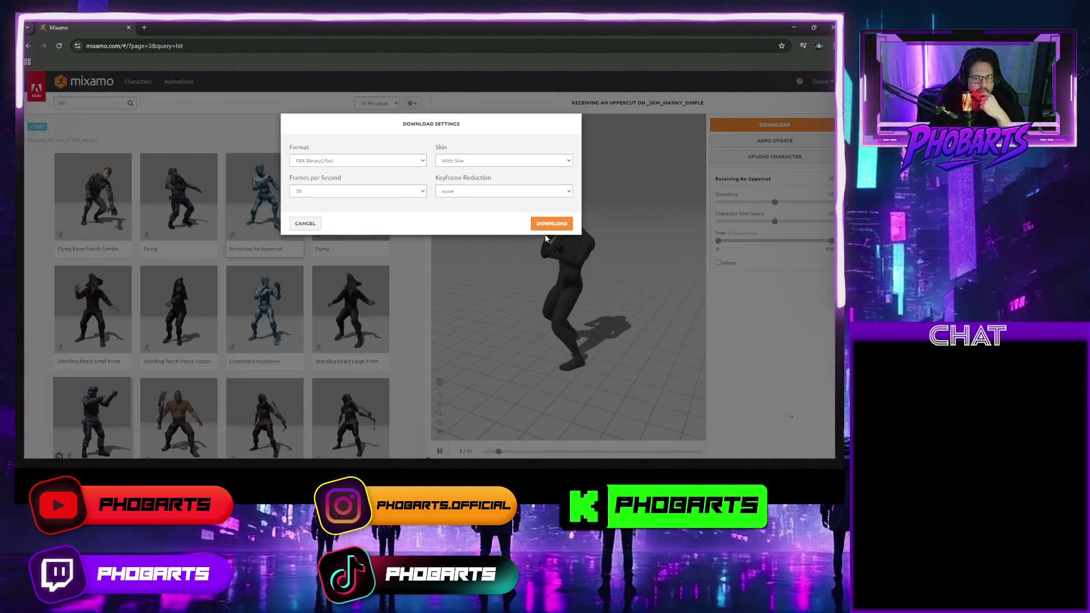
pyautogui.click(448, 161)
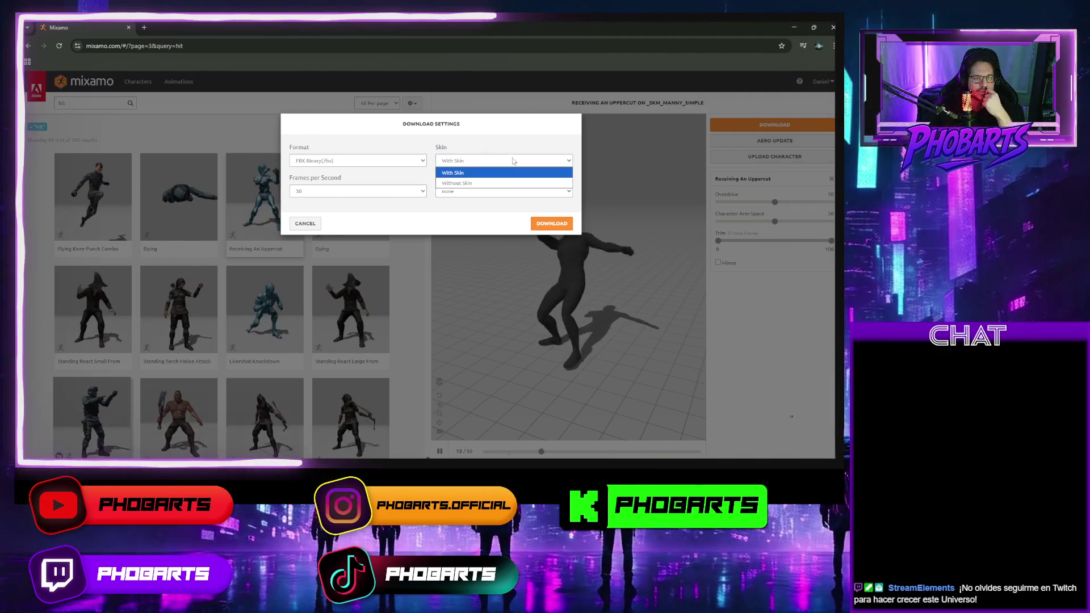
pyautogui.click(493, 181)
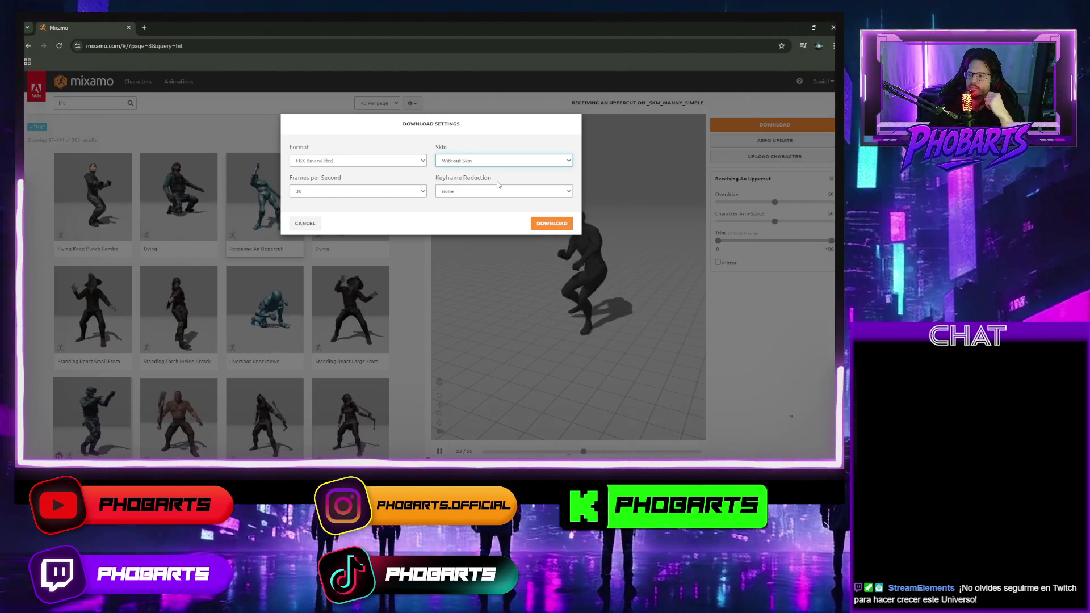
pyautogui.click(543, 224)
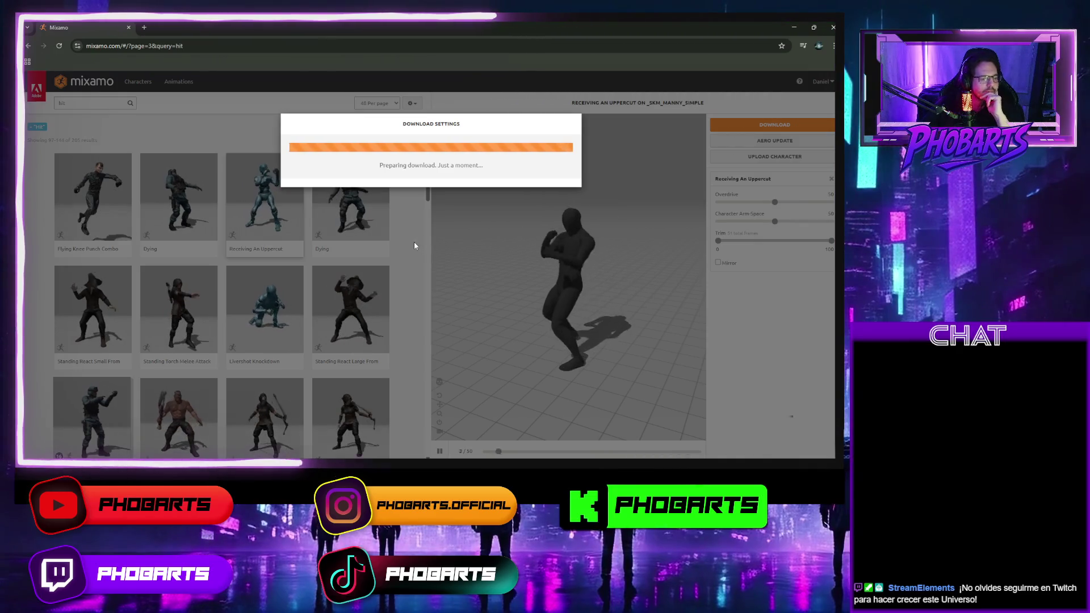
pyautogui.scroll(-3, 390, 258)
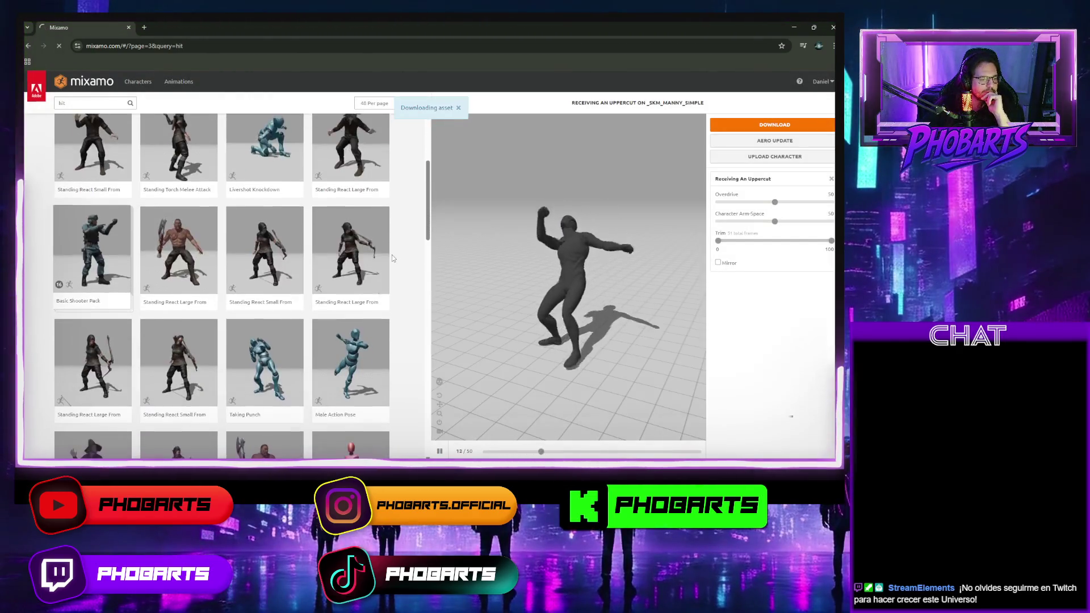
# Preview Standing React Large From Left, Small From Right and Large From Right.
pyautogui.click(191, 269)
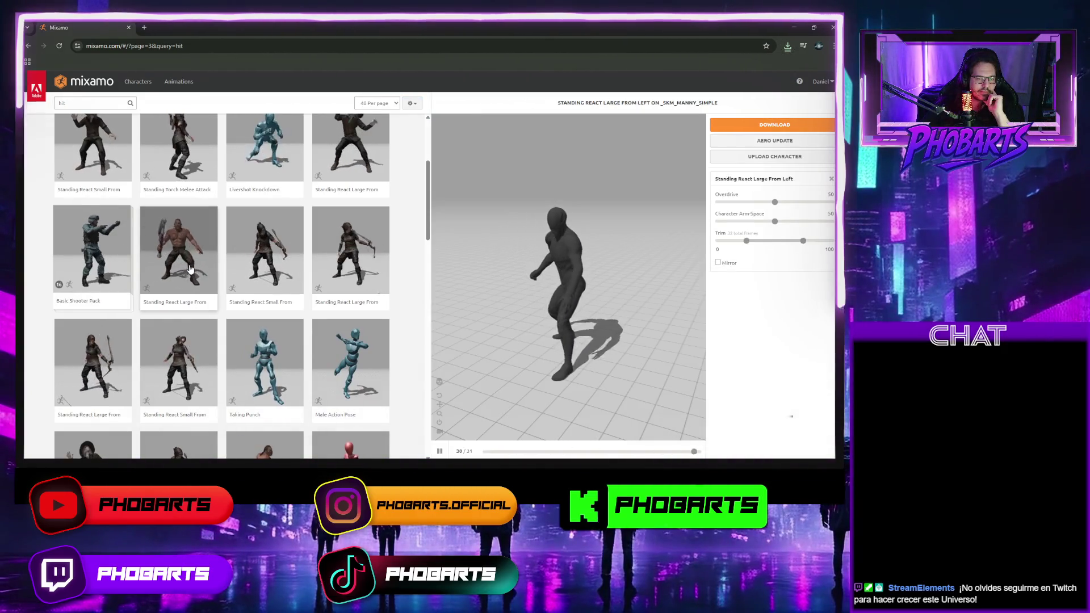
pyautogui.scroll(2, 190, 270)
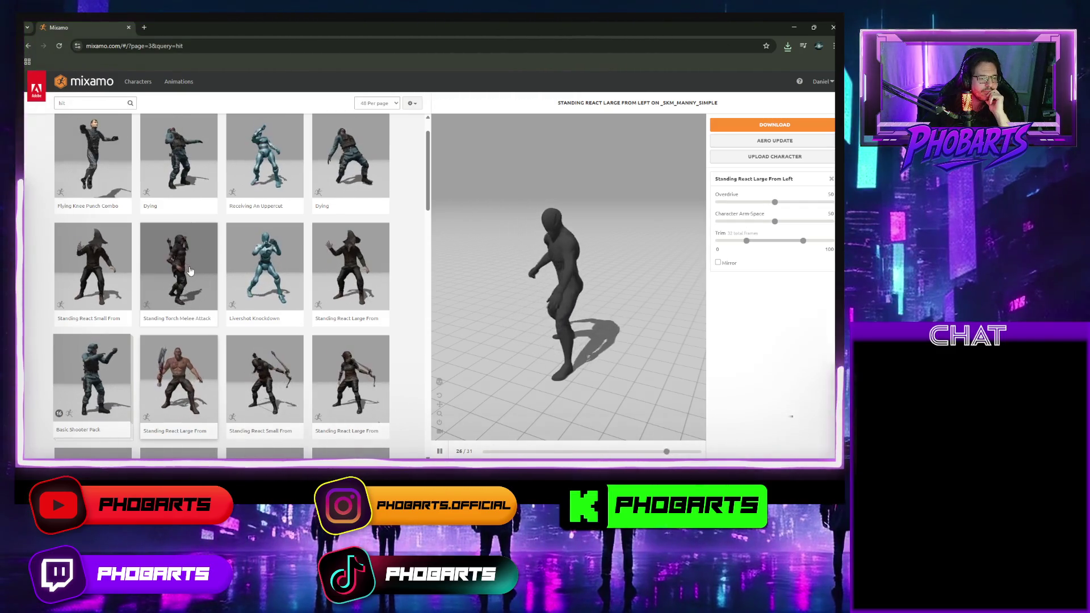
pyautogui.scroll(-4, 191, 272)
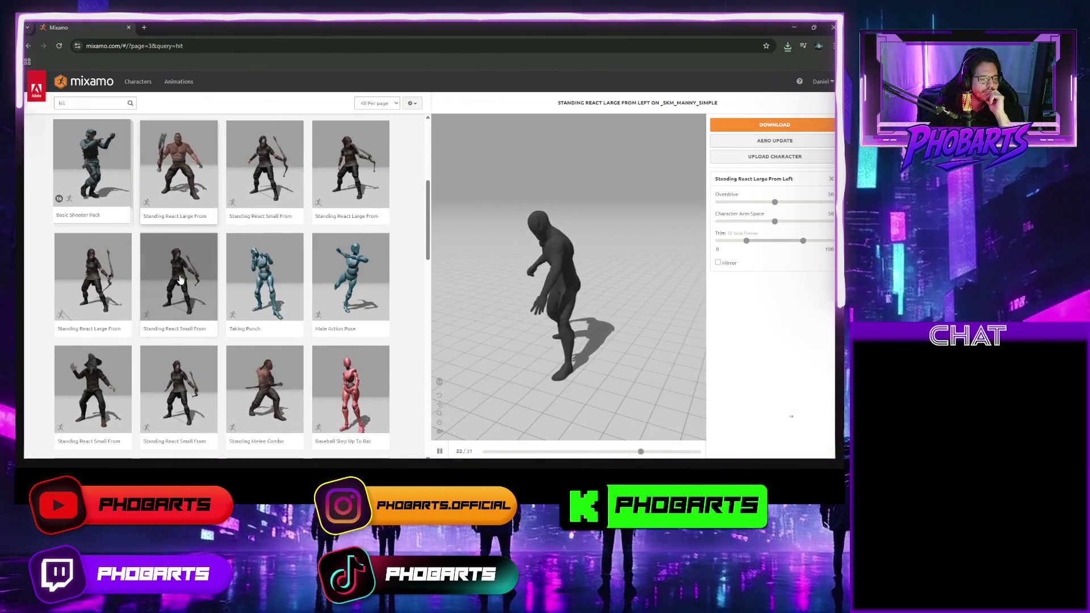
pyautogui.click(180, 279)
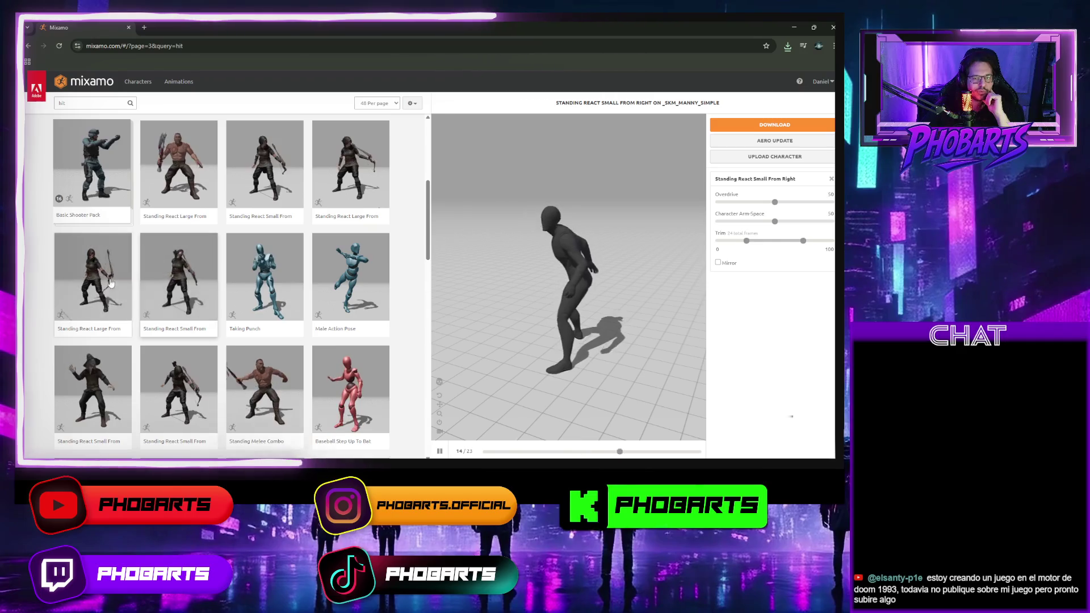
pyautogui.click(105, 280)
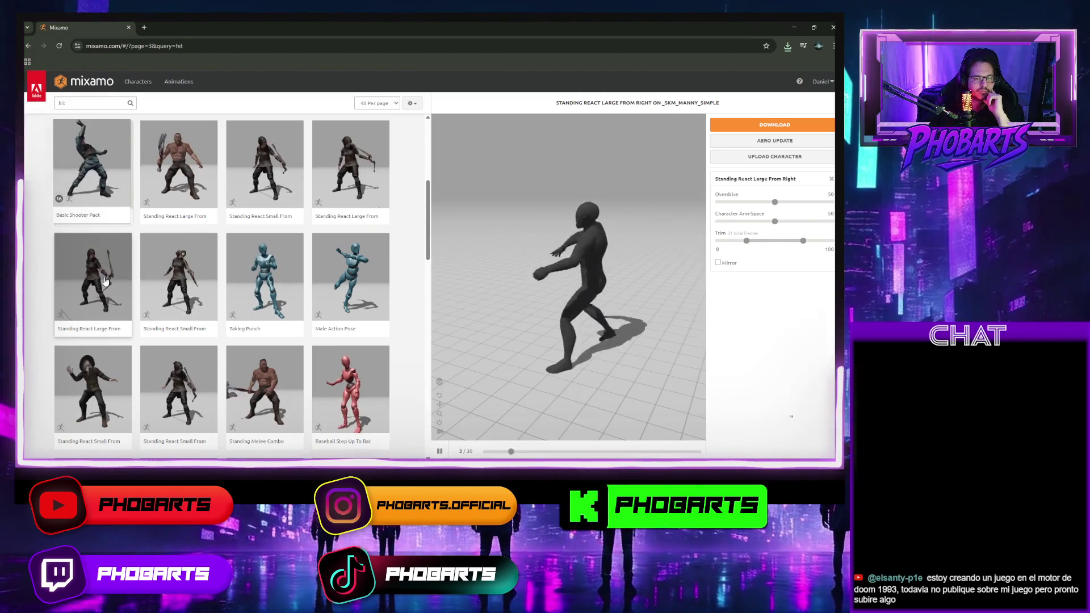
# Preview Taking Punch, Male Action Pose and Baseball Step Up To Bat, ending on Standing React Large Gut.
pyautogui.click(265, 282)
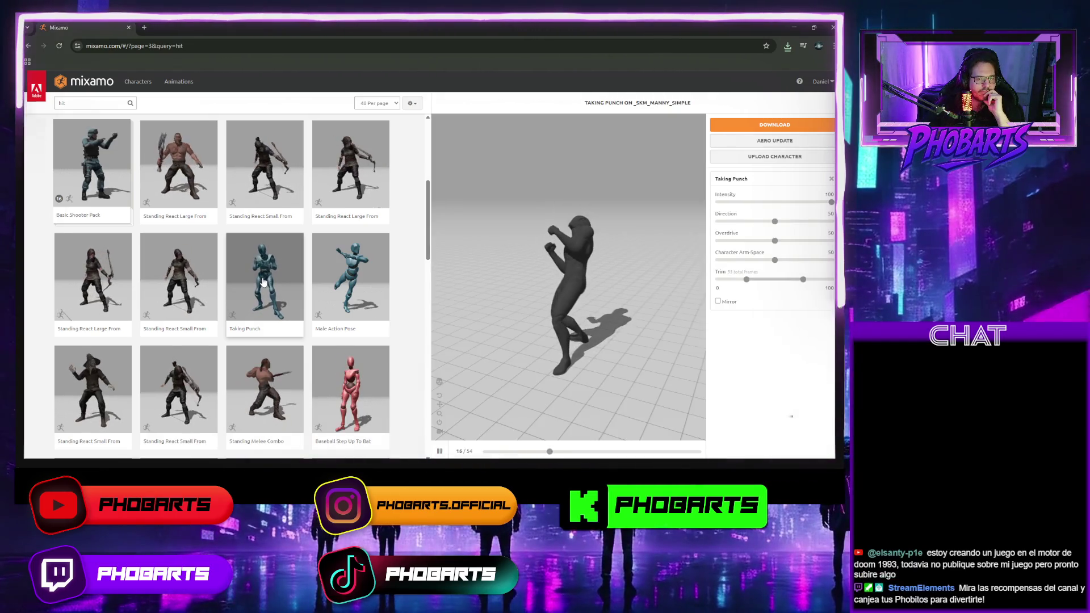
pyautogui.click(344, 272)
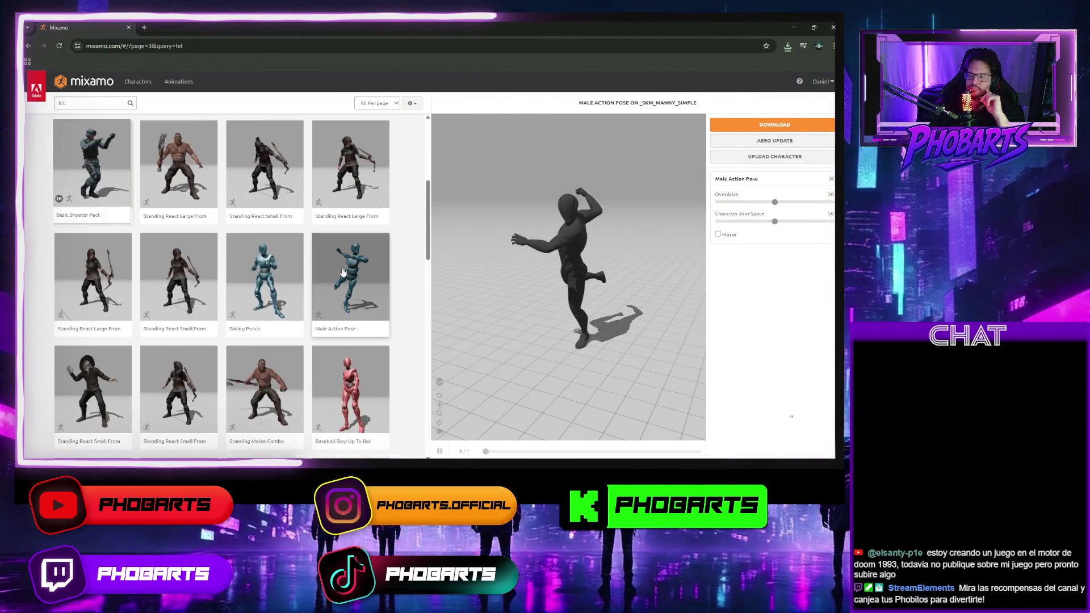
pyautogui.scroll(-2, 341, 273)
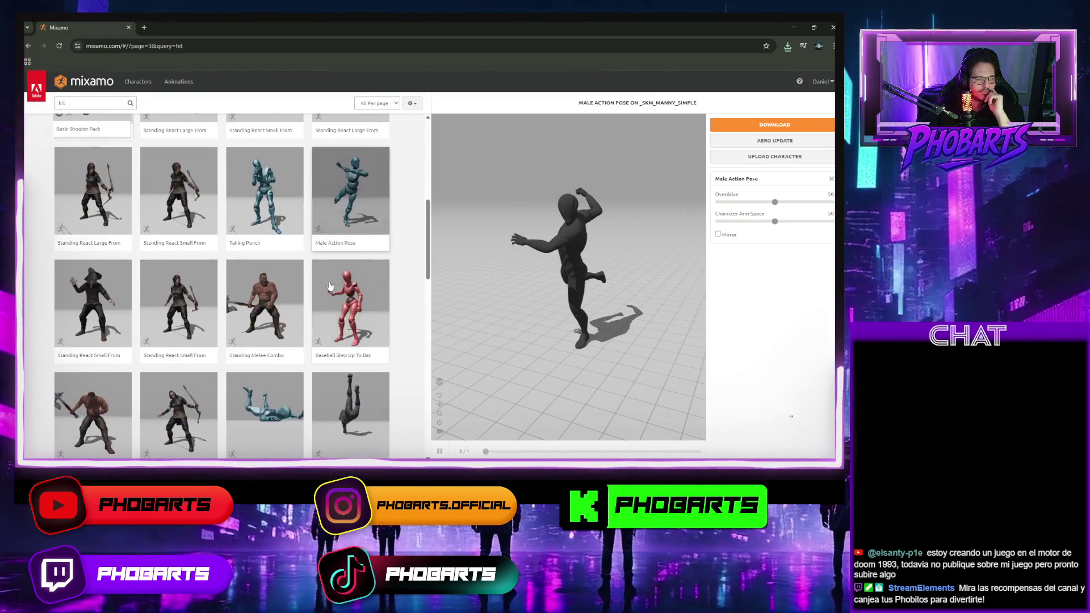
pyautogui.click(324, 298)
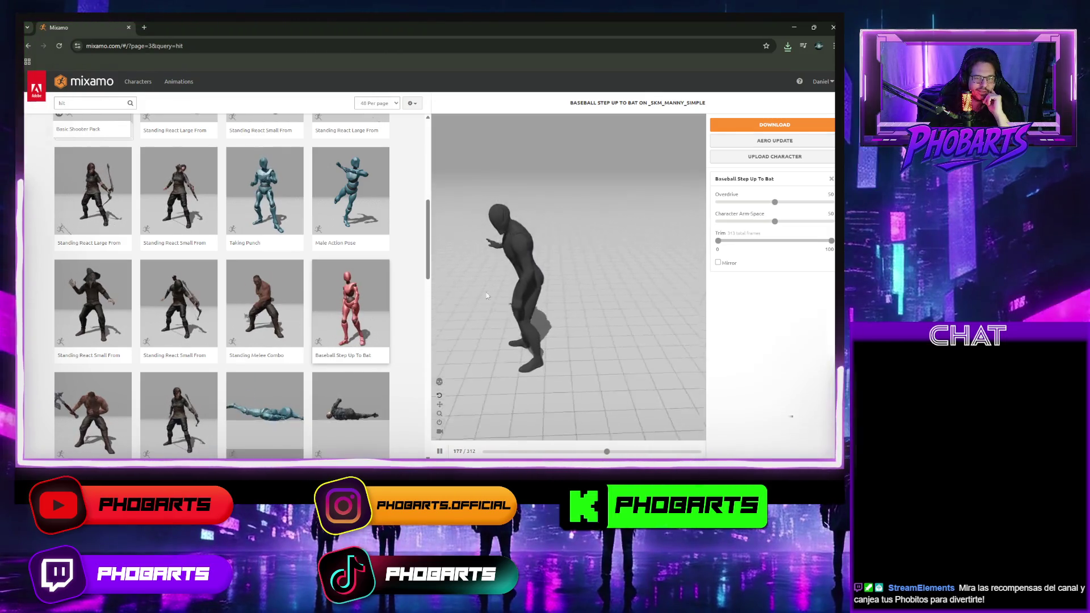
pyautogui.scroll(-2, 278, 294)
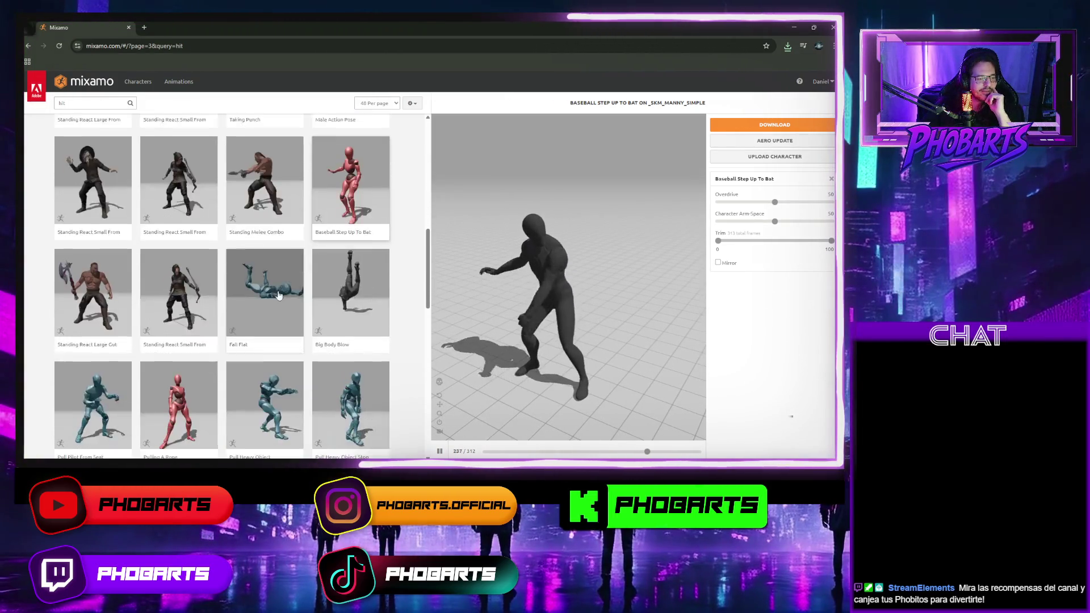
pyautogui.click(119, 284)
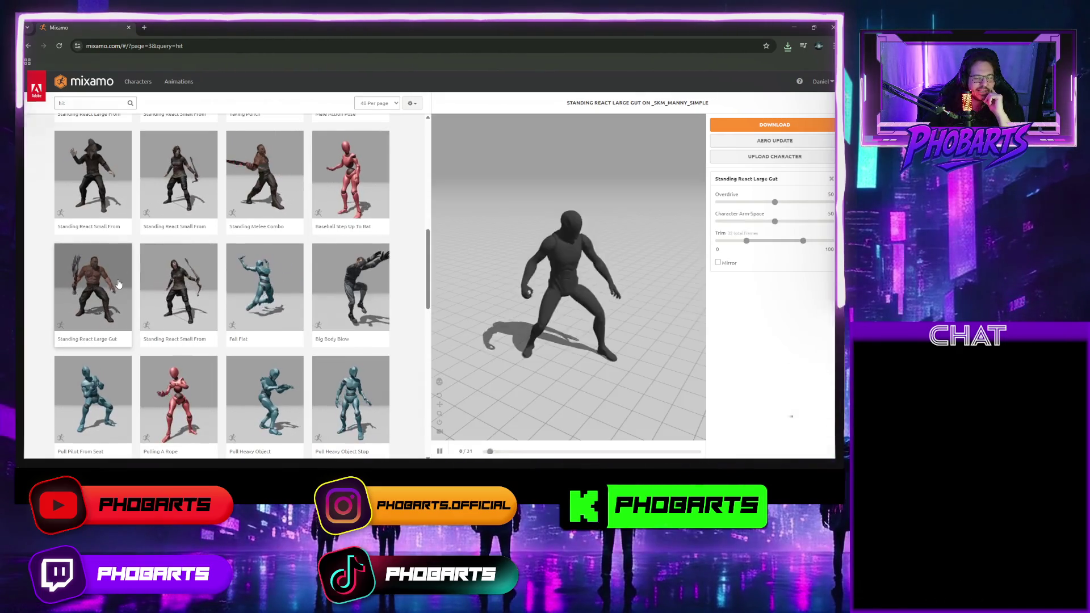
pyautogui.scroll(-2, 285, 280)
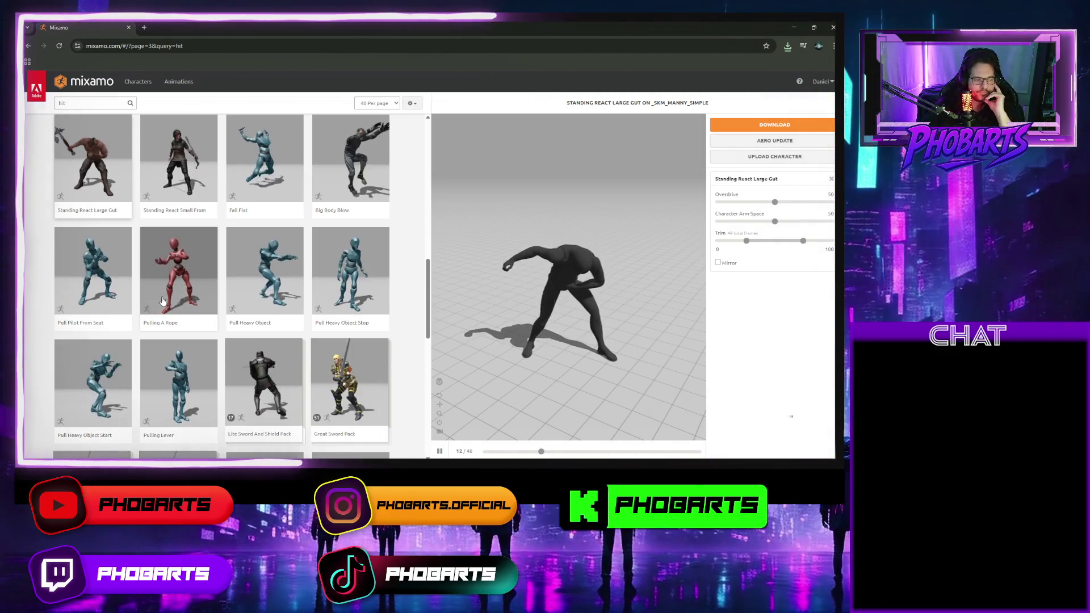
pyautogui.scroll(-2, 159, 307)
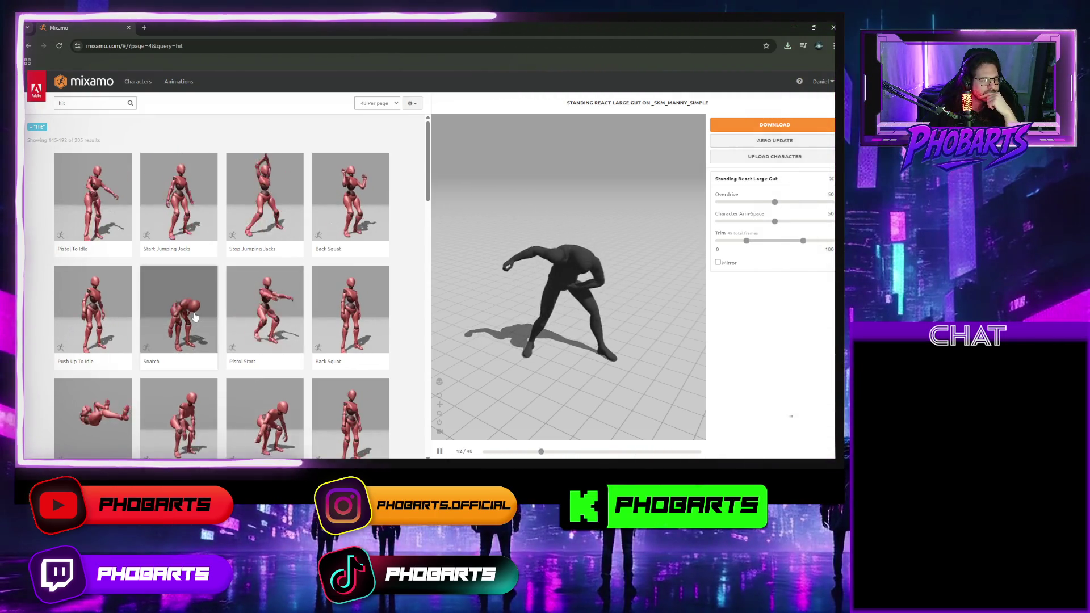
# Jump to page 5 of the hit results, then return to page 1.
pyautogui.scroll(-5, 196, 316)
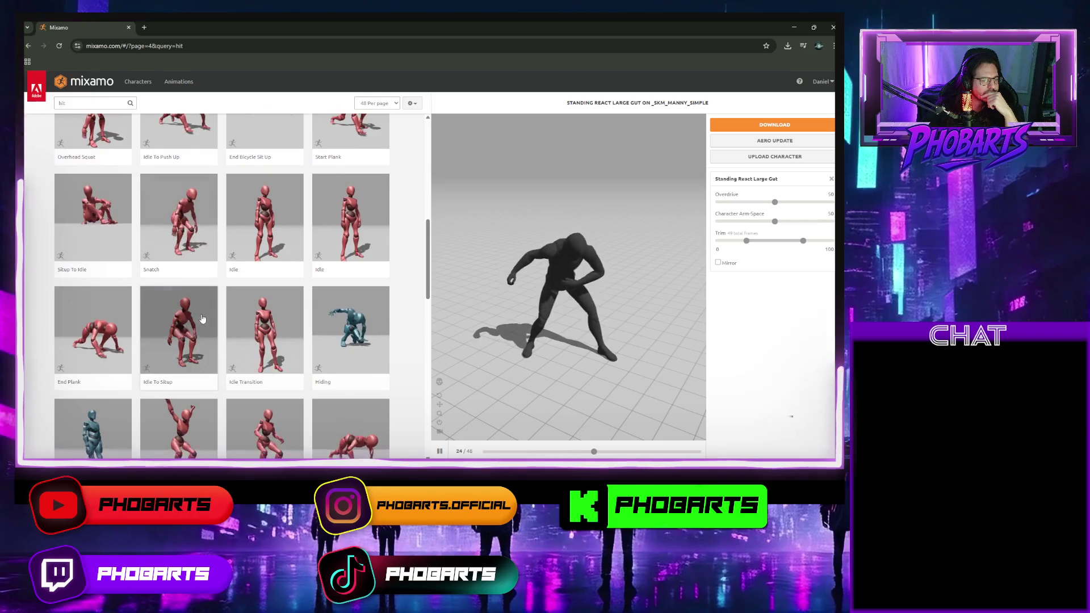
pyautogui.scroll(-4, 203, 318)
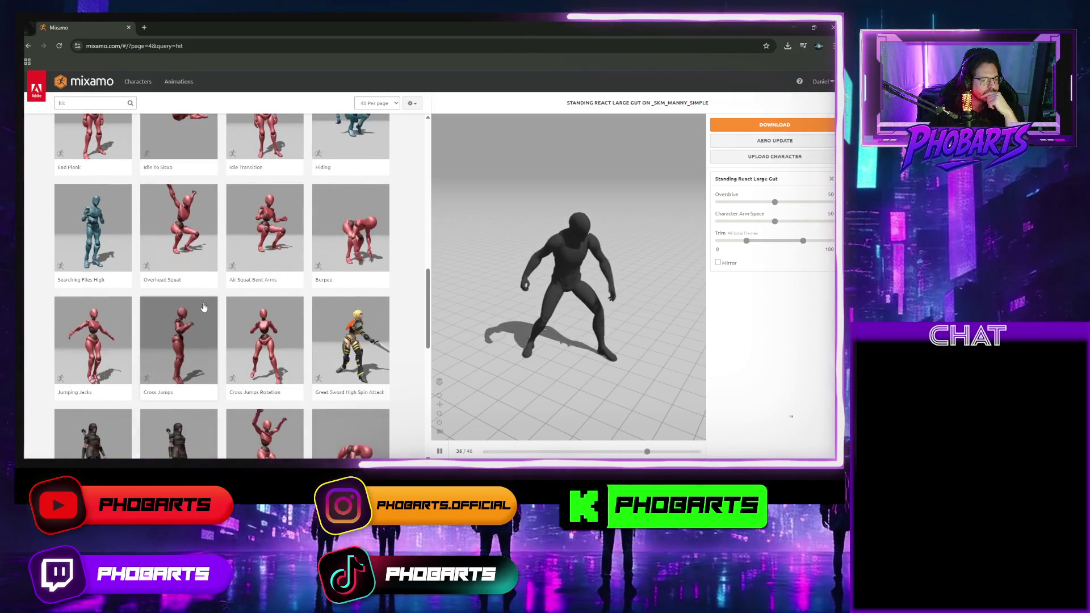
pyautogui.scroll(-4, 206, 302)
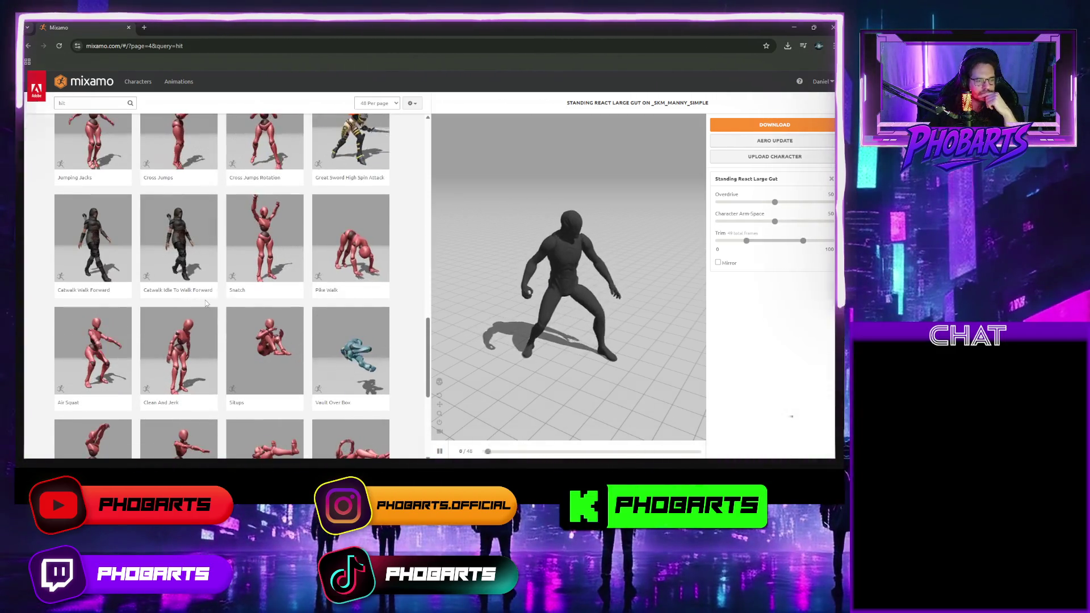
pyautogui.scroll(-2, 206, 303)
pyautogui.scroll(-2, 202, 307)
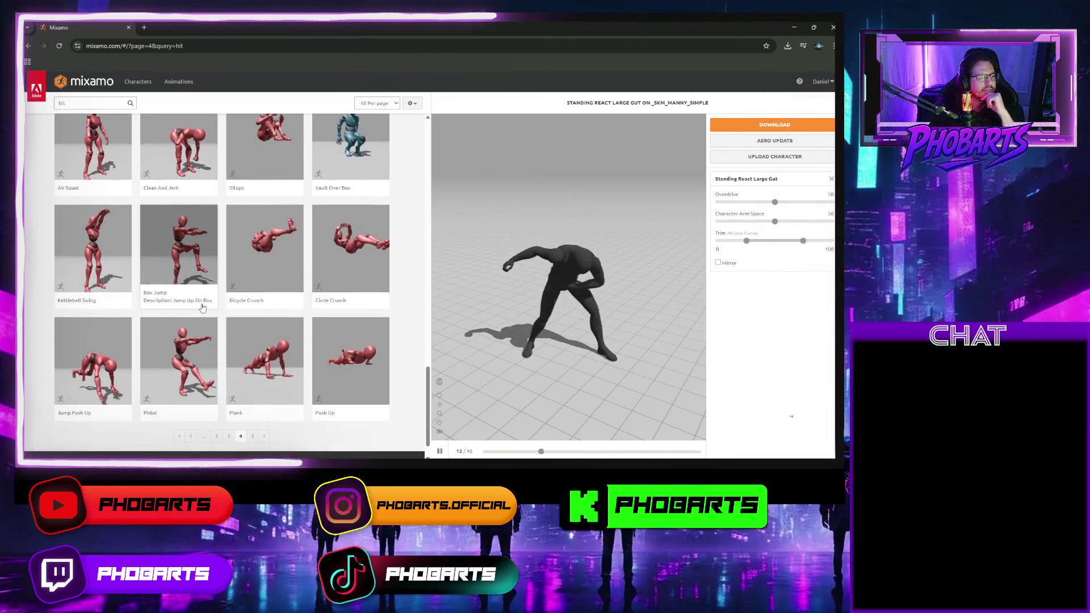
pyautogui.click(252, 436)
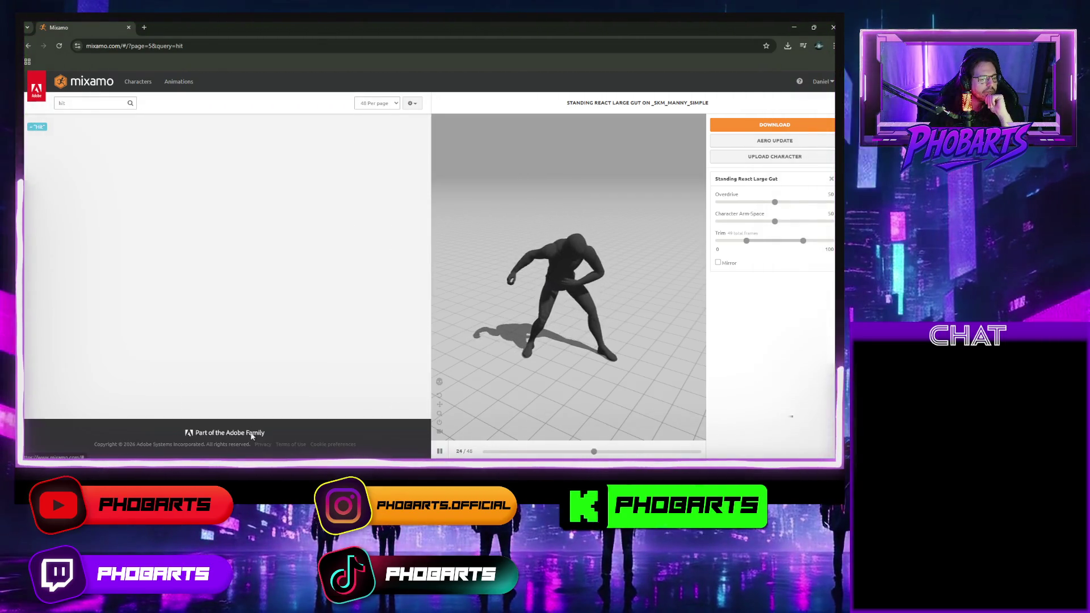
pyautogui.scroll(-2, 190, 278)
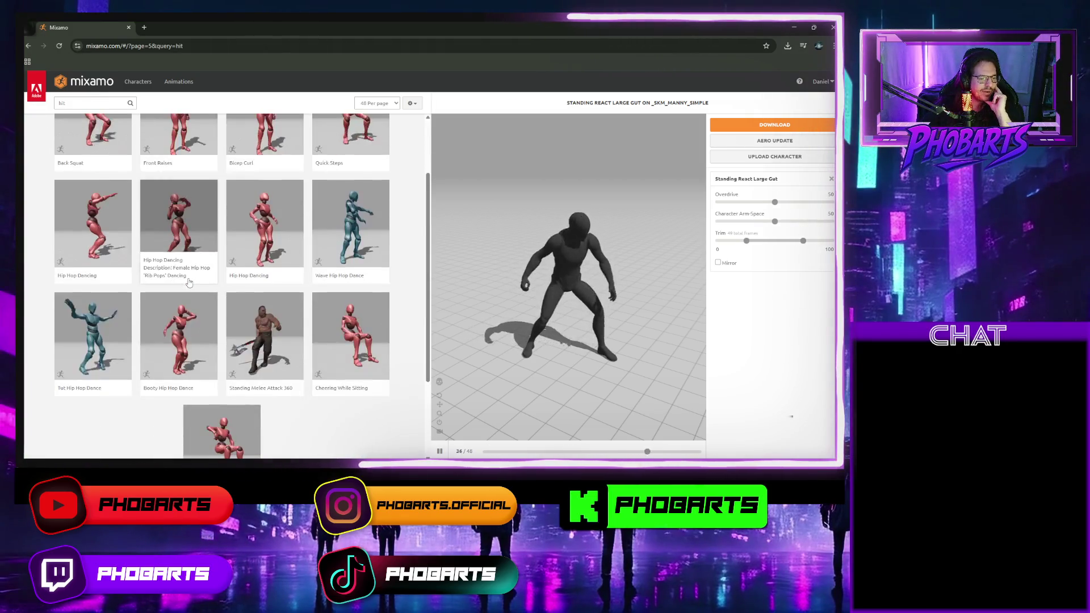
pyautogui.scroll(-2, 286, 270)
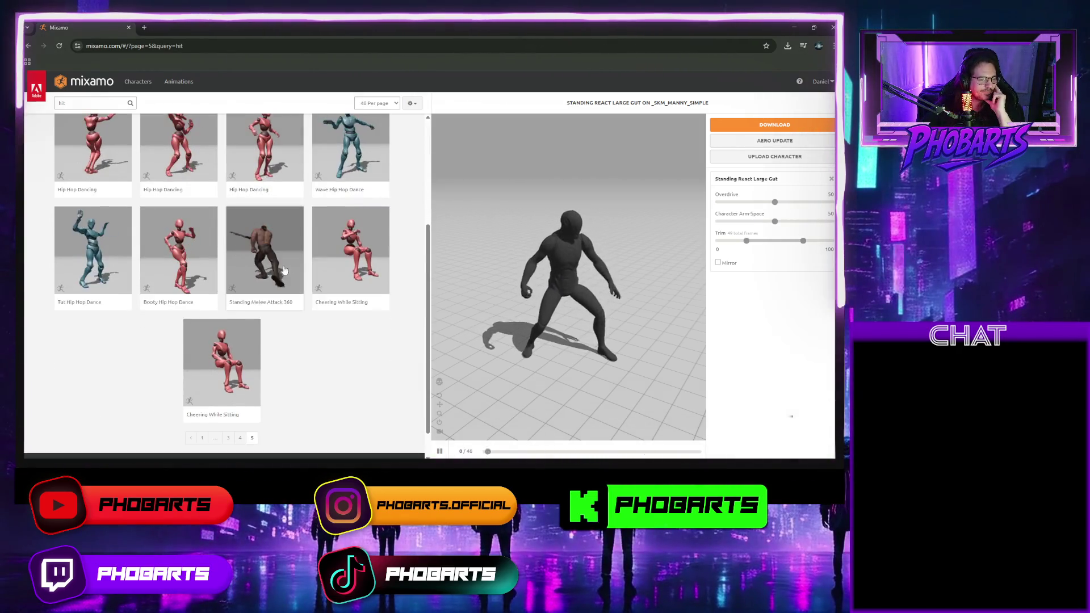
pyautogui.click(202, 438)
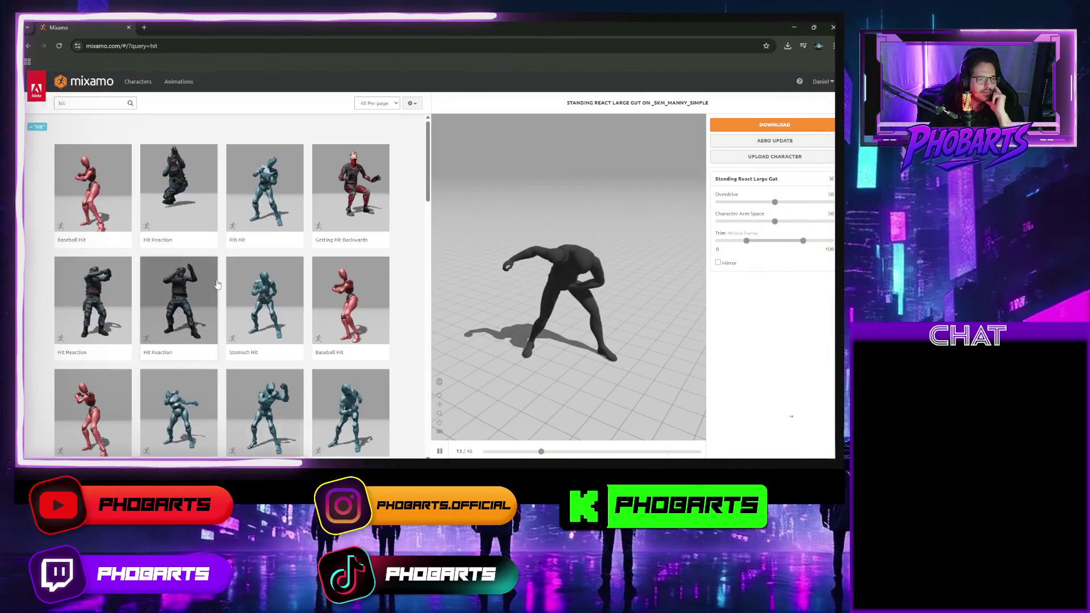
# Load Hit To Body into the viewer in place of Standing React Large Gut.
pyautogui.scroll(-5, 217, 284)
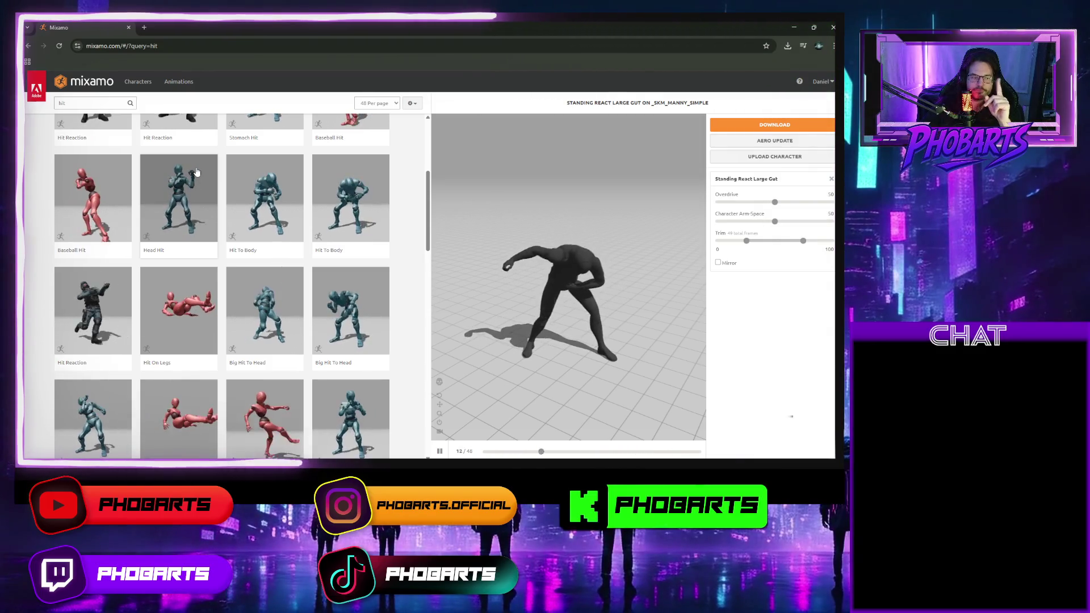
pyautogui.scroll(-4, 277, 218)
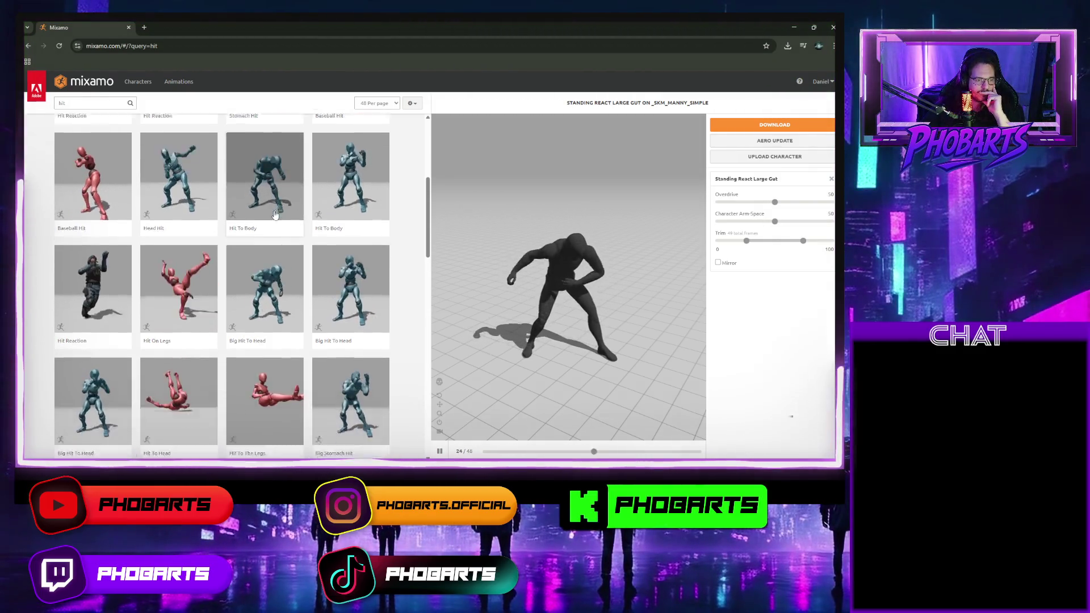
pyautogui.scroll(-2, 275, 215)
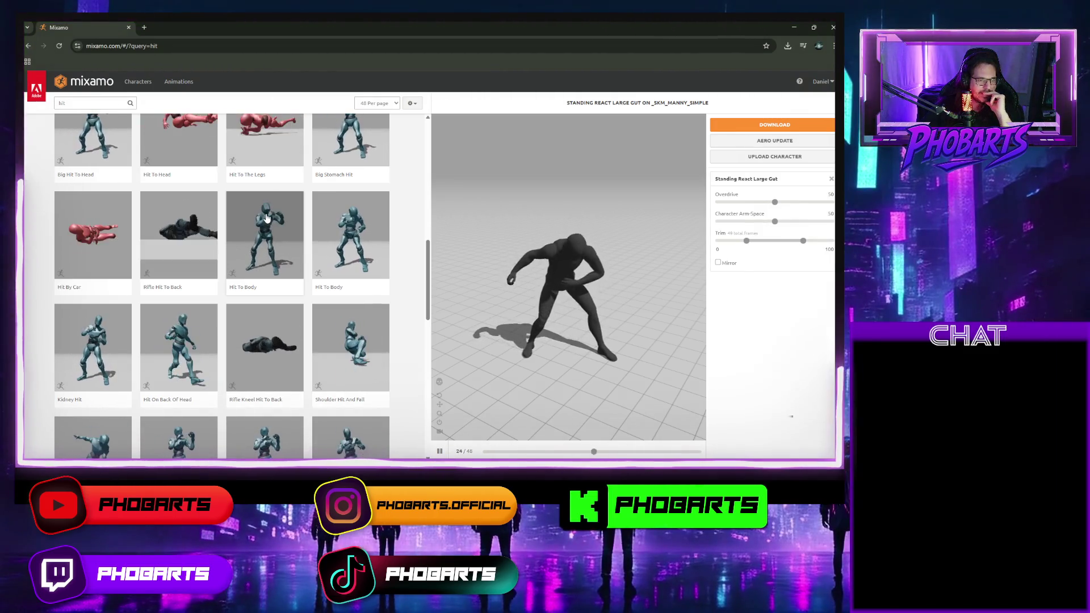
pyautogui.click(337, 225)
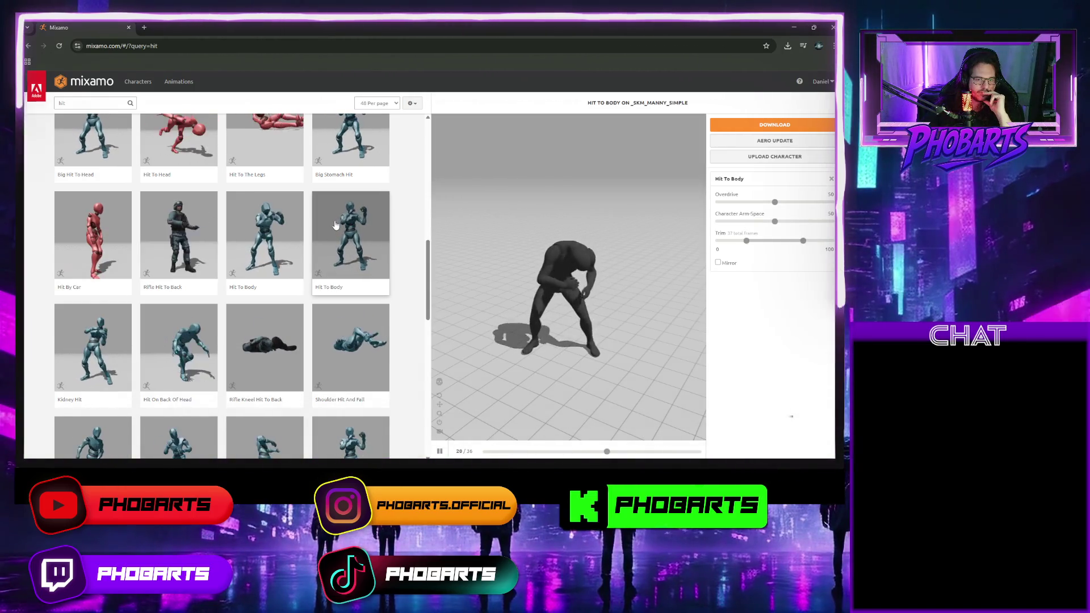
# Compare the Hit To Body variant, then download Big Hit To Head.
pyautogui.click(290, 232)
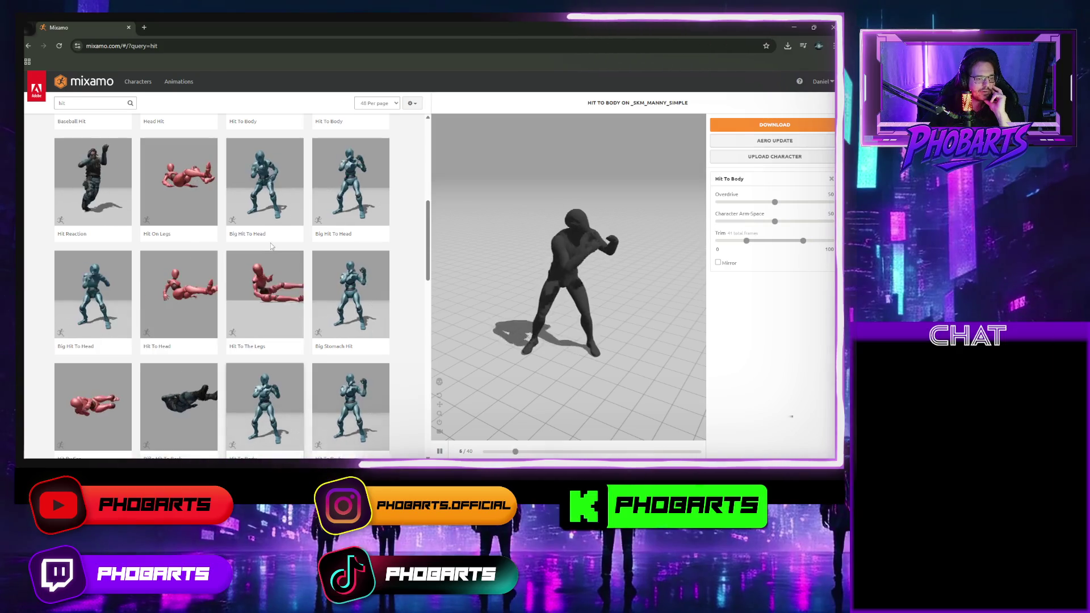
pyautogui.click(342, 206)
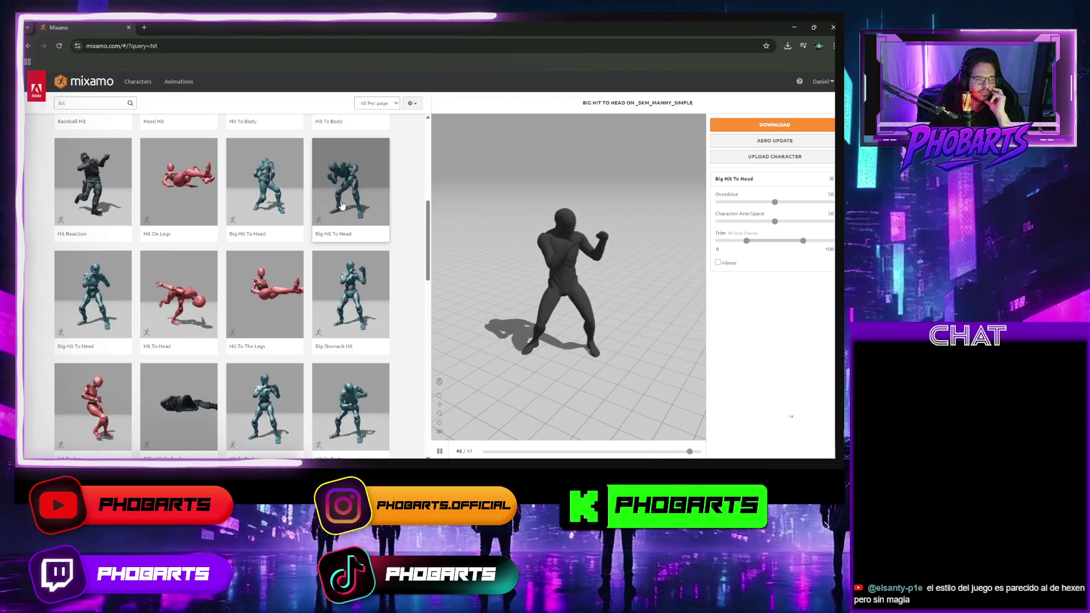
pyautogui.scroll(1, 342, 206)
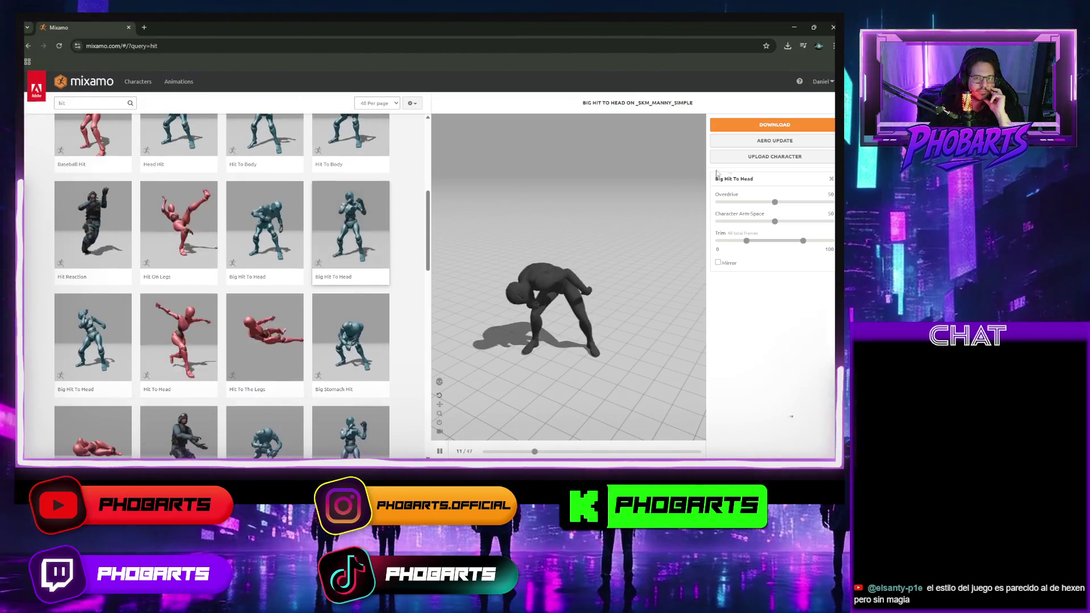
pyautogui.click(758, 127)
pyautogui.click(545, 224)
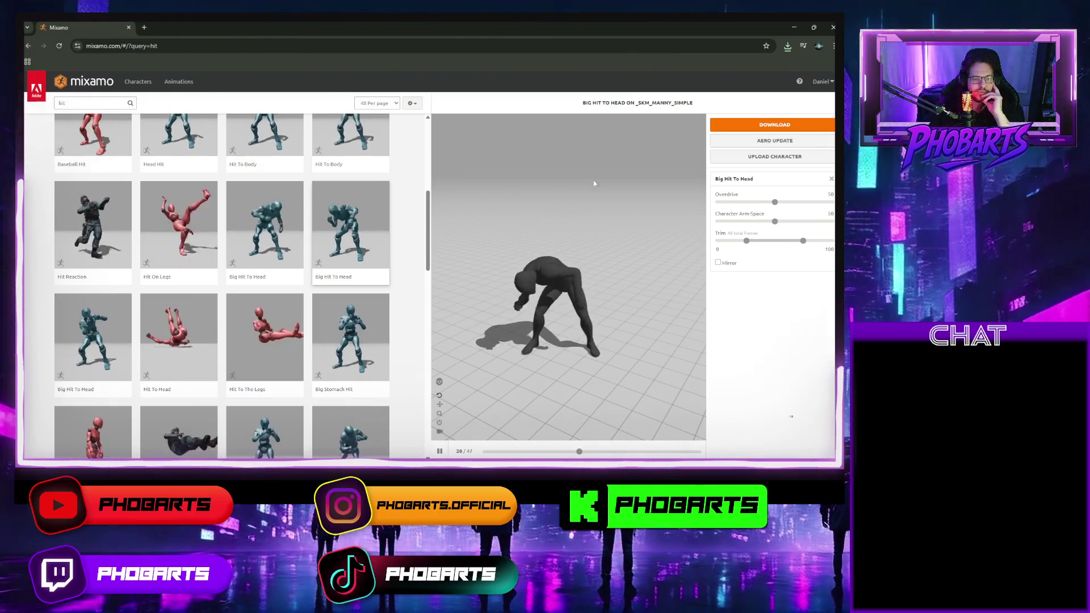
# Preview Hit On Side Of Head, then go to page 2 of hit results.
pyautogui.scroll(2, 259, 248)
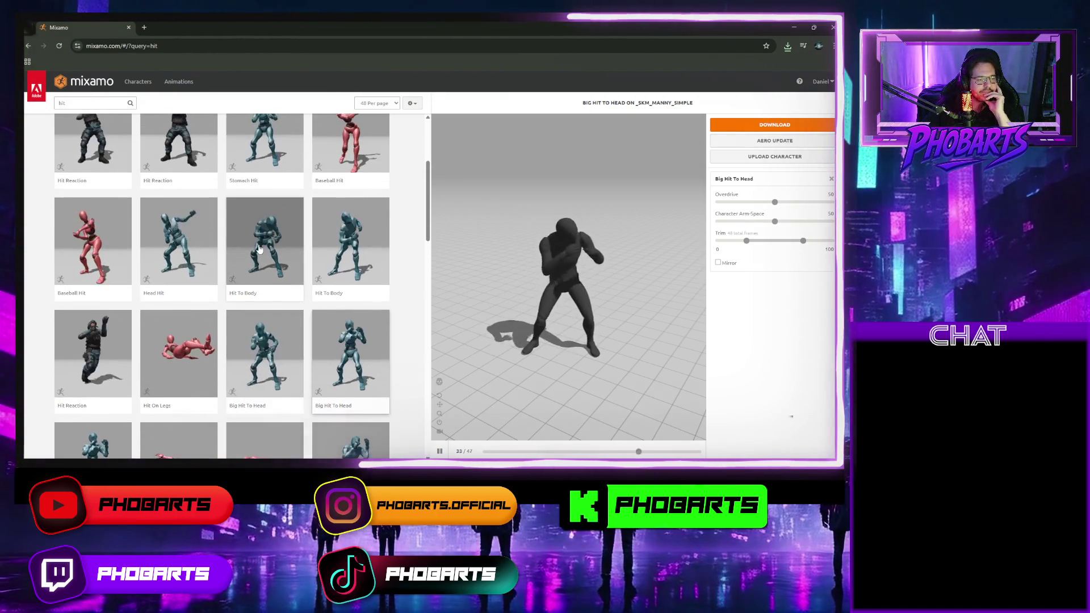
pyautogui.scroll(3, 259, 249)
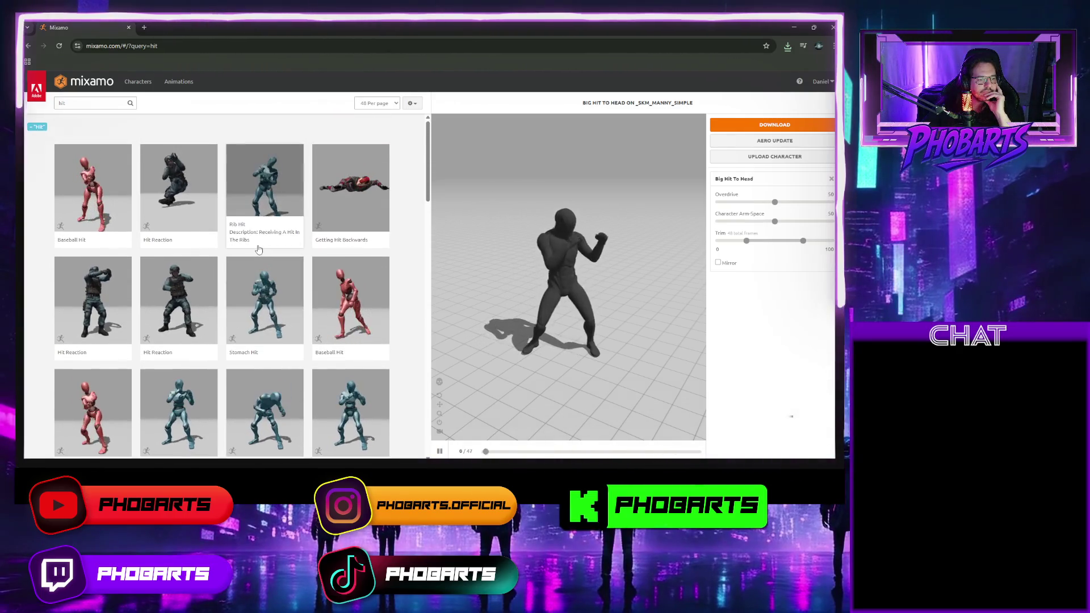
pyautogui.scroll(-2, 279, 307)
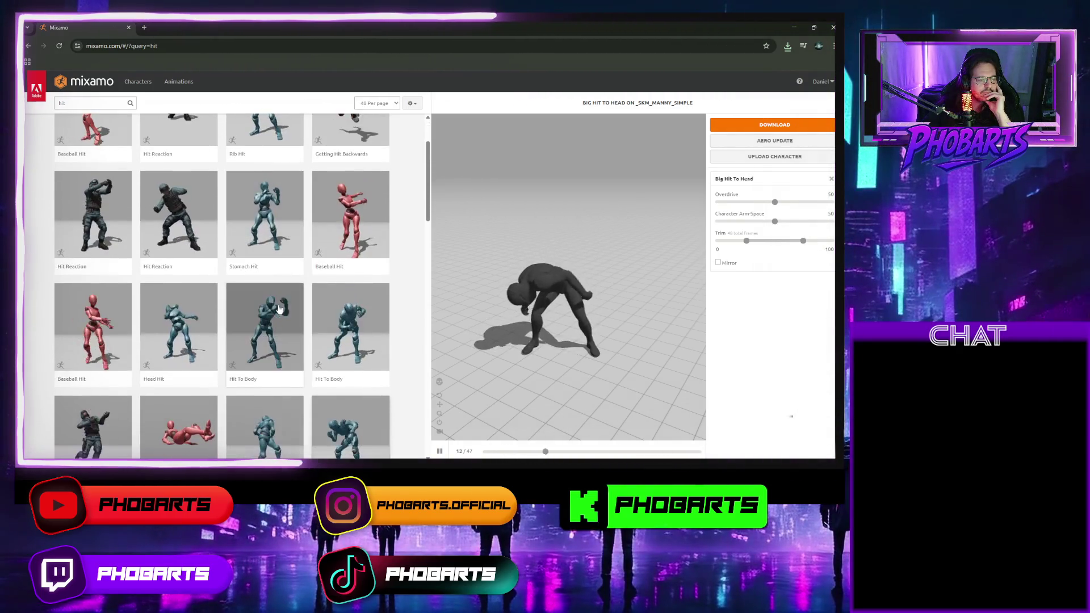
pyautogui.scroll(-12, 278, 308)
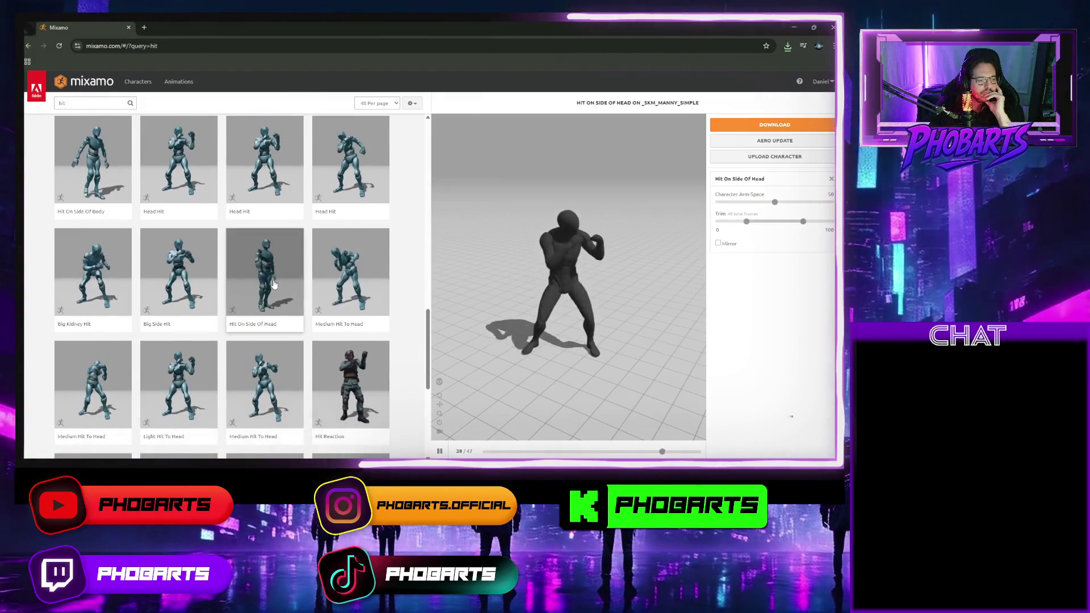
pyautogui.click(273, 284)
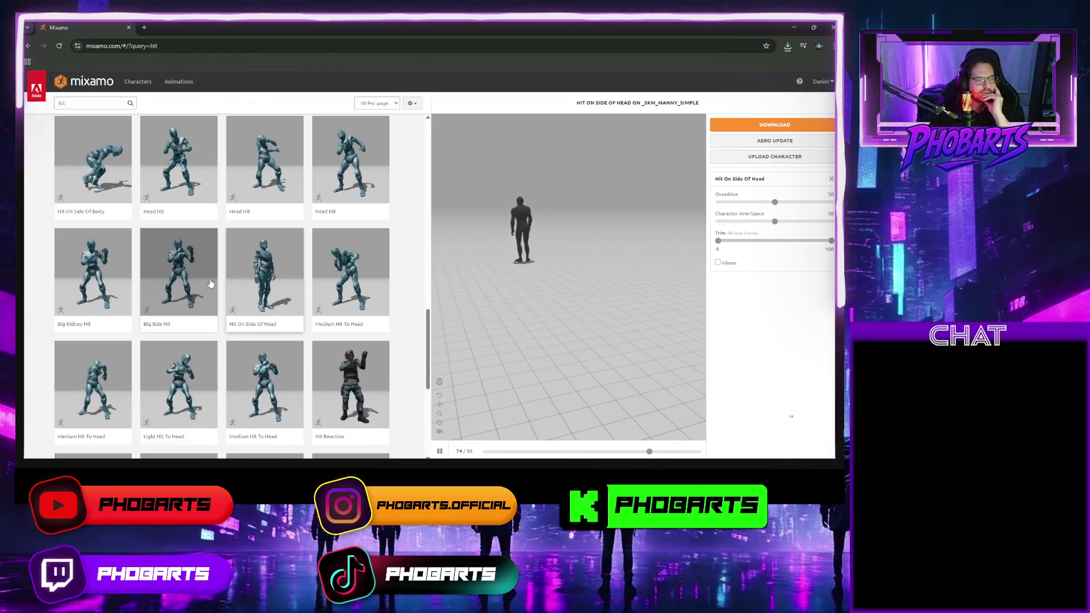
pyautogui.scroll(-2, 210, 290)
pyautogui.scroll(-2, 210, 298)
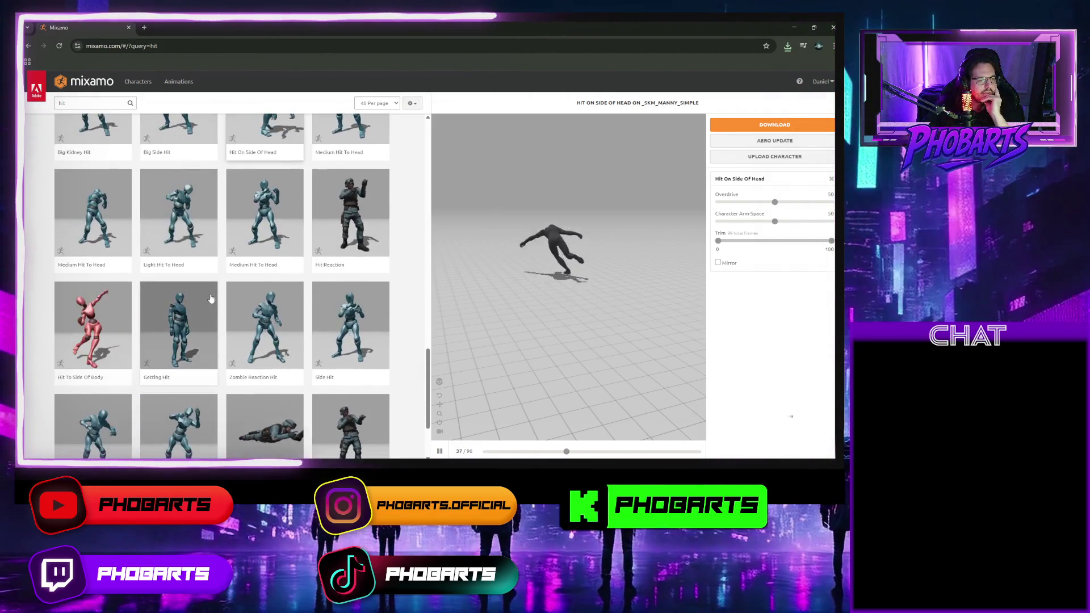
pyautogui.scroll(-2, 210, 298)
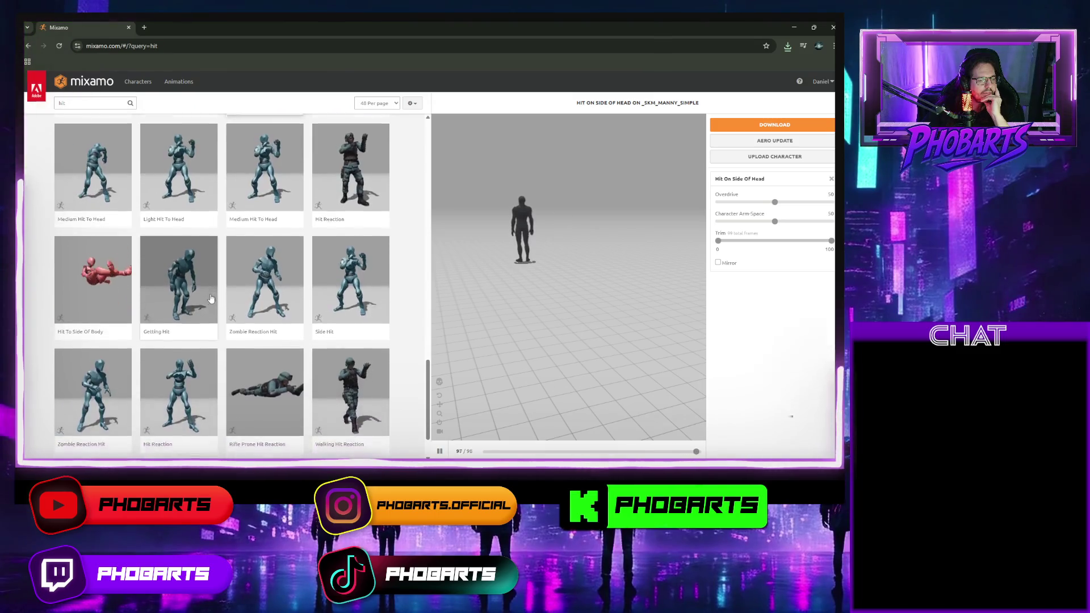
pyautogui.click(205, 405)
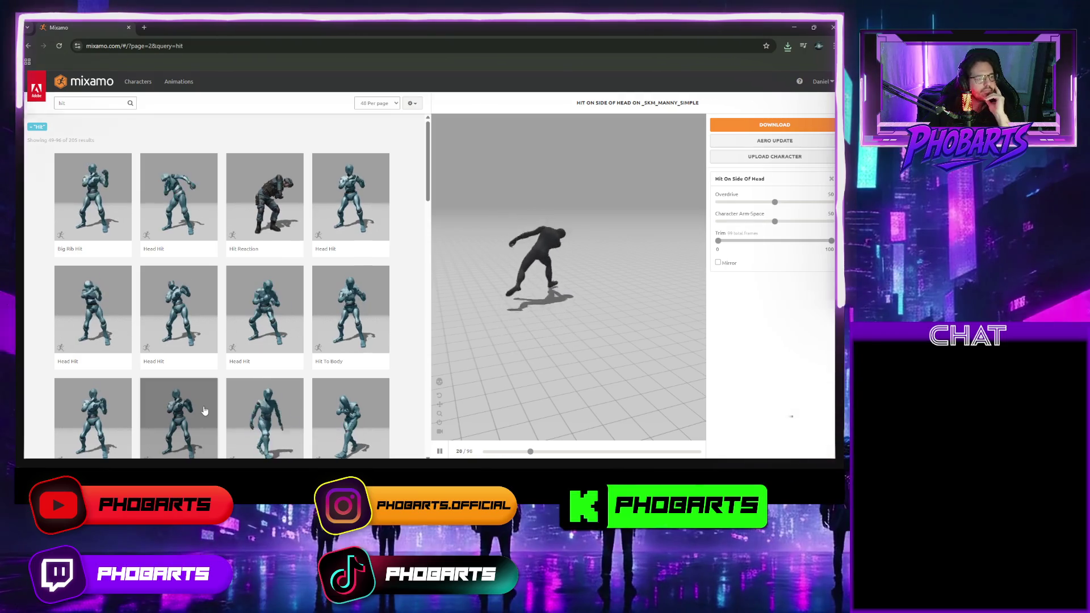
# Download Hit To Body.fbx from page 2, then preview Head Hit.
pyautogui.scroll(-1, 219, 336)
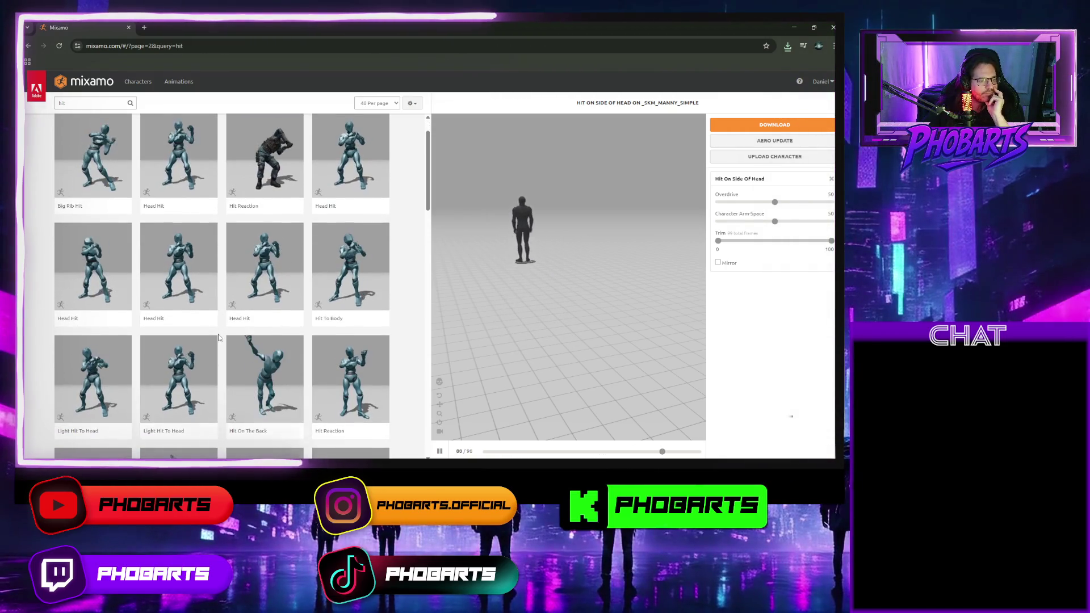
pyautogui.click(344, 279)
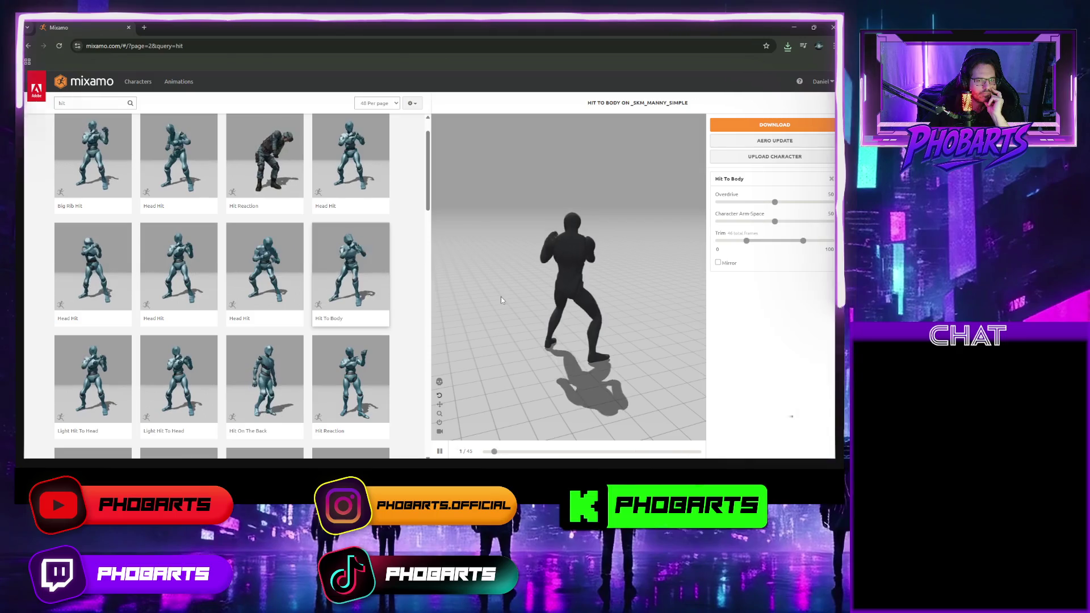
pyautogui.click(791, 129)
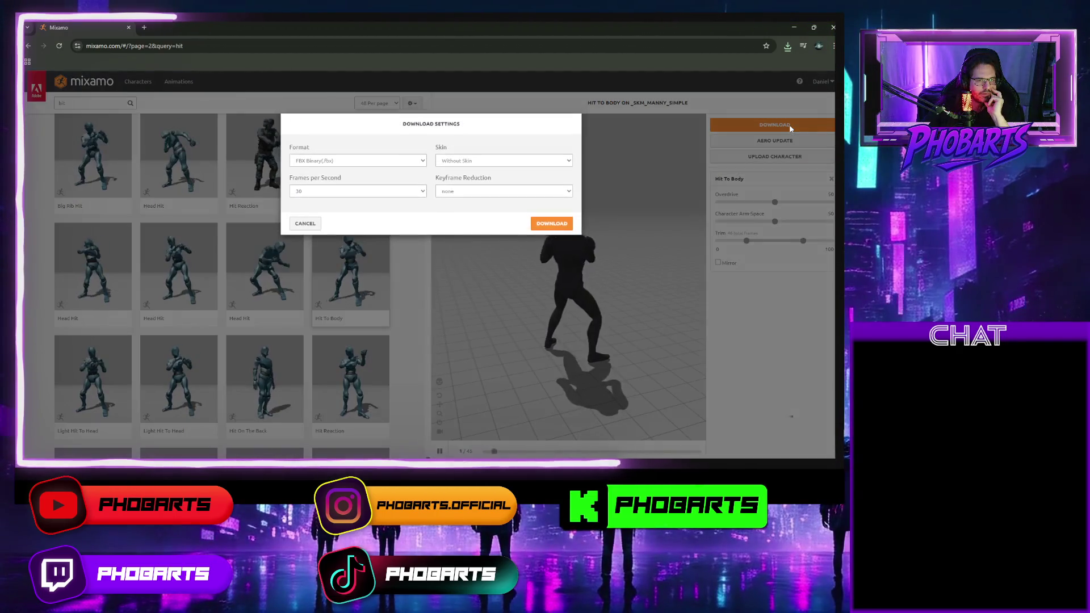
pyautogui.click(552, 224)
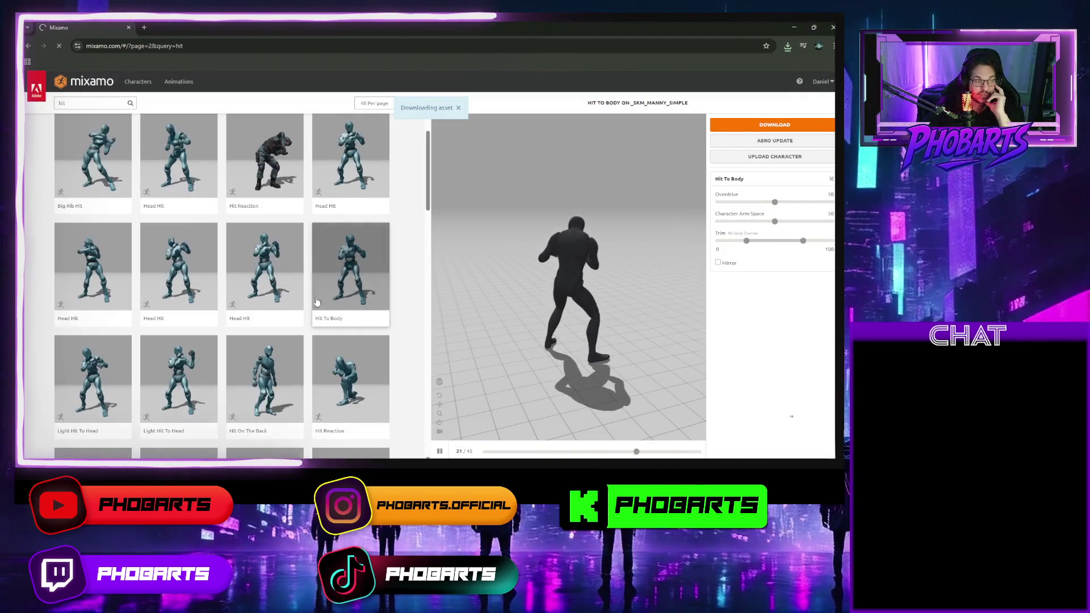
pyautogui.click(189, 286)
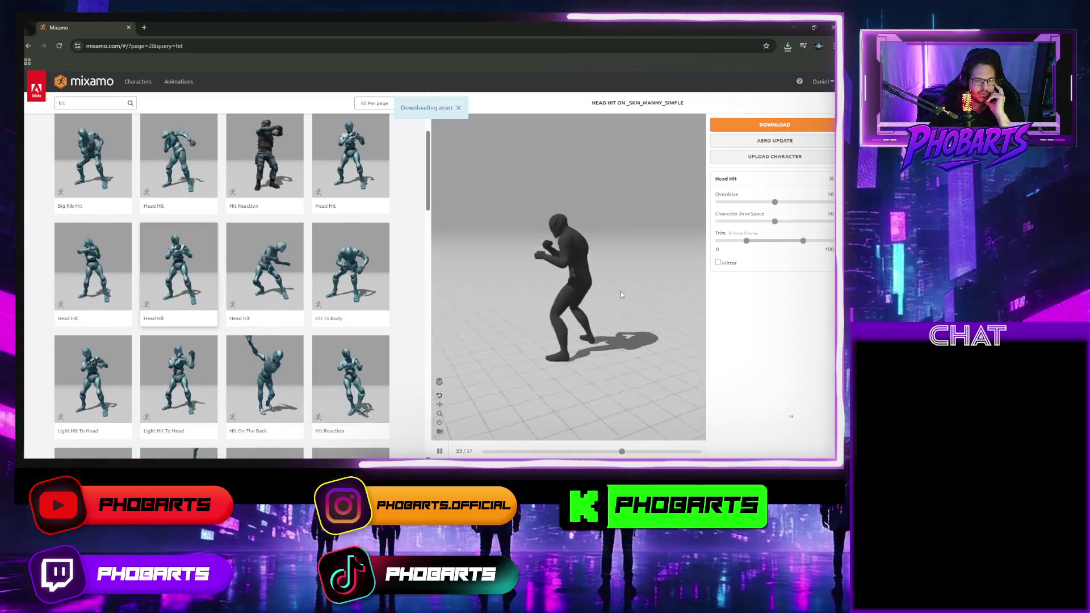
# Preview Hit On Side Of Head, then Receiving An Uppercut on the third results page.
pyautogui.scroll(-2, 253, 328)
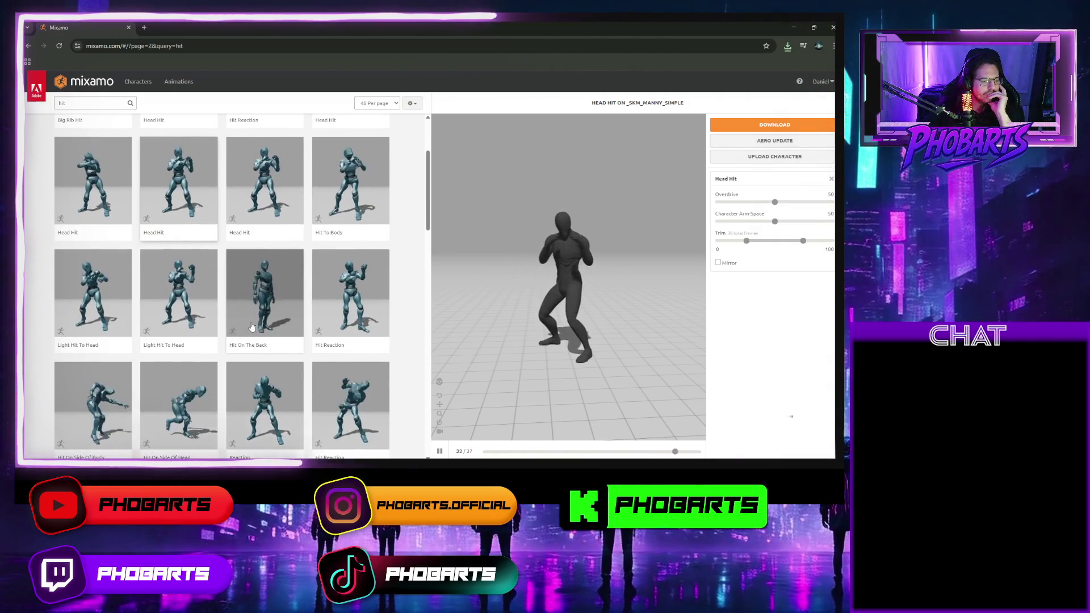
pyautogui.scroll(-1, 253, 328)
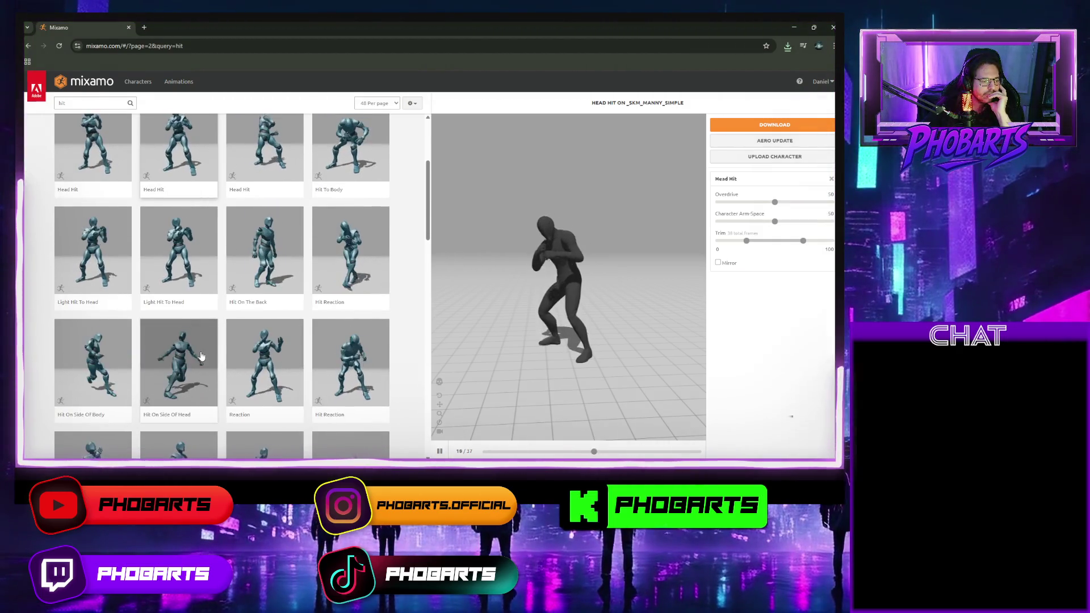
pyautogui.click(201, 356)
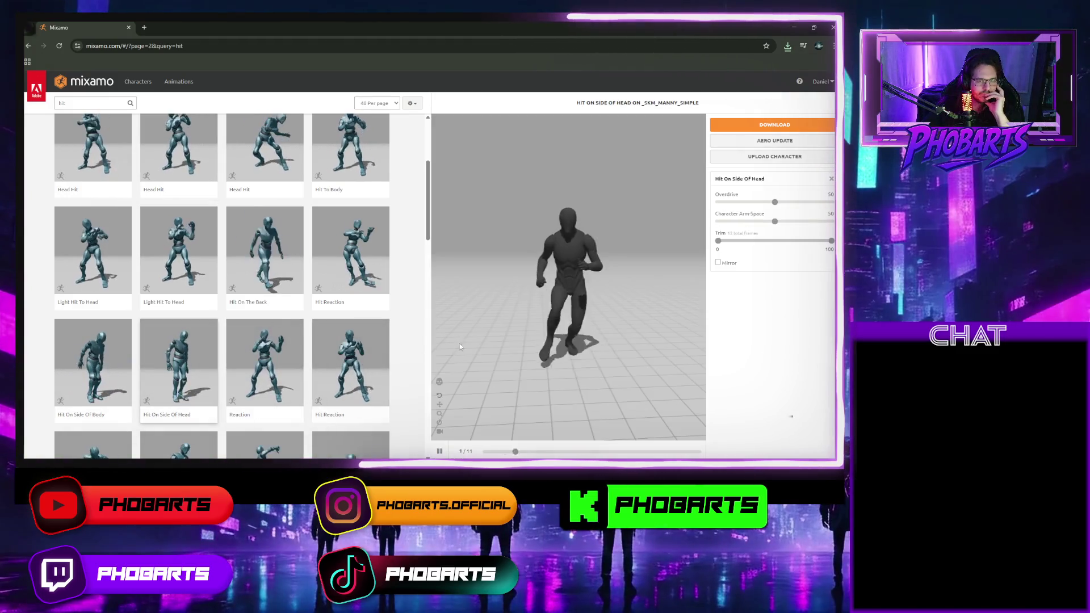
pyautogui.scroll(-2, 253, 356)
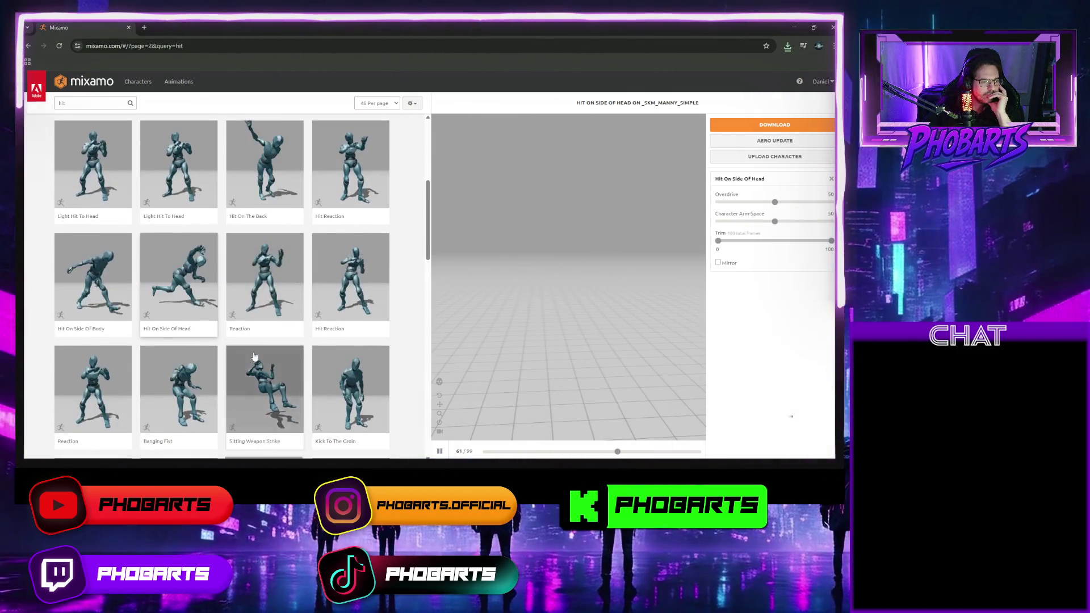
pyautogui.scroll(1, 254, 356)
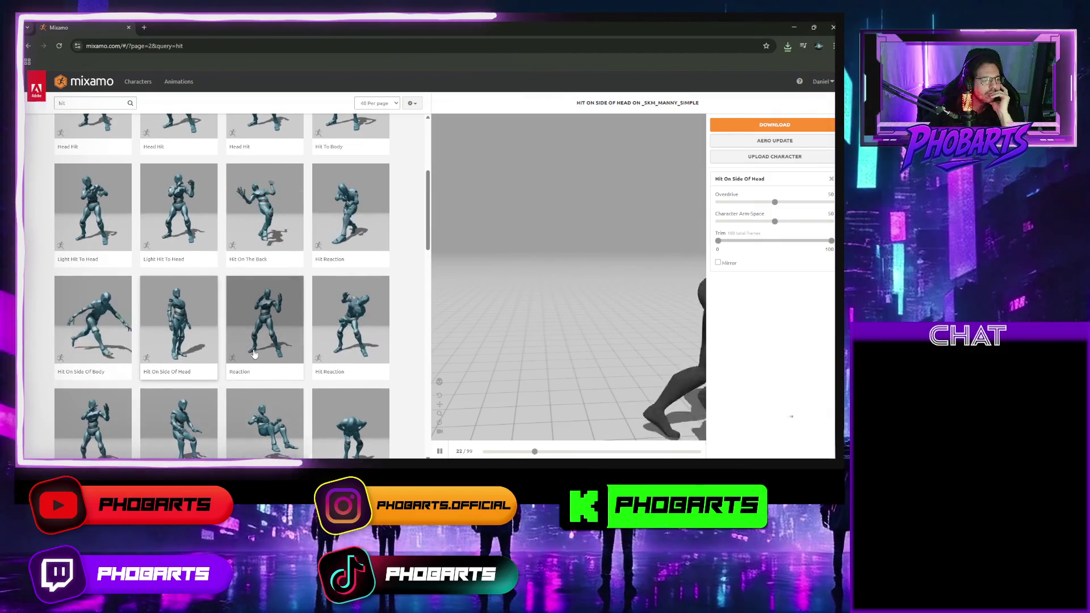
pyautogui.scroll(-3, 253, 353)
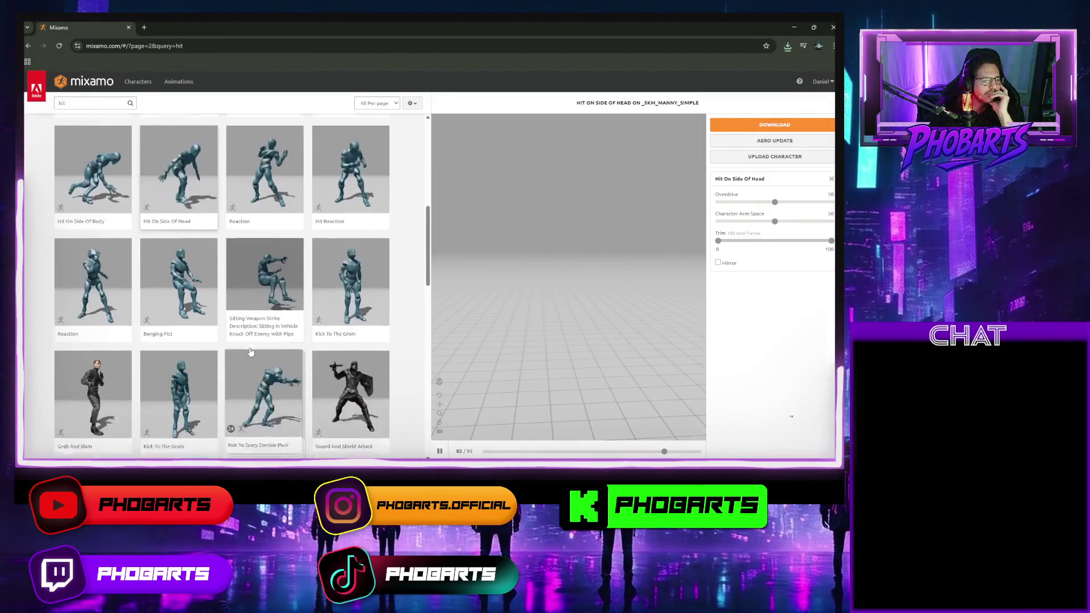
pyautogui.scroll(-6, 250, 352)
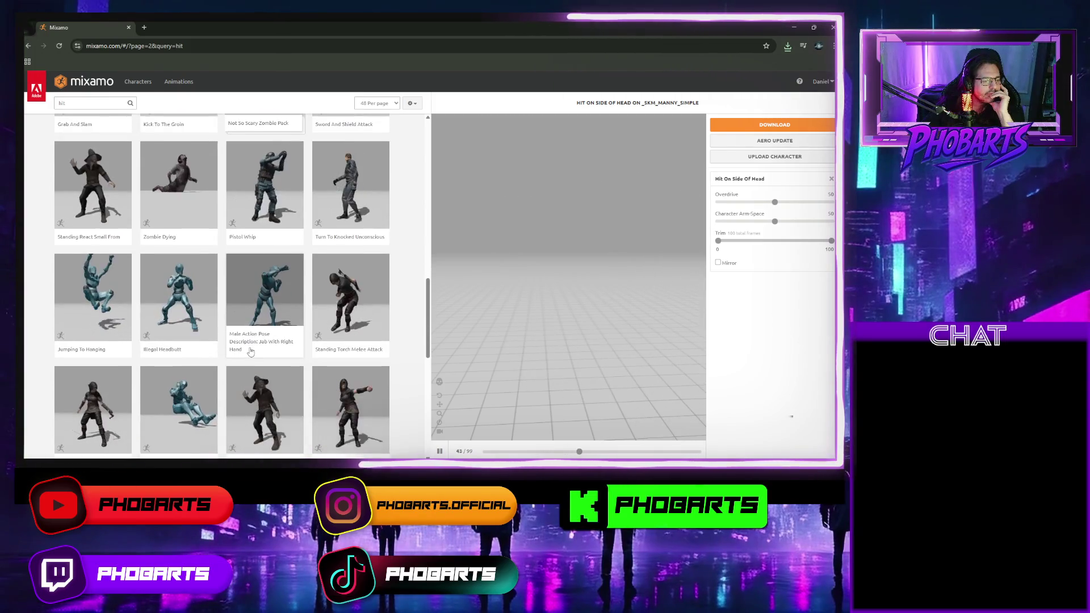
pyautogui.scroll(-4, 250, 351)
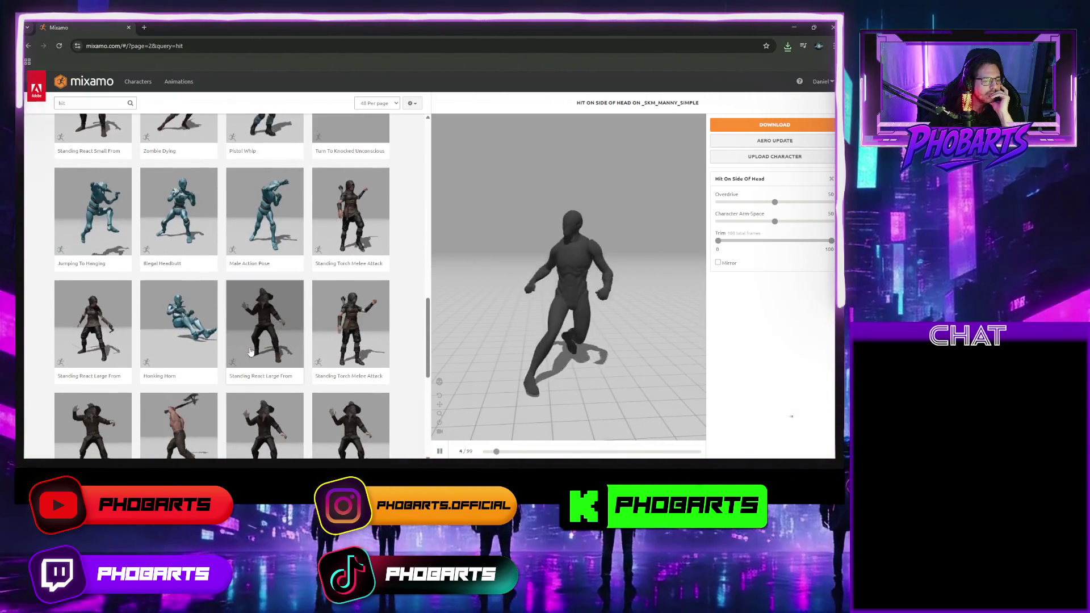
pyautogui.scroll(-5, 251, 351)
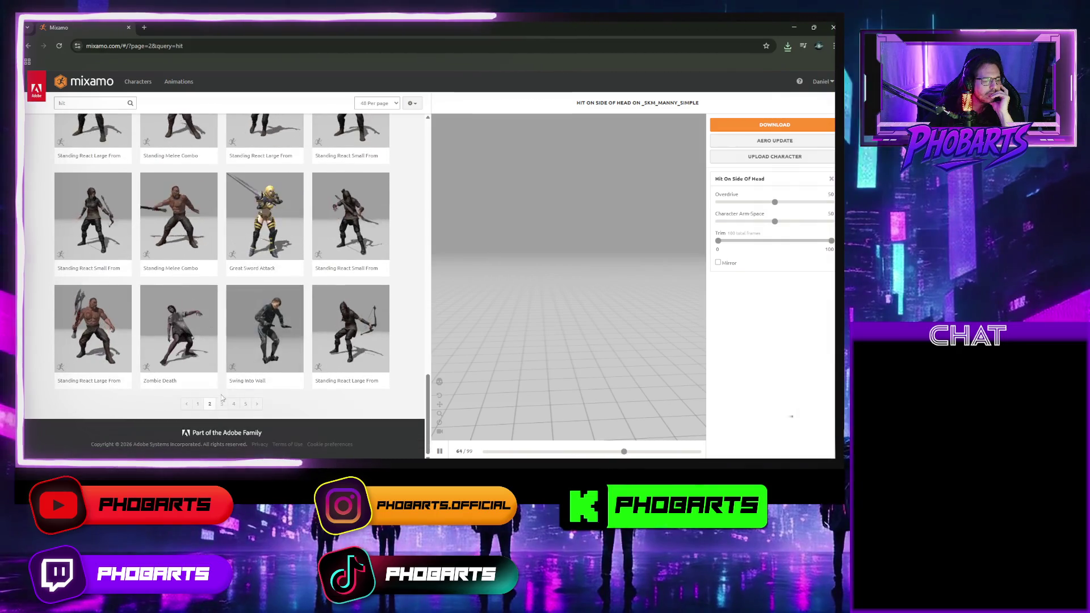
pyautogui.click(221, 404)
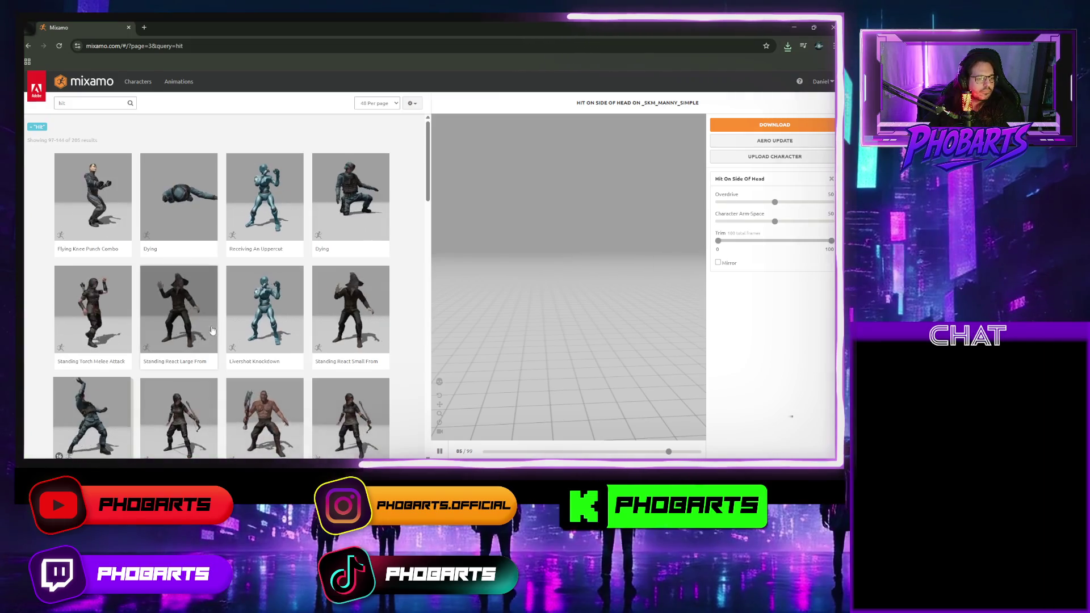
pyautogui.click(279, 214)
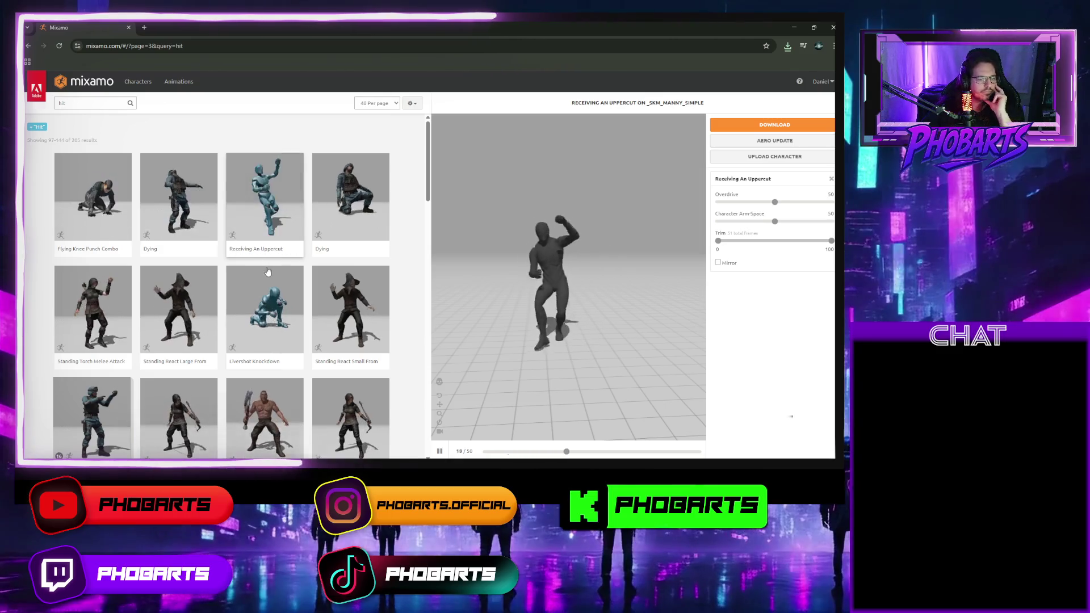
# Scroll through the remaining hit results and return to the Unreal Engine 5 editor.
pyautogui.scroll(-5, 267, 312)
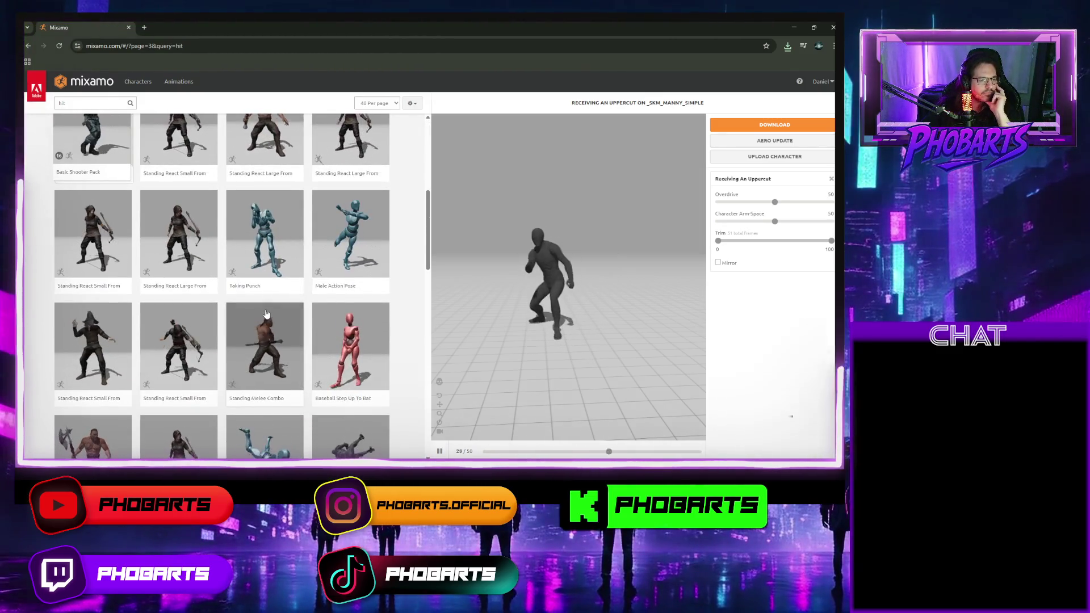
pyautogui.scroll(-5, 264, 313)
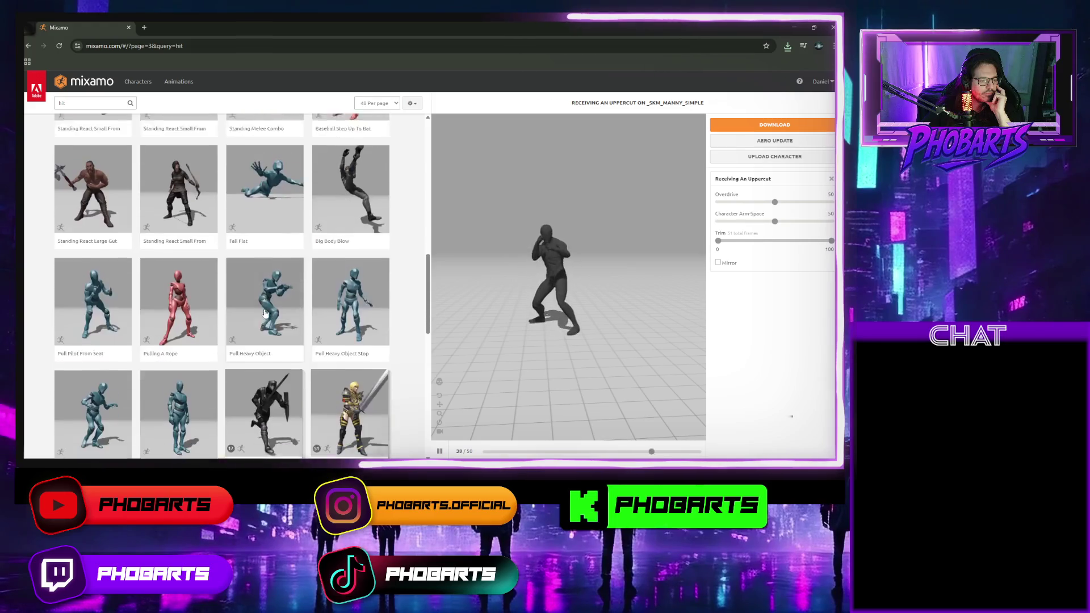
pyautogui.scroll(-10, 264, 313)
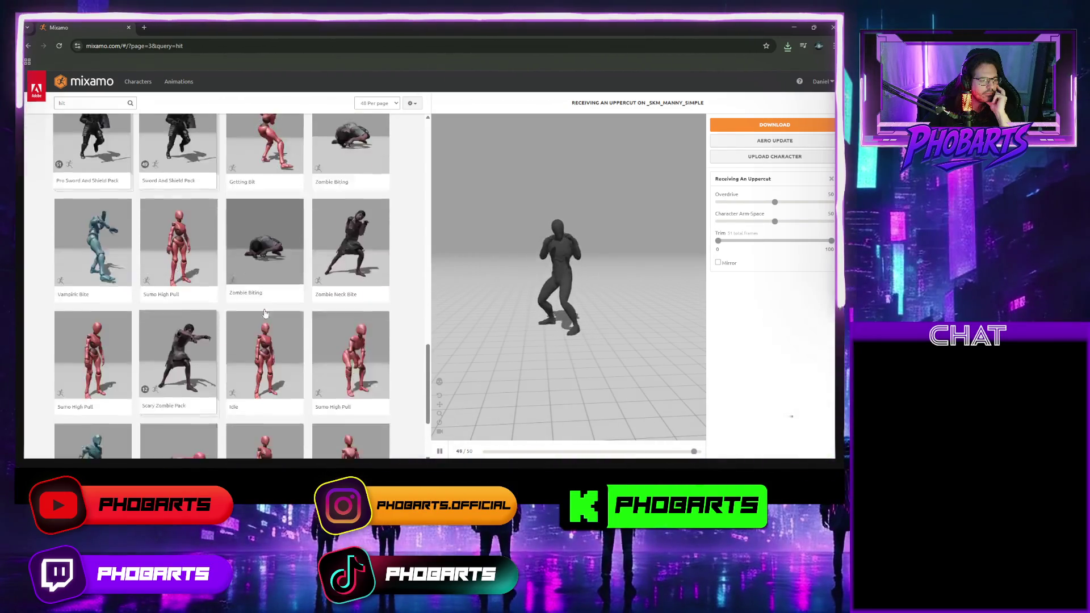
pyautogui.scroll(-2, 265, 313)
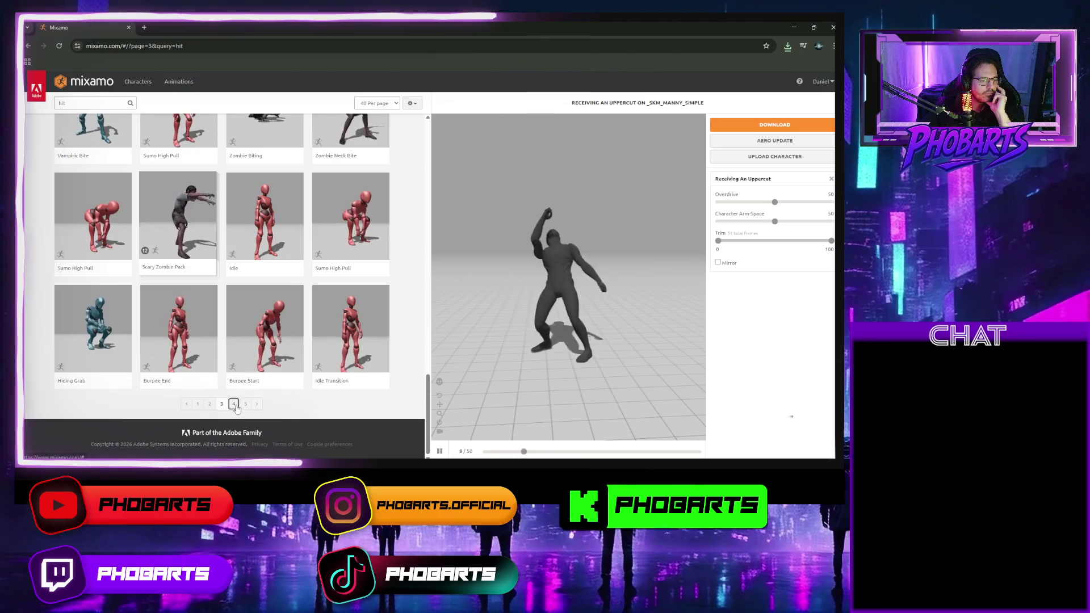
pyautogui.scroll(-7, 250, 386)
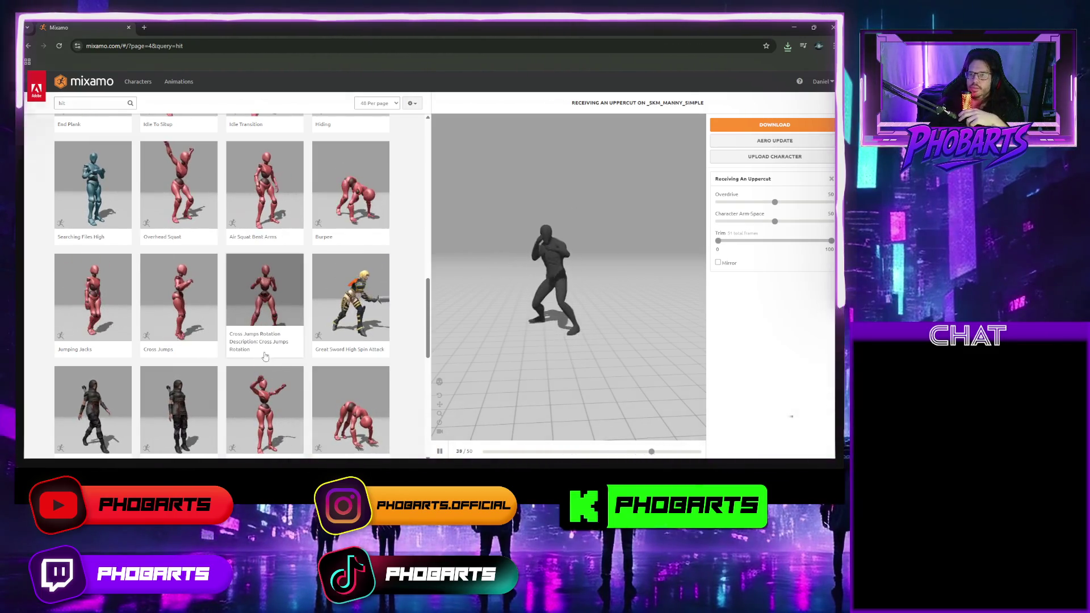
pyautogui.moveTo(574, 466)
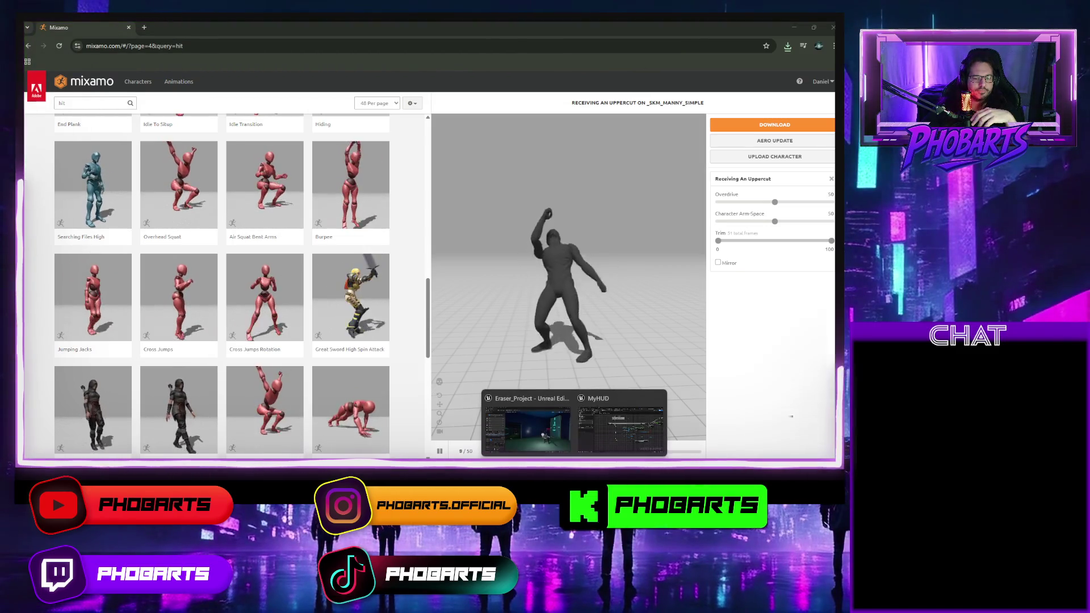
pyautogui.click(517, 414)
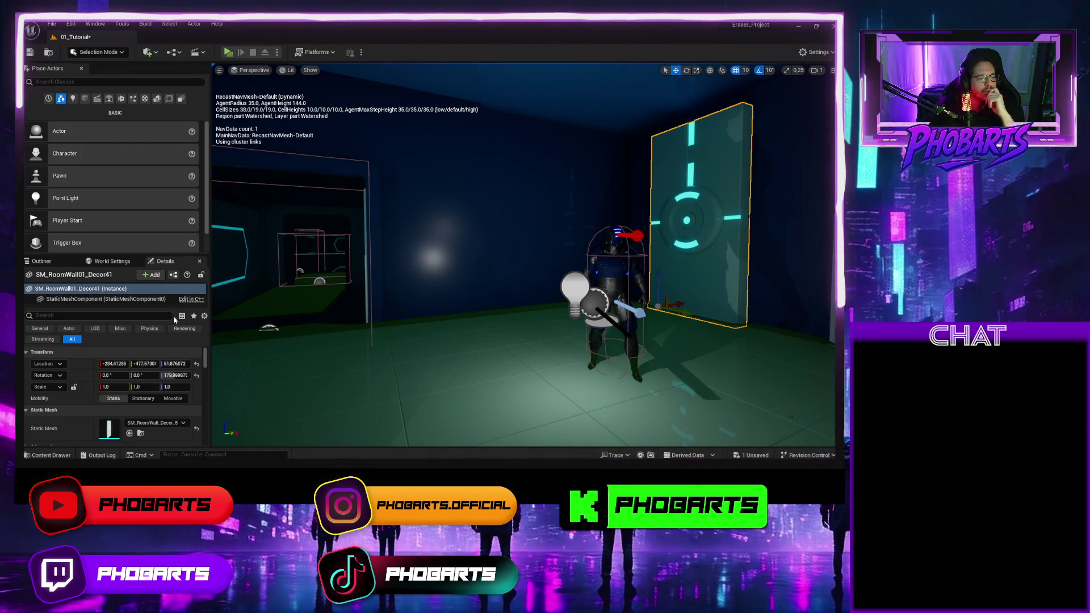
# From the Content Drawer, add a Hits folder inside MyAssets/MyAnimations and open it.
pyautogui.hotkey('ctrl', 'space')
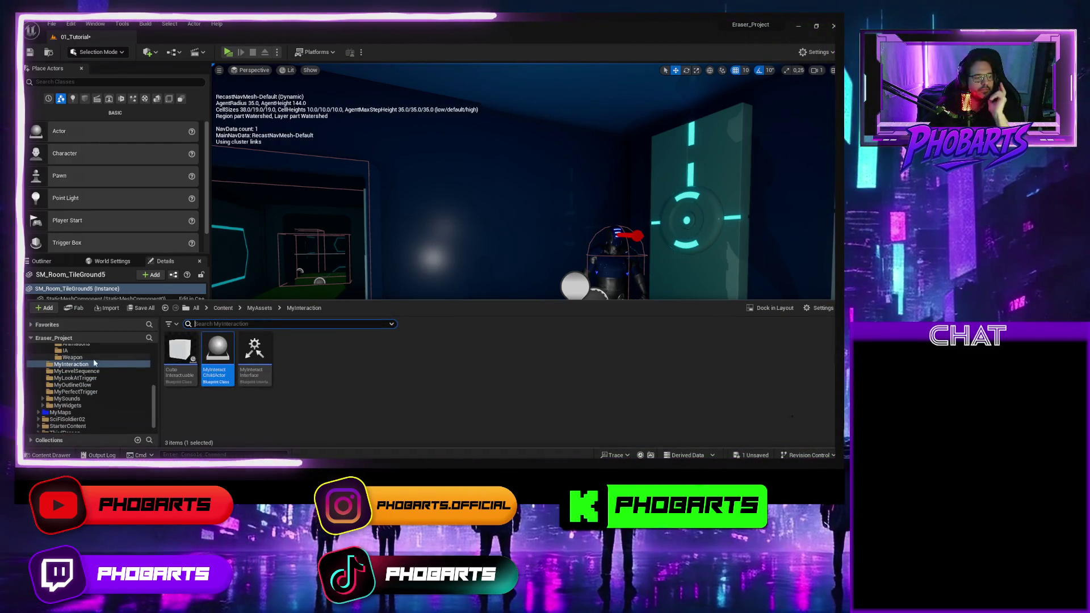
pyautogui.scroll(3, 91, 375)
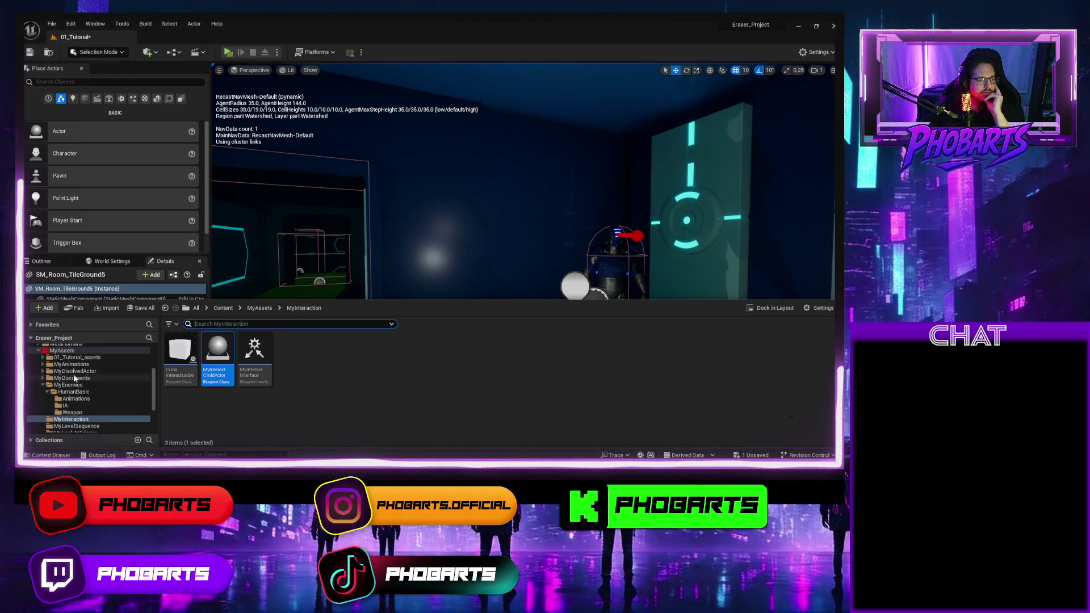
pyautogui.click(72, 365)
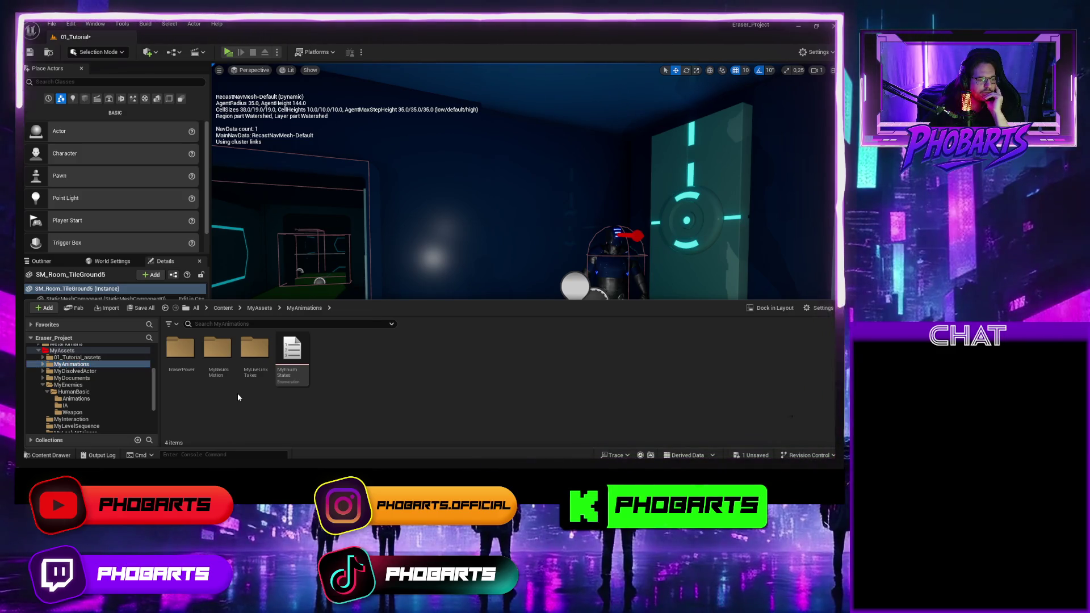
pyautogui.rightClick(237, 397)
pyautogui.click(292, 104)
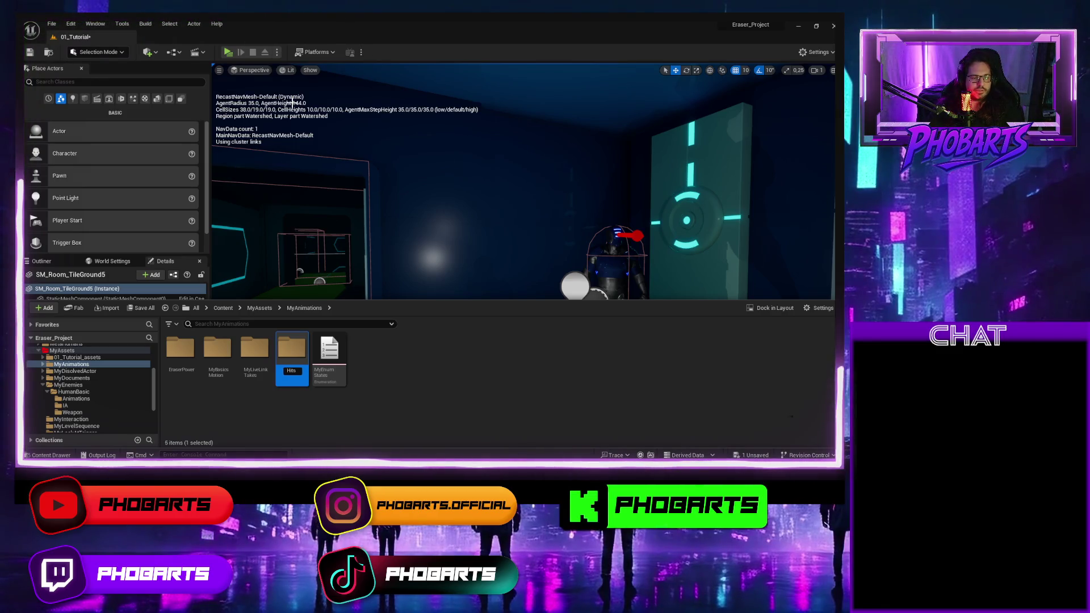
pyautogui.press('Return')
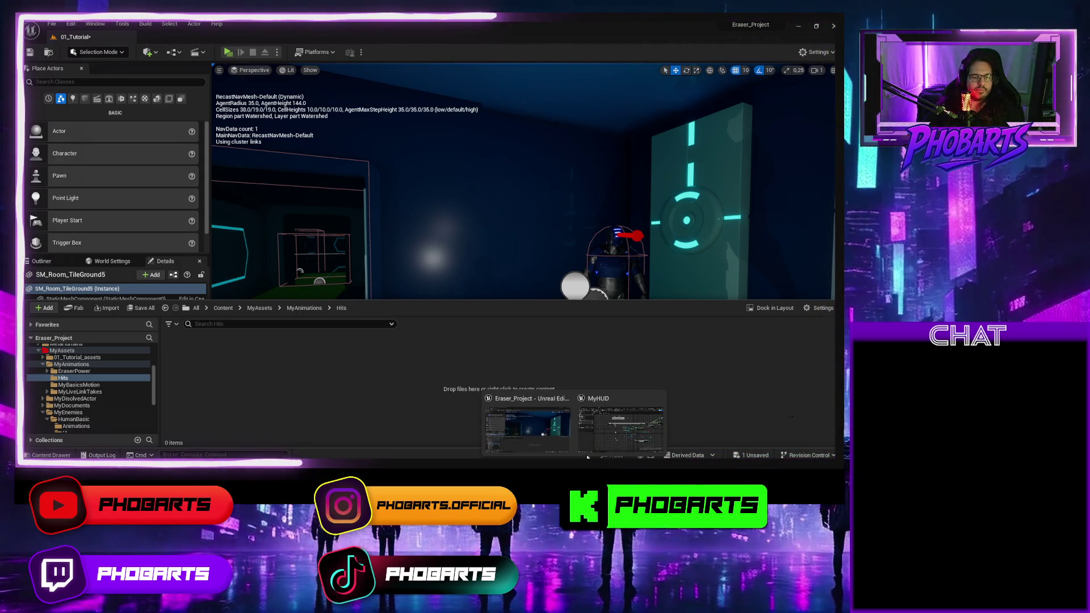
pyautogui.click(603, 415)
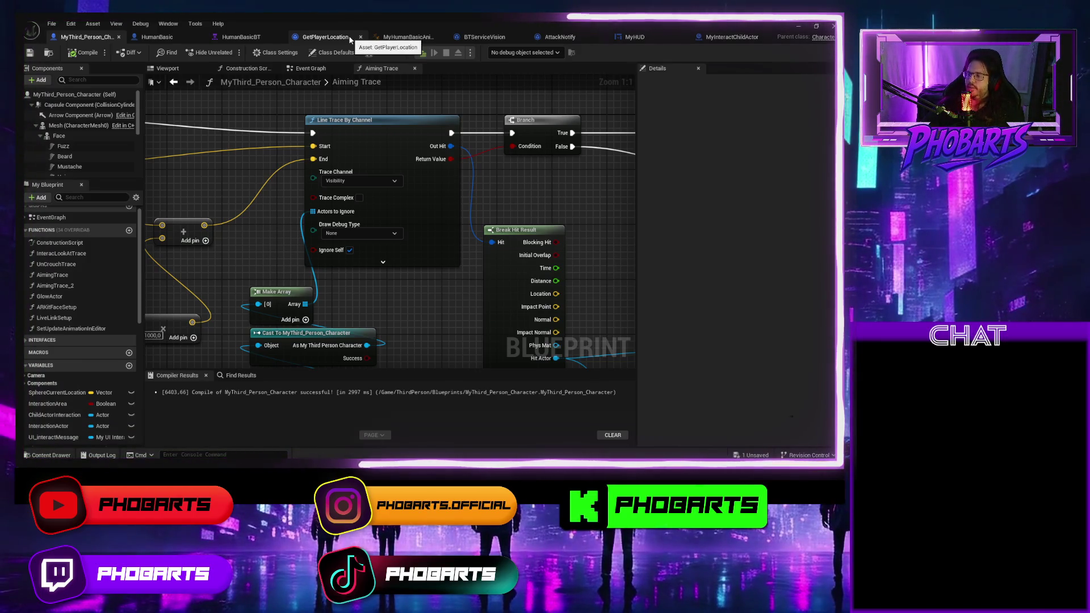
# In Mixamo Converter, convert the three queued hit animations to .UE.fbx files and close the converter.
pyautogui.hotkey('alt', 'Tab')
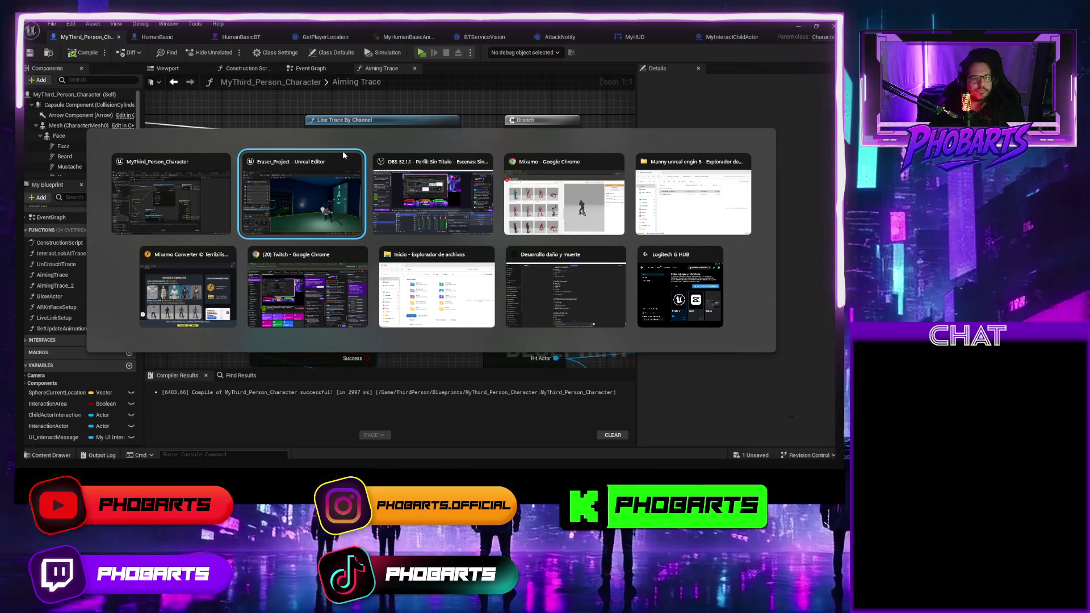
pyautogui.press('Escape')
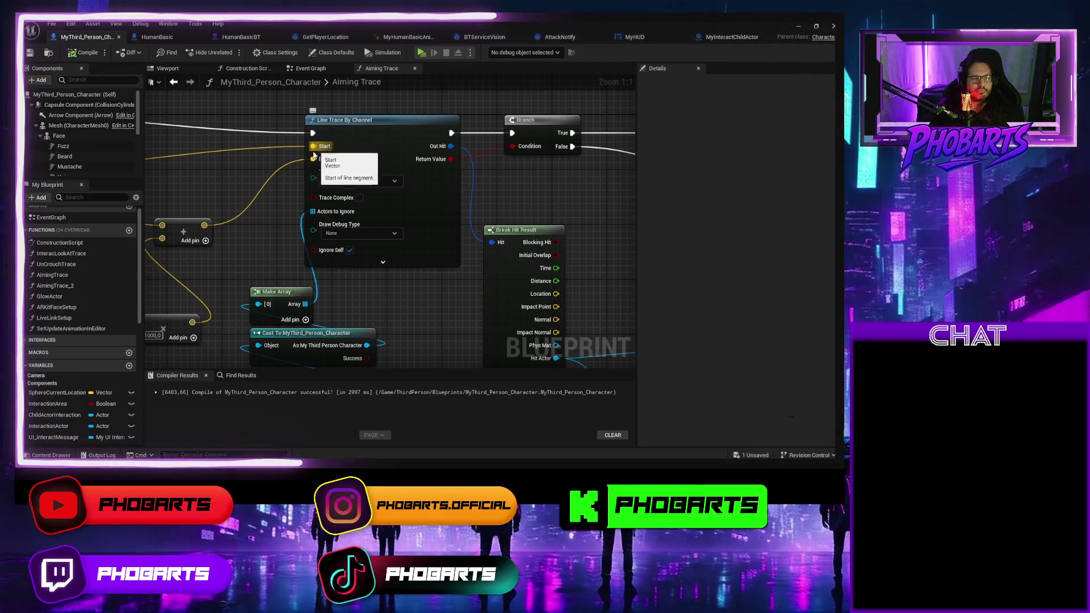
pyautogui.hotkey('alt', 'Tab')
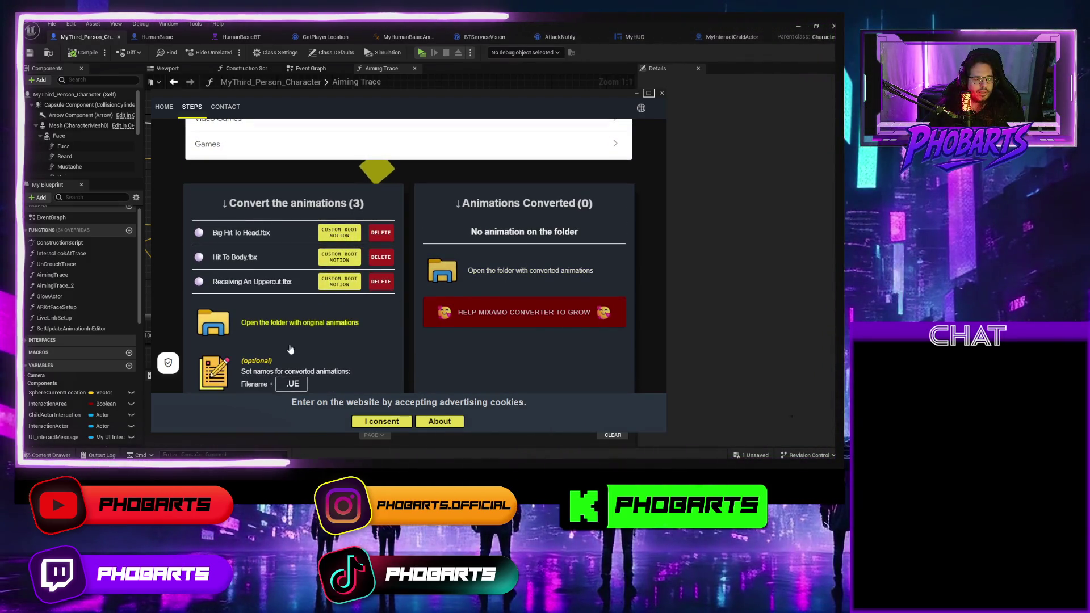
pyautogui.scroll(-2, 327, 332)
pyautogui.click(316, 304)
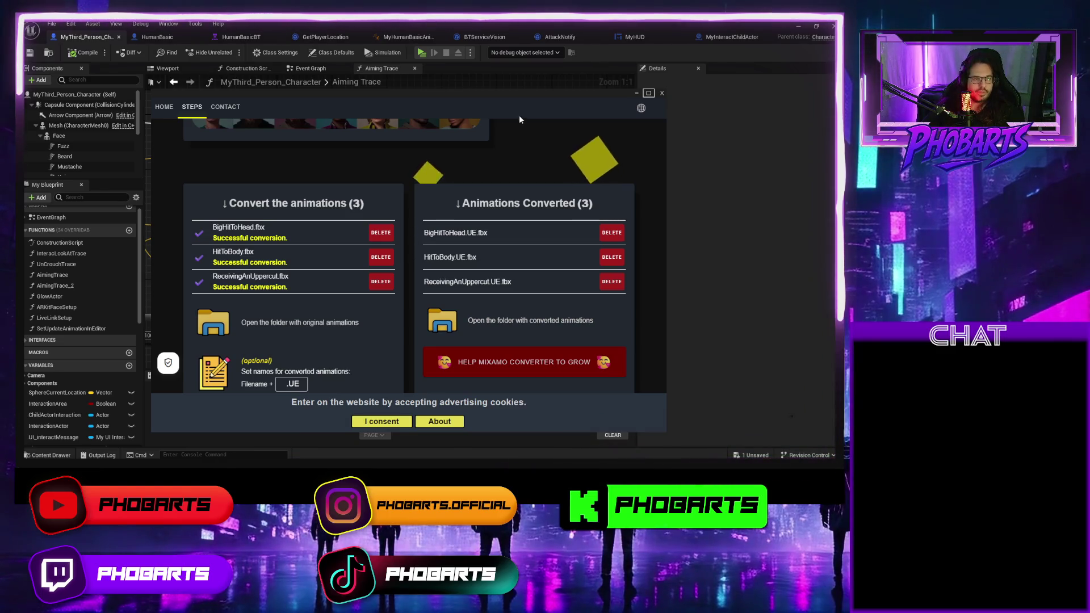
pyautogui.click(663, 93)
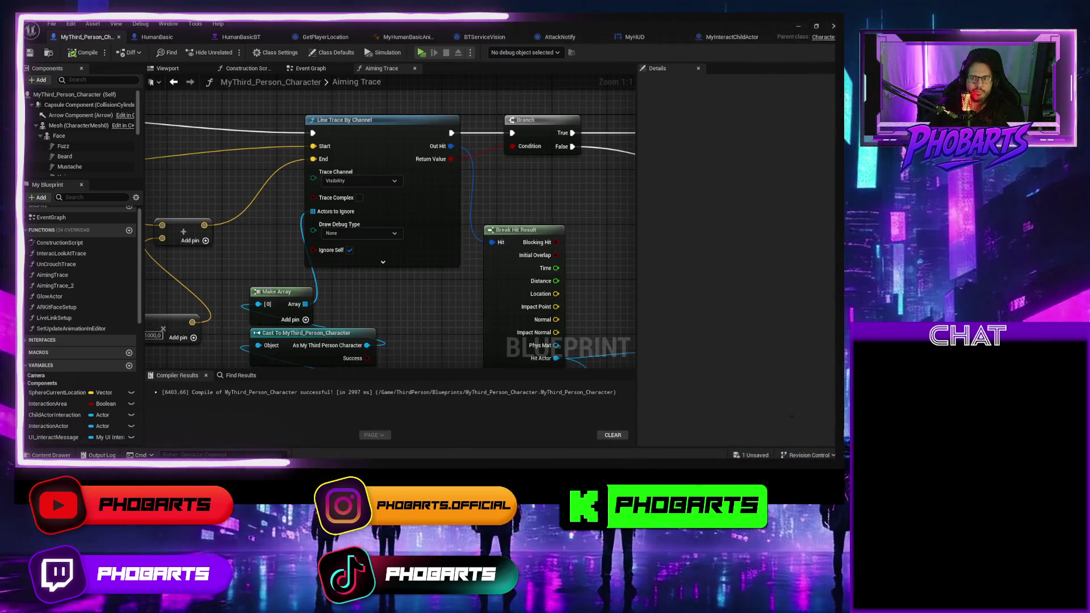
# Drop the converted hit FBX files into Hits and Import All using the SK_Mannequin skeleton.
pyautogui.hotkey('ctrl', 'space')
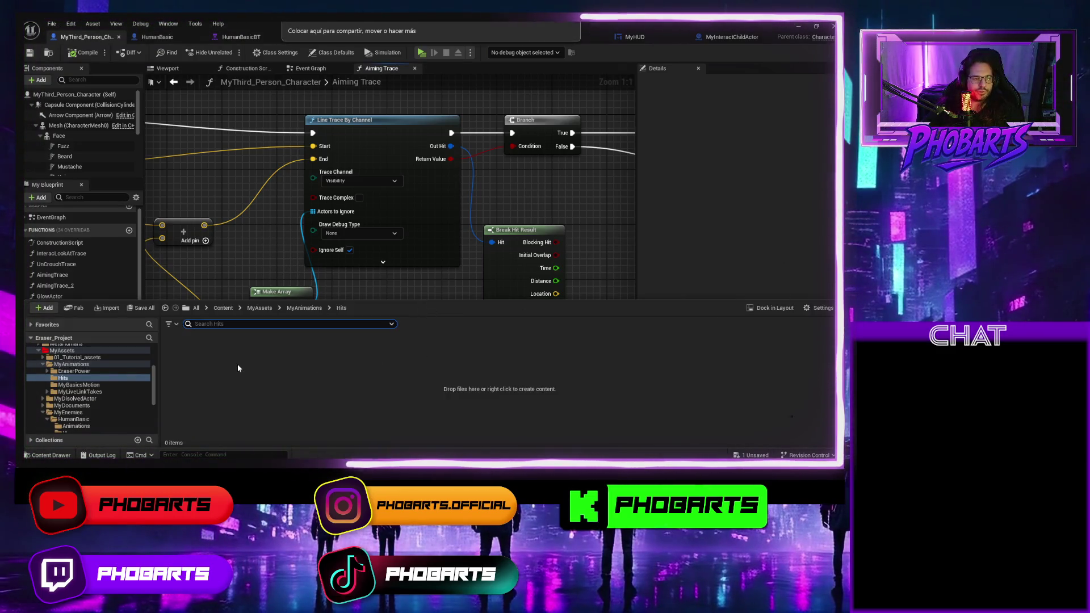
pyautogui.moveTo(238, 364); pyautogui.dragTo(237, 364)
pyautogui.click(481, 141)
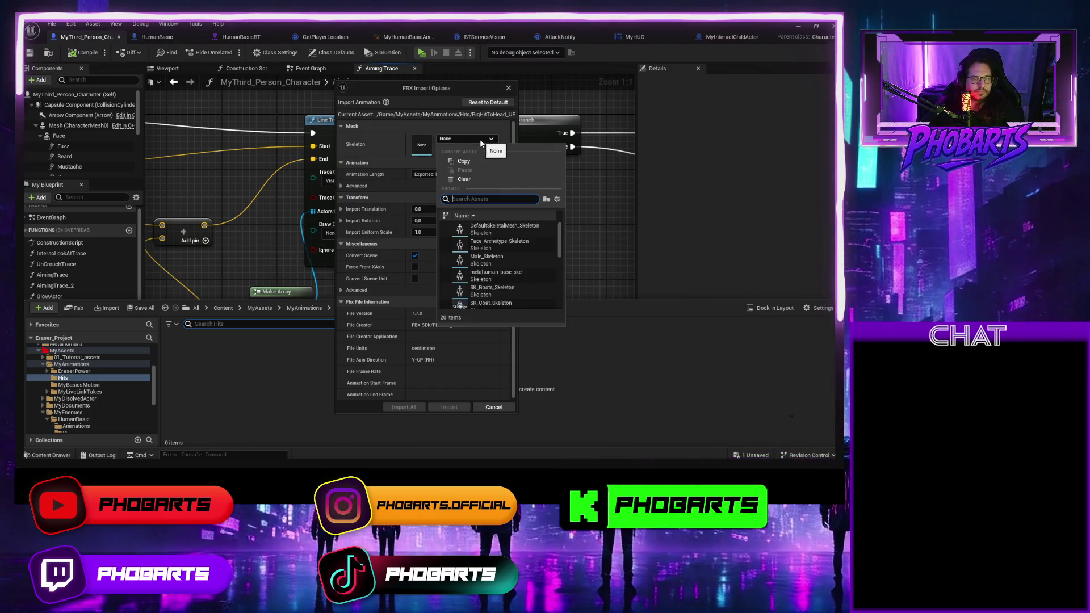
pyautogui.scroll(-5, 510, 258)
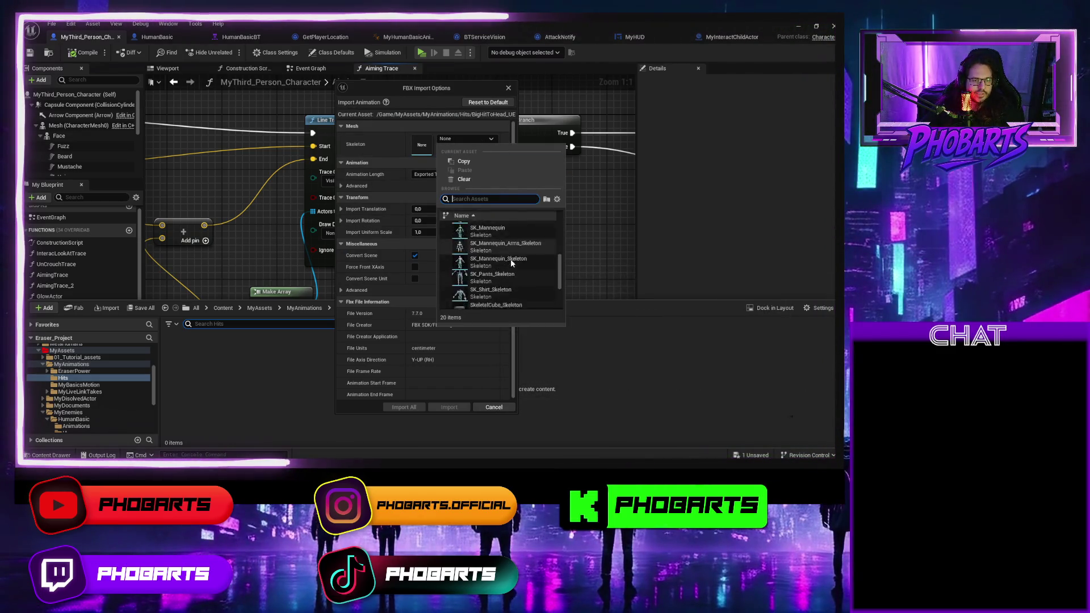
pyautogui.scroll(-4, 515, 281)
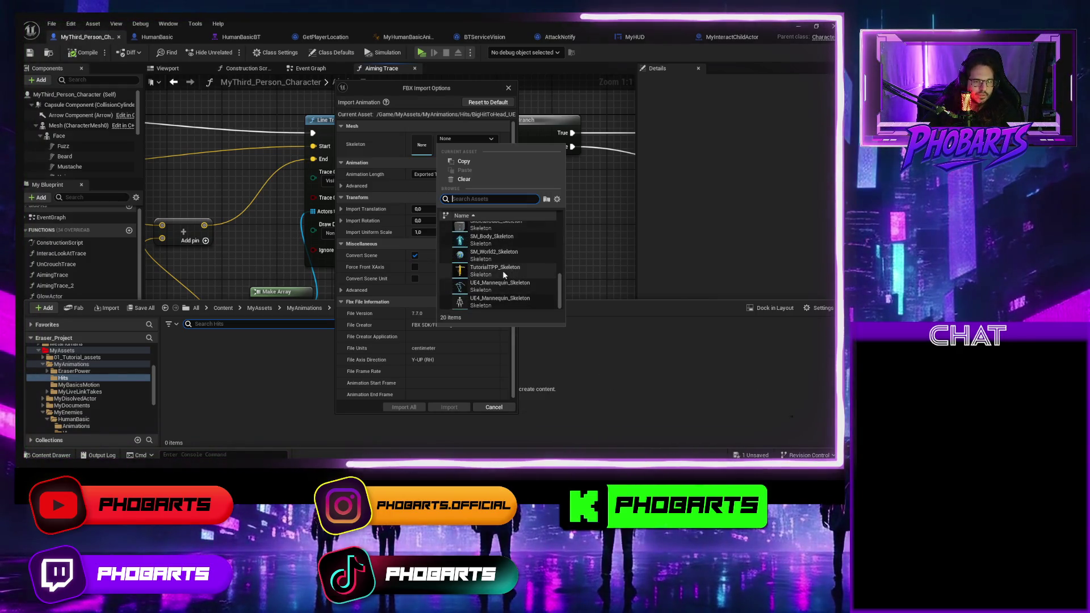
pyautogui.scroll(3, 502, 270)
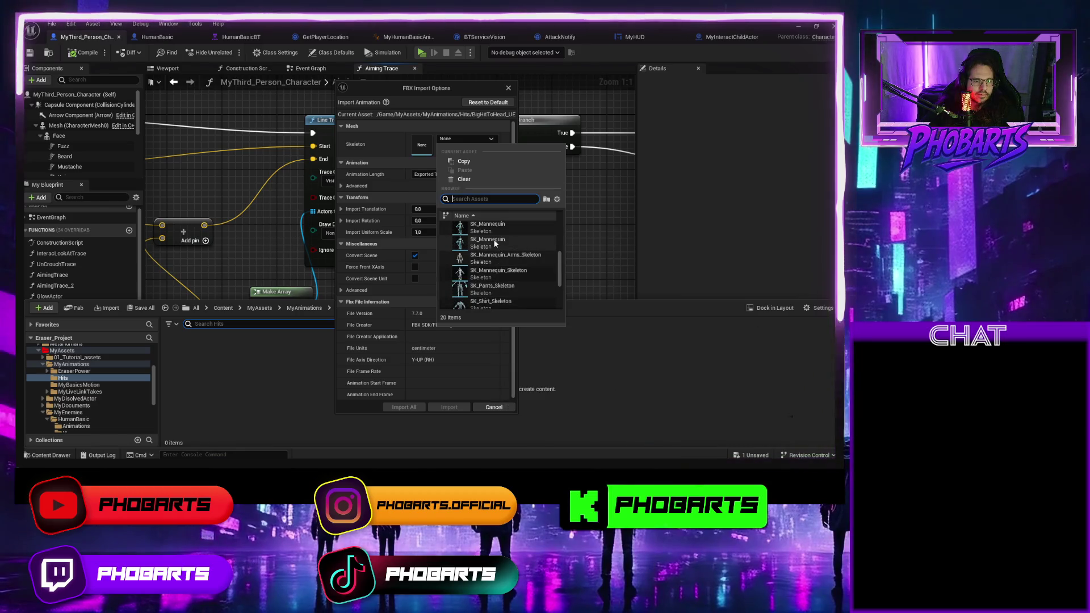
pyautogui.scroll(1, 495, 243)
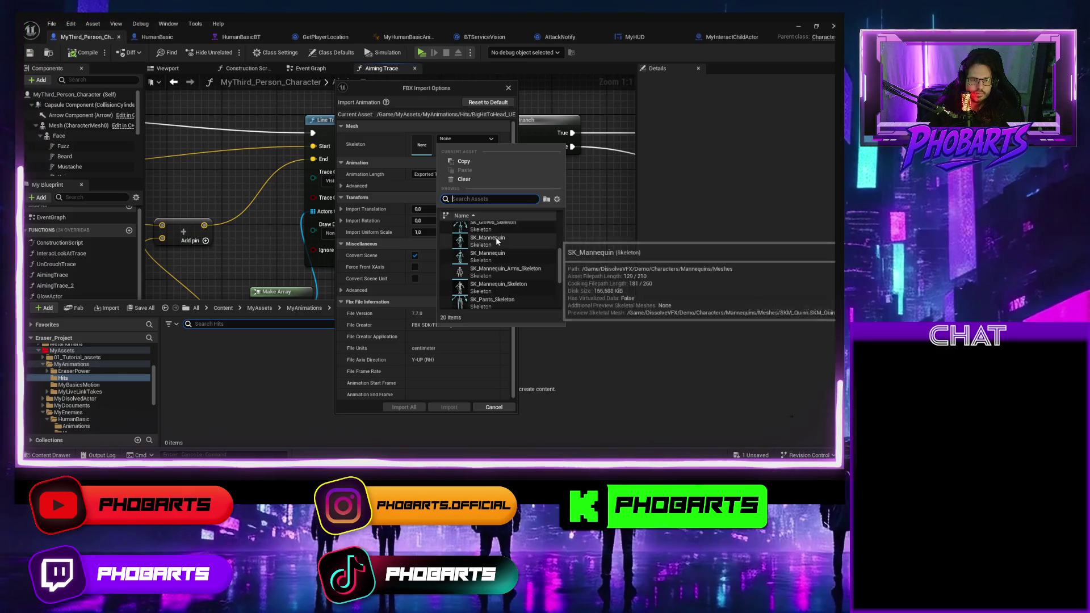
pyautogui.scroll(-2, 506, 262)
pyautogui.scroll(5, 506, 264)
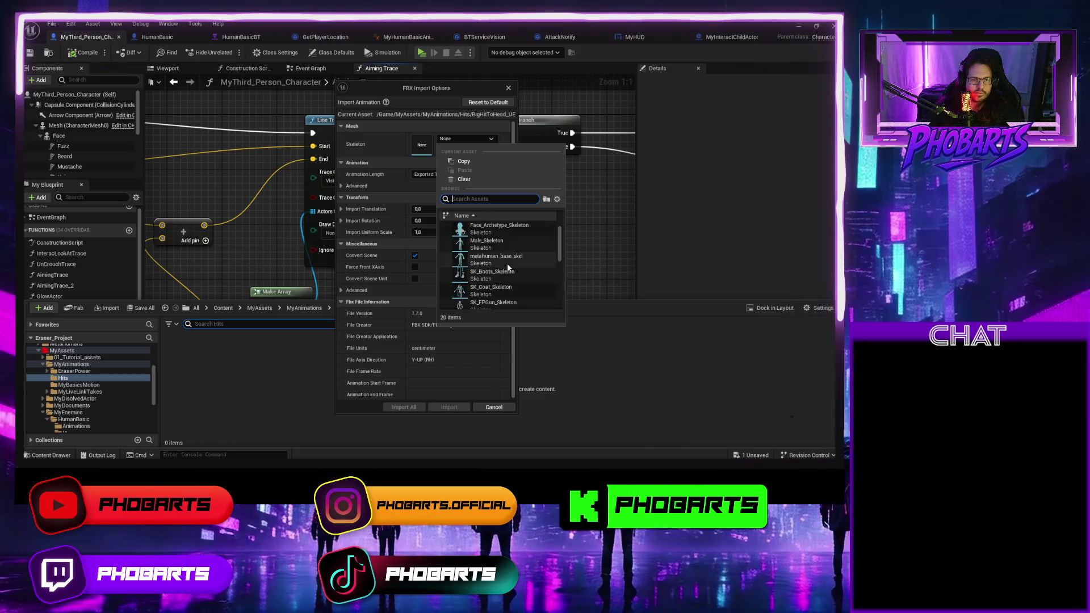
pyautogui.scroll(-2, 508, 267)
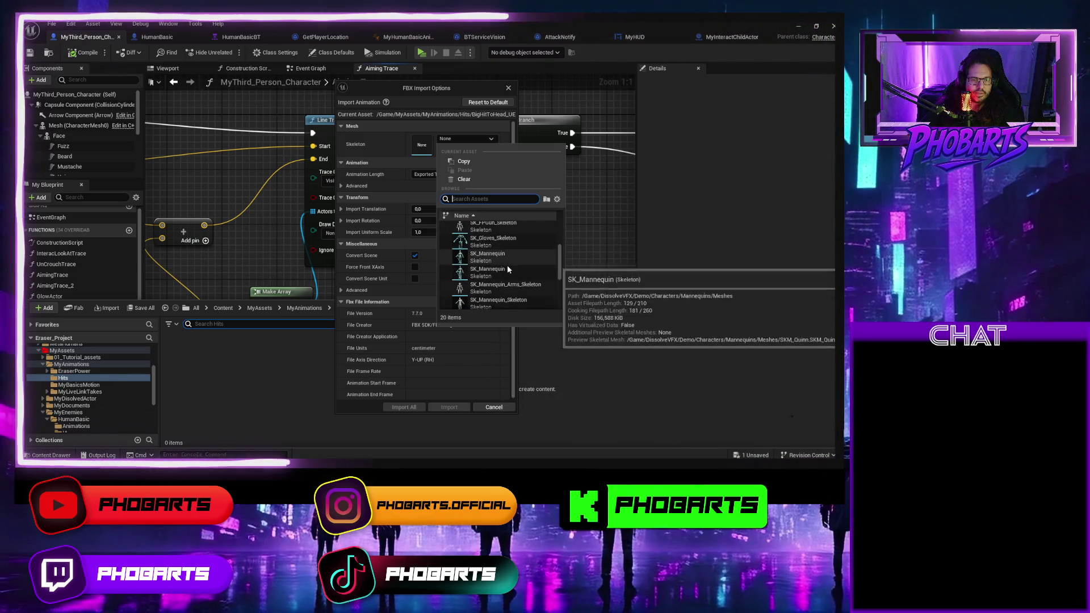
pyautogui.scroll(-2, 506, 267)
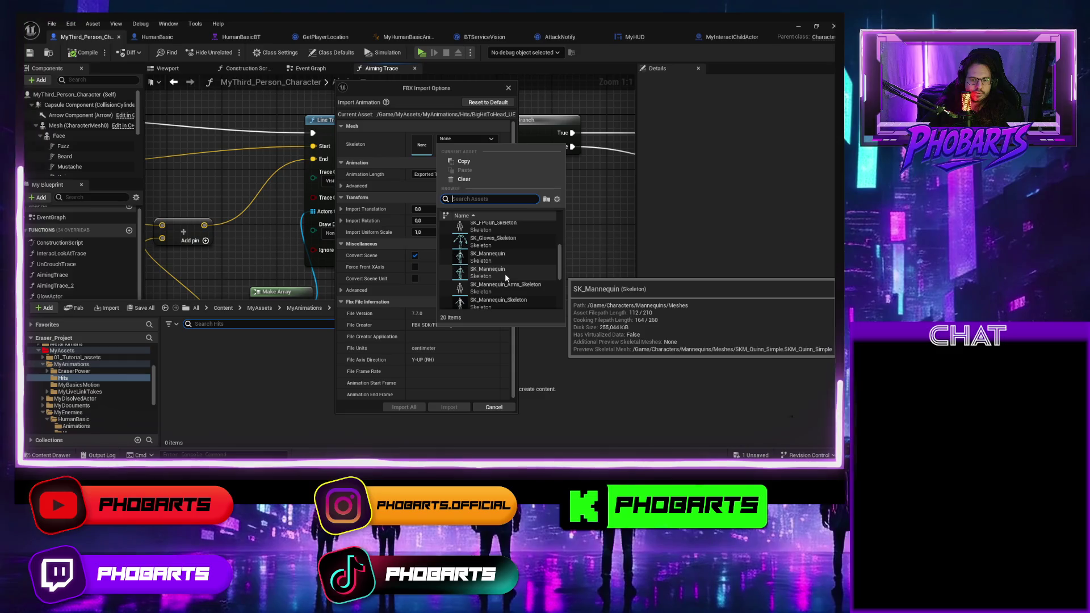
pyautogui.click(505, 273)
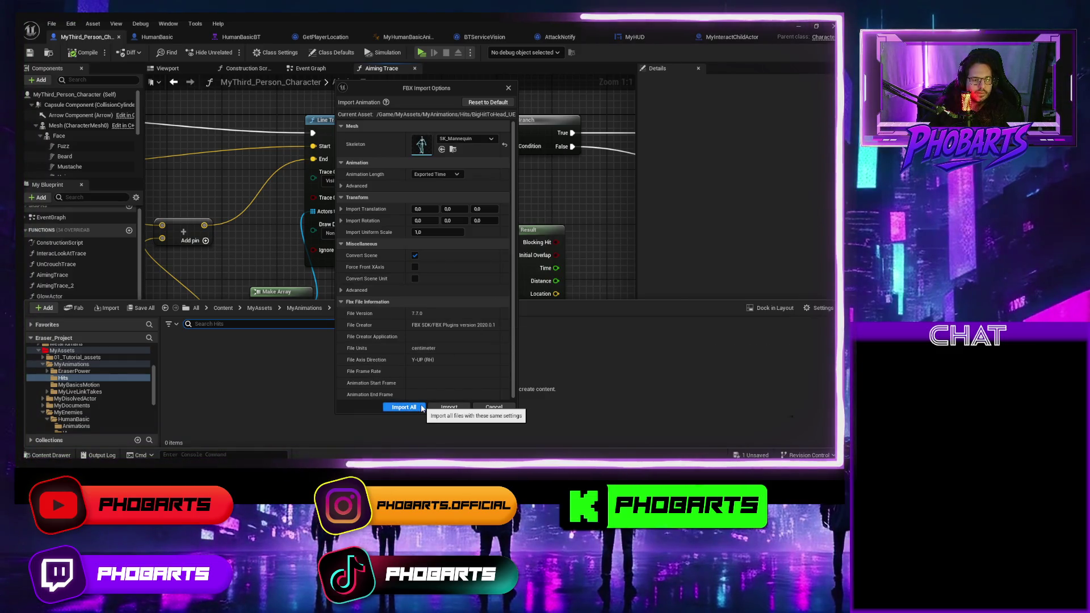
pyautogui.click(421, 408)
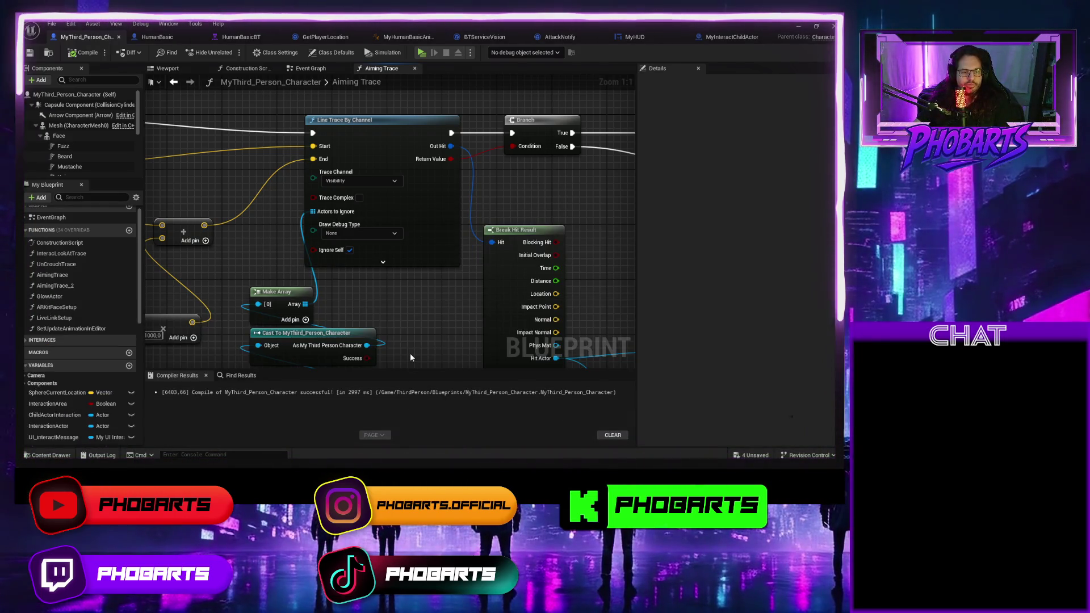
# Verify Hits now contains BigHitToHead_UE, HitToBody_UE and ReceivingAnUppercut_UE.
pyautogui.hotkey('ctrl', 'space')
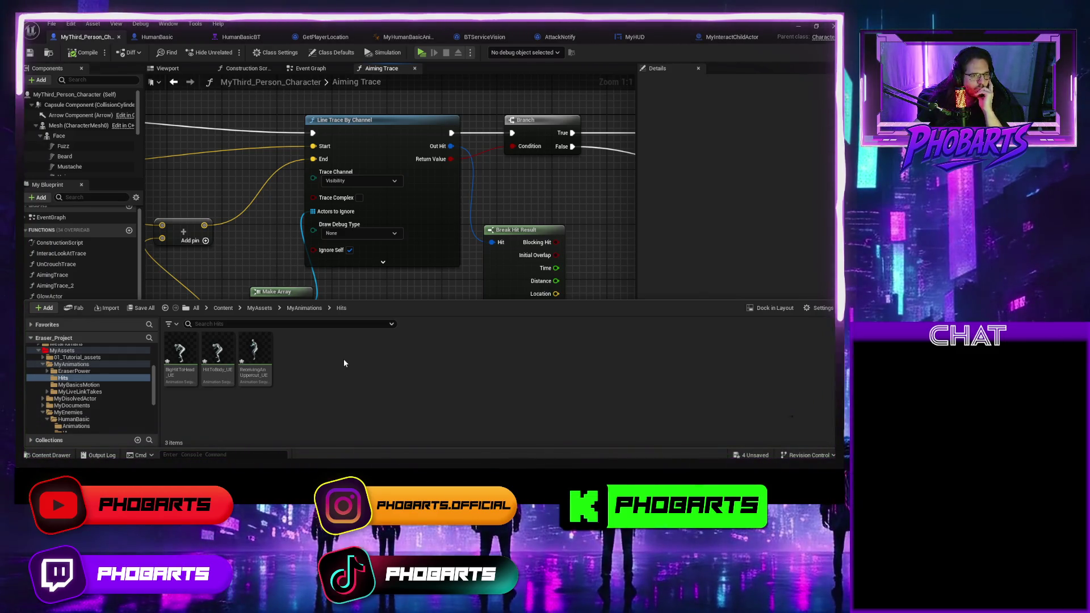
pyautogui.scroll(-1, 273, 215)
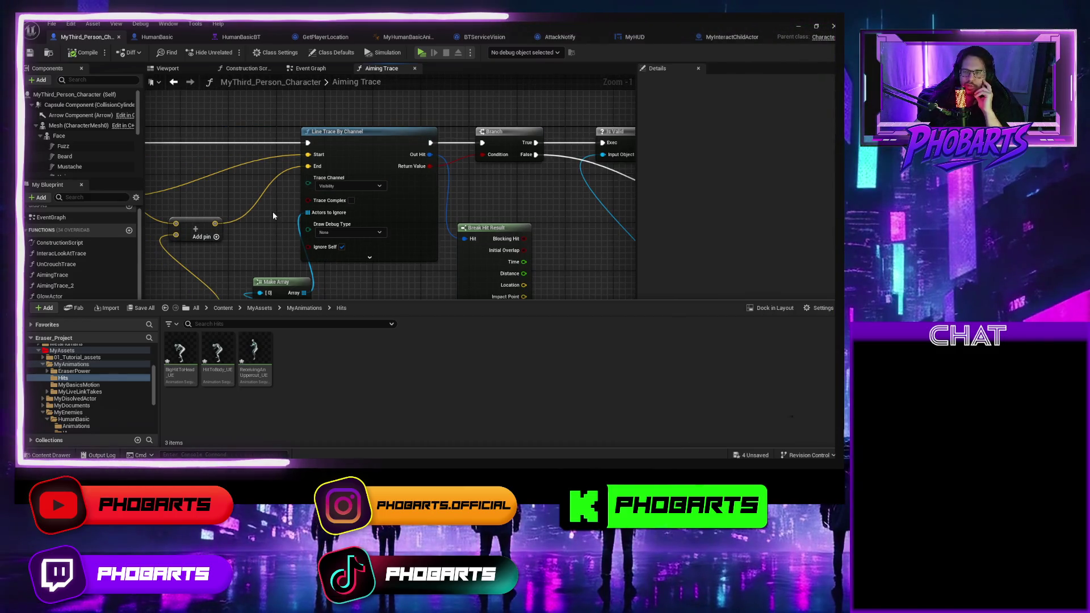
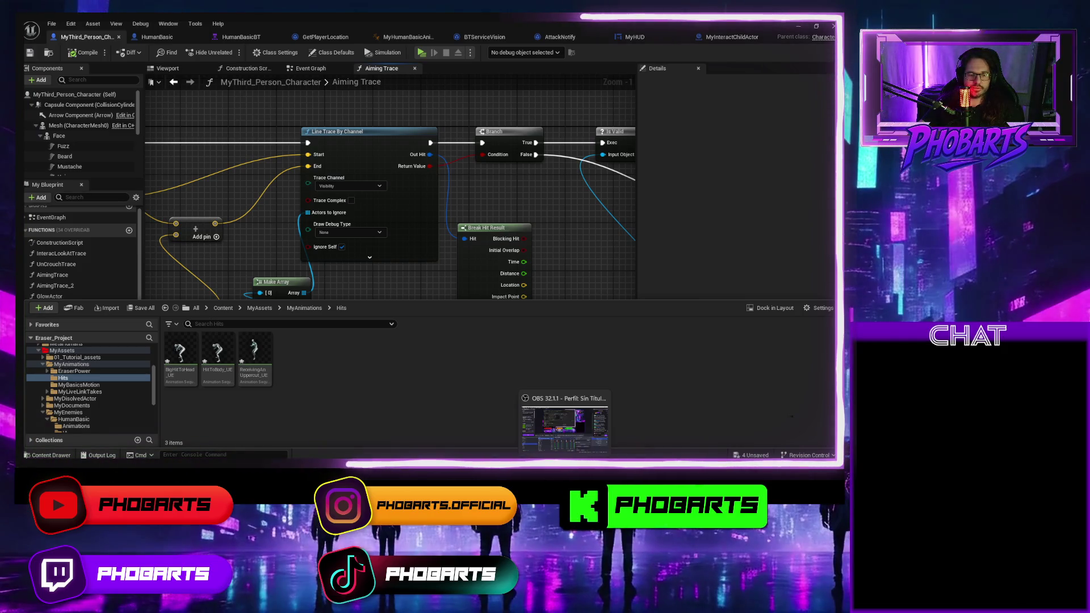
# Search Mixamo's animation library for 'death', correcting the misspelled 'detah' entry.
pyautogui.moveTo(451, 461)
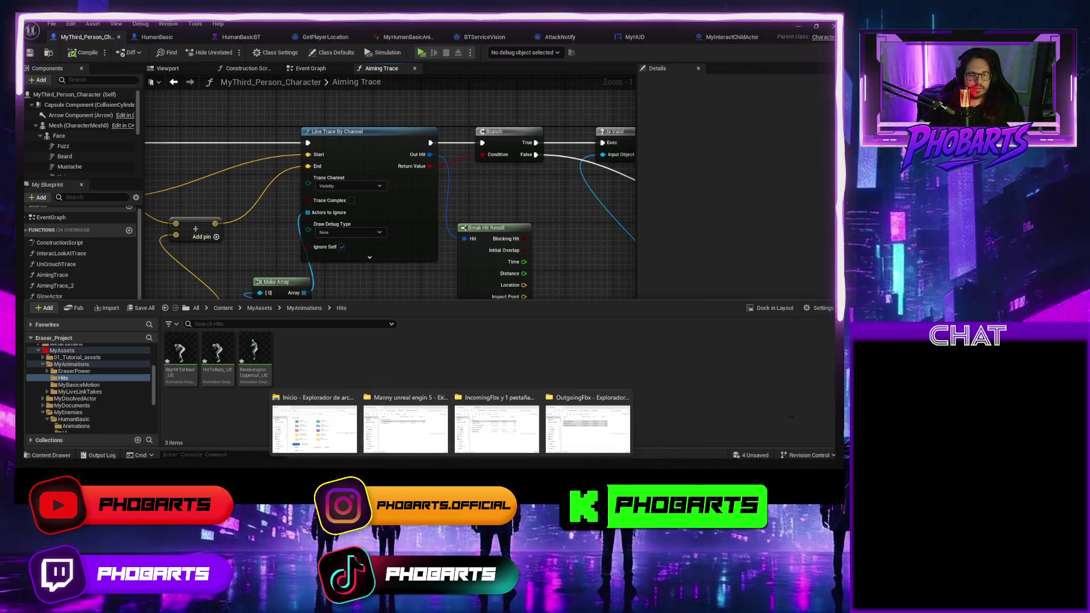
pyautogui.moveTo(485, 461)
pyautogui.click(443, 420)
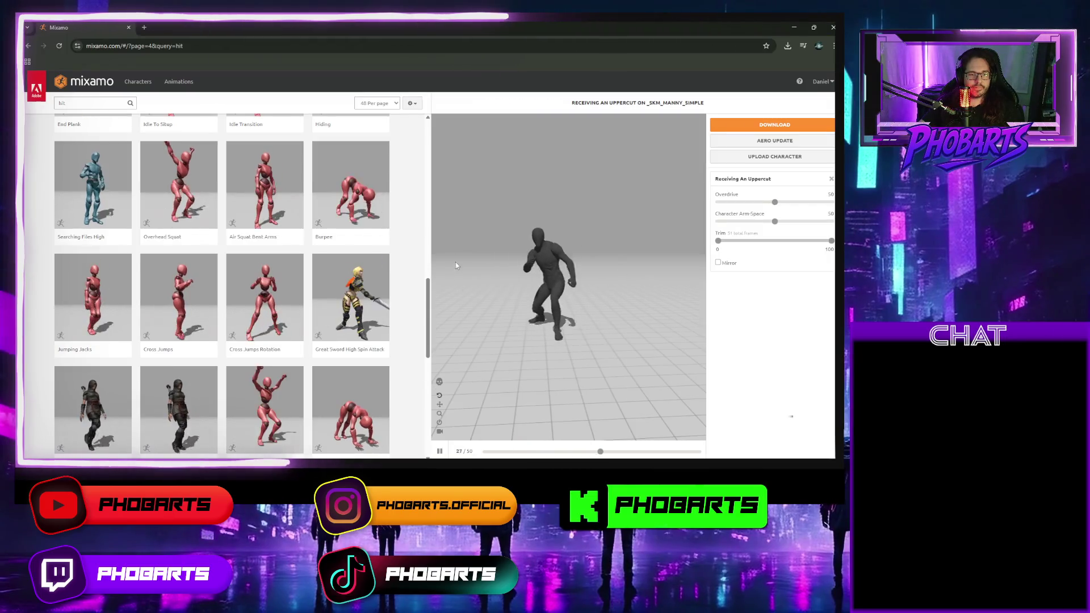
pyautogui.click(63, 103)
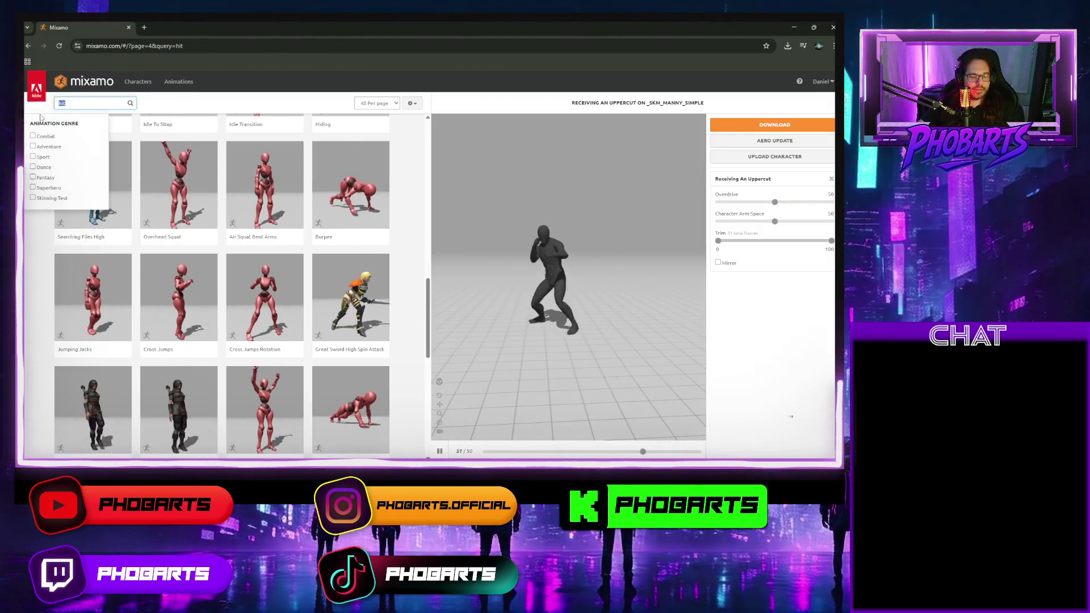
pyautogui.write('detah')
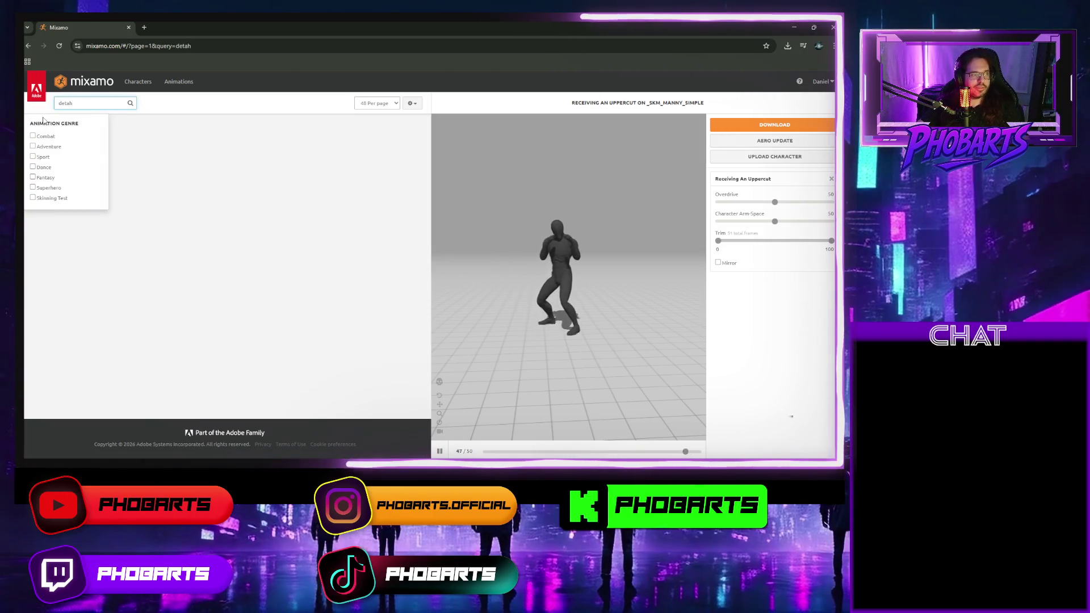
pyautogui.click(64, 104)
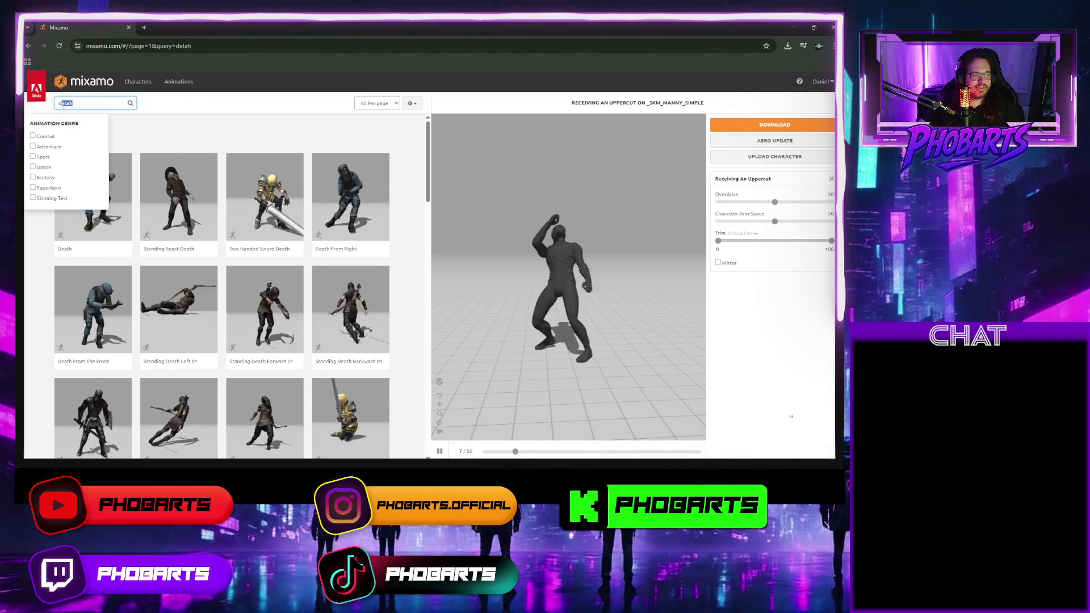
pyautogui.write('death')
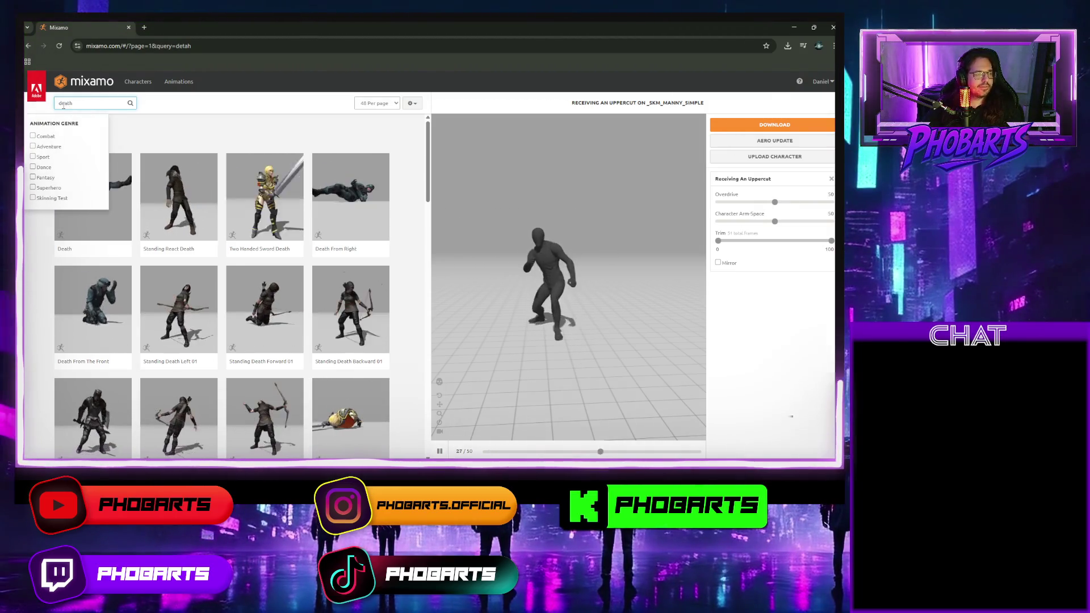
pyautogui.press('Return')
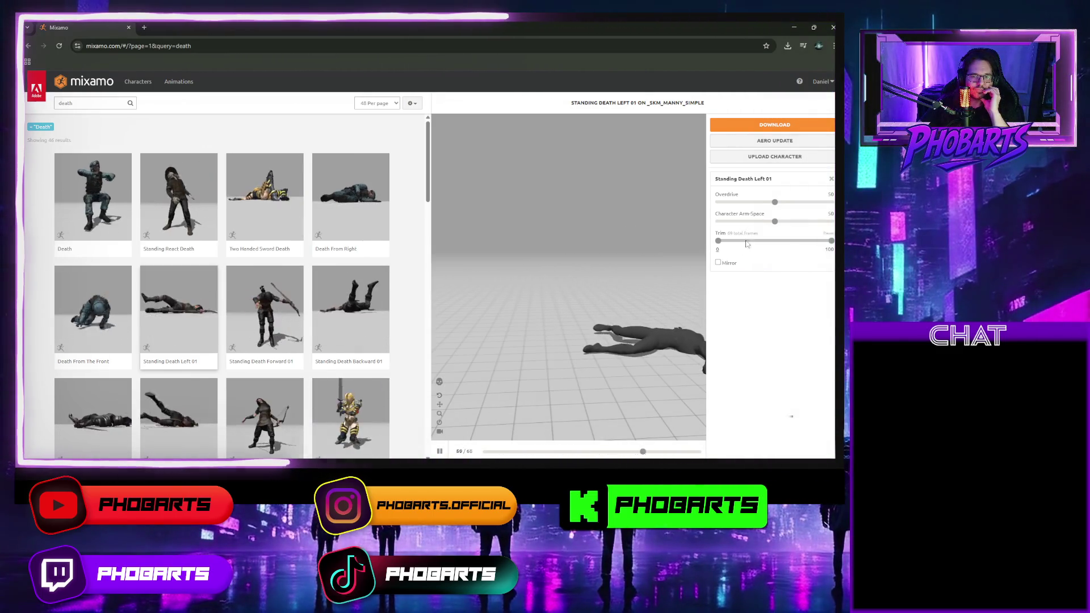
# Lower Overdrive to 39 and preview Standing Death Forward 01, Forward 02 and Left 02.
pyautogui.moveTo(774, 201); pyautogui.dragTo(762, 202)
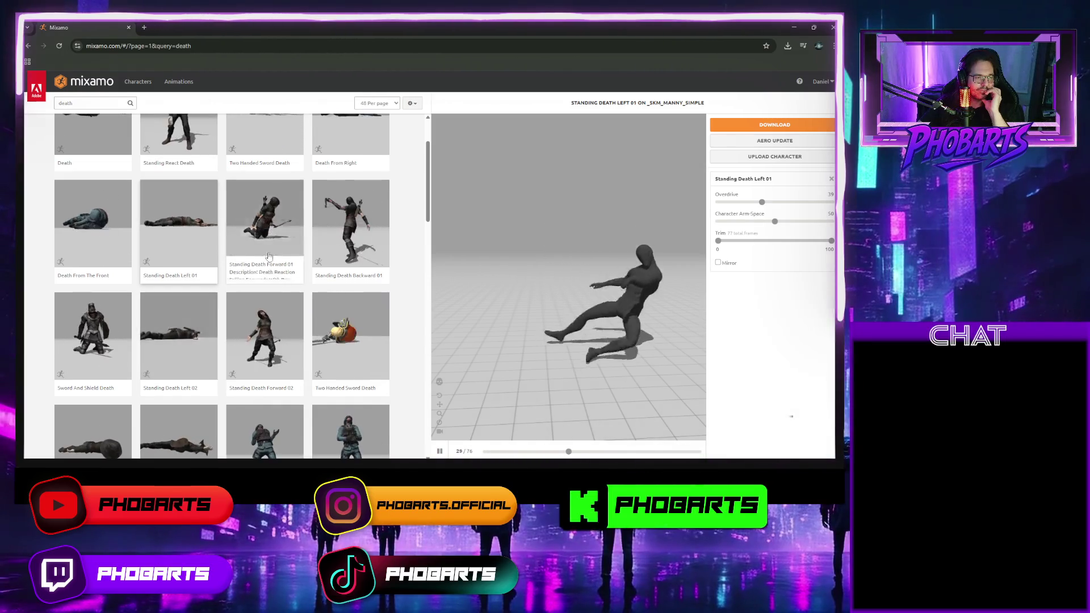
pyautogui.click(278, 234)
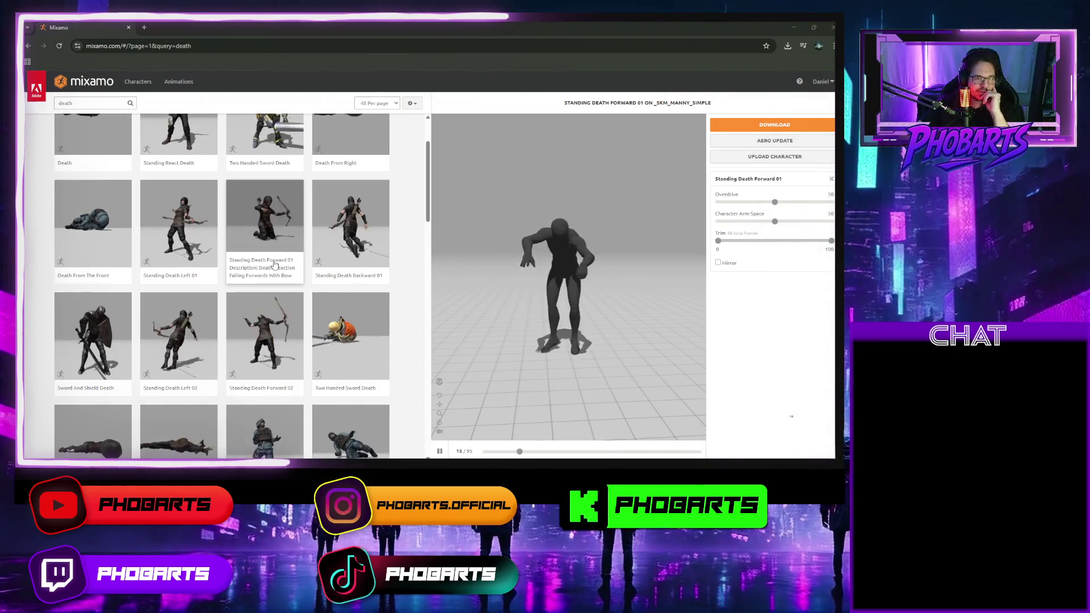
pyautogui.click(264, 342)
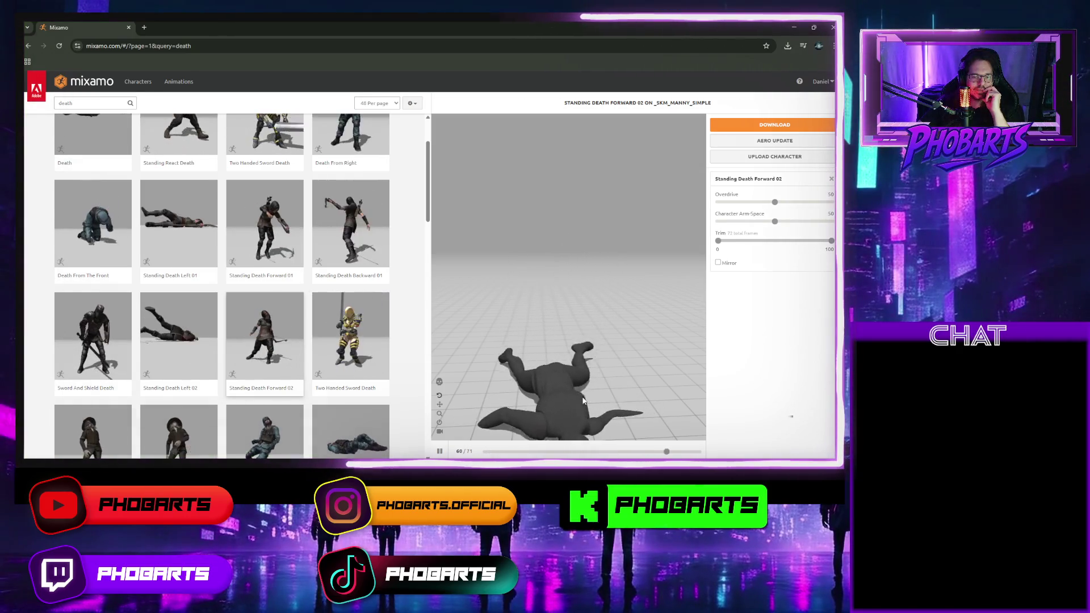
pyautogui.click(192, 354)
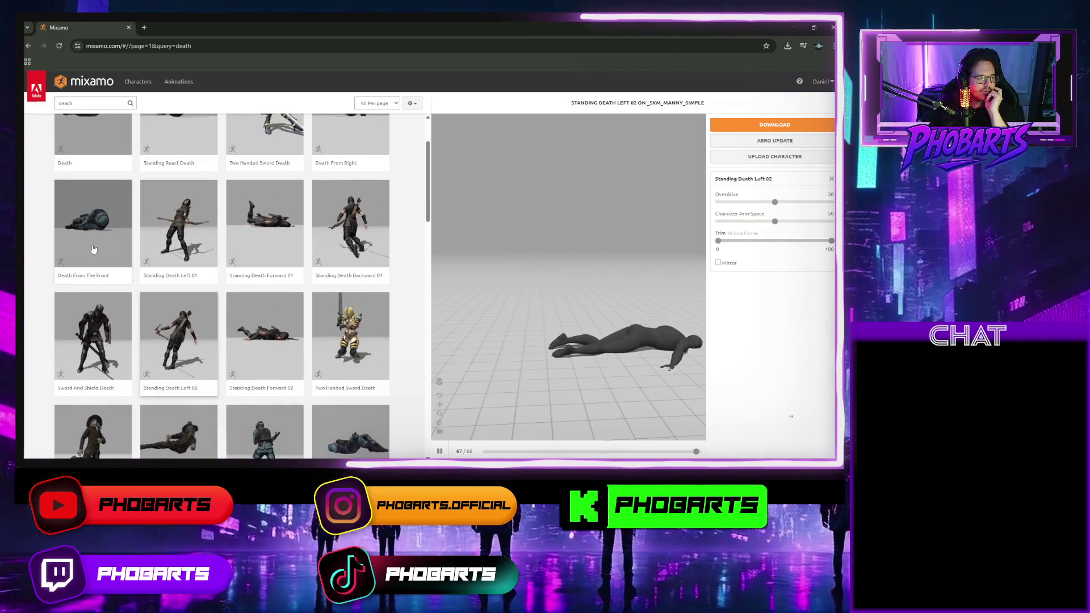
pyautogui.scroll(-1, 94, 256)
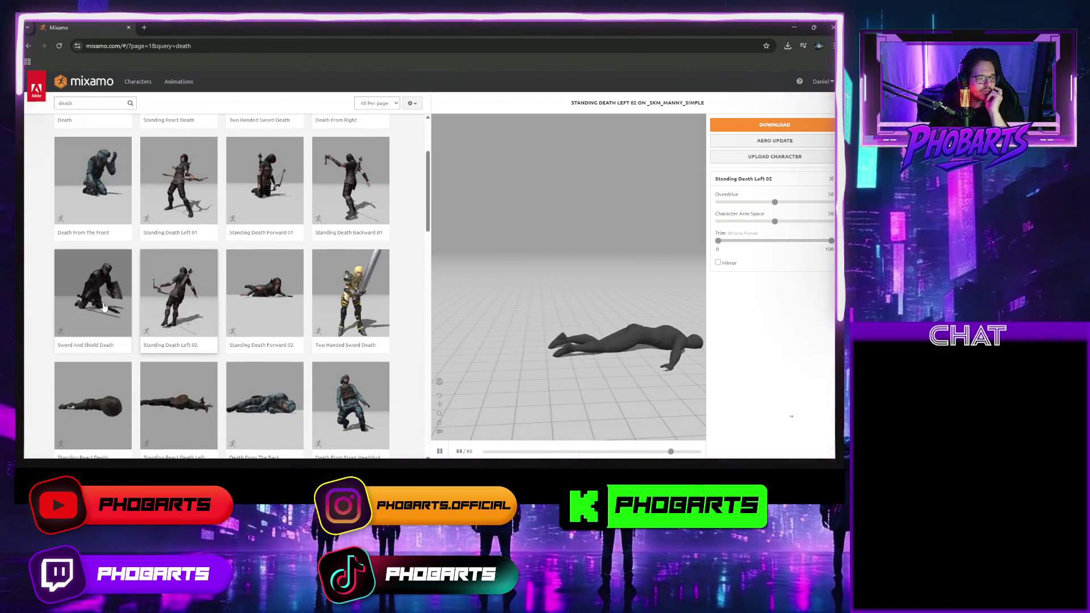
# Select Sword And Shield Death and open its Download Settings (FBX Binary, Without Skin, 30 fps).
pyautogui.click(103, 307)
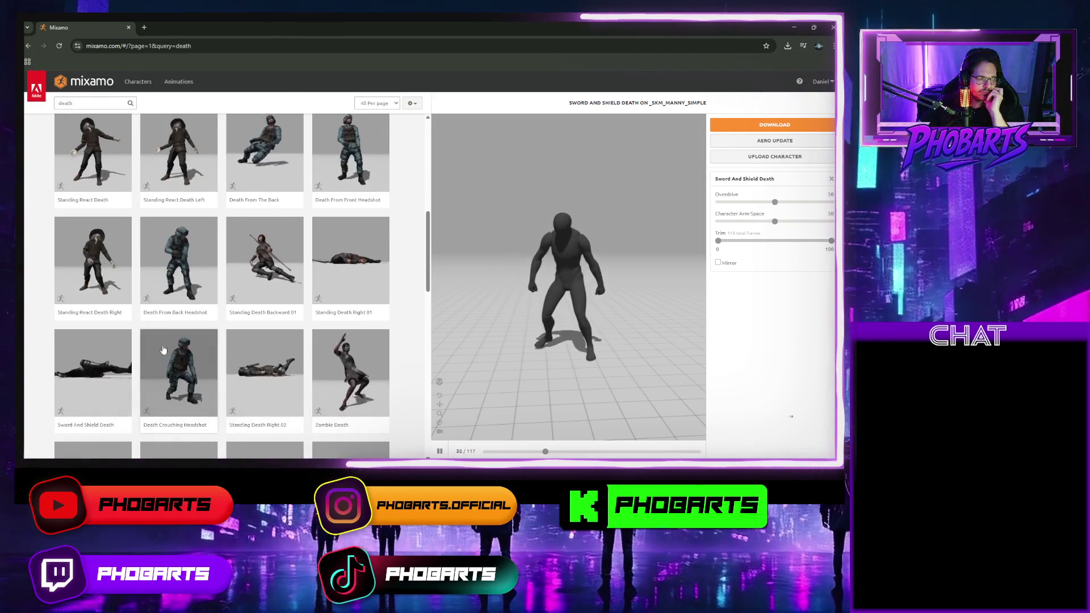
pyautogui.click(115, 287)
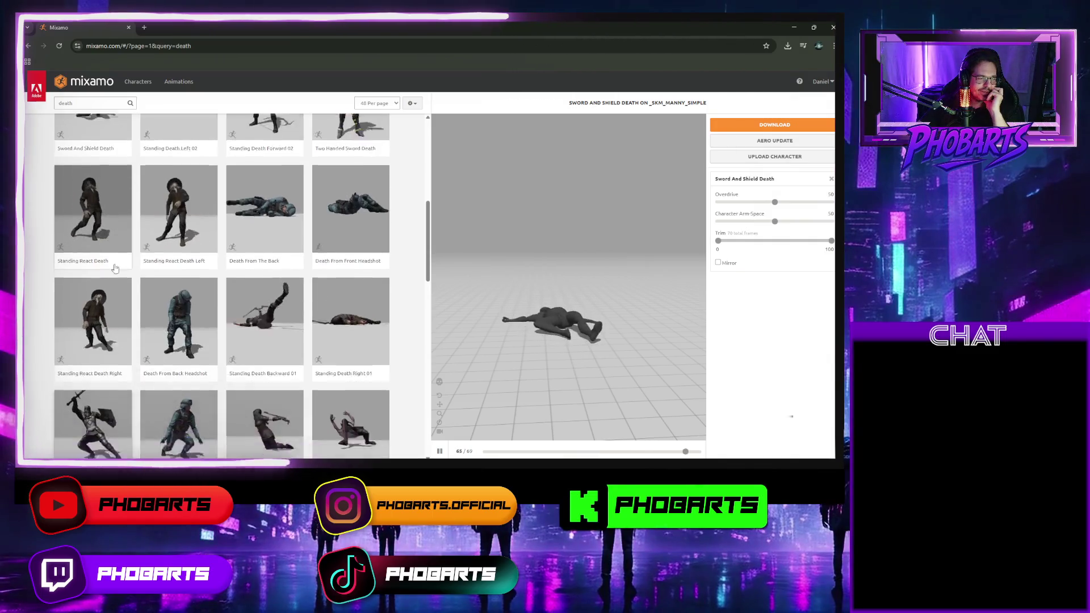
pyautogui.scroll(-3, 128, 274)
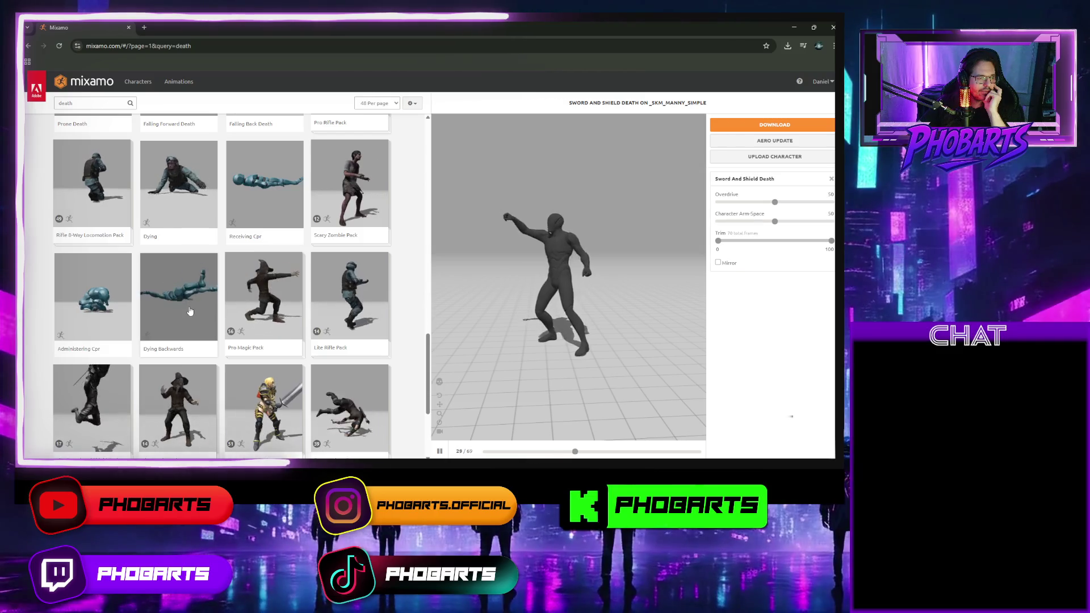
pyautogui.scroll(2, 203, 310)
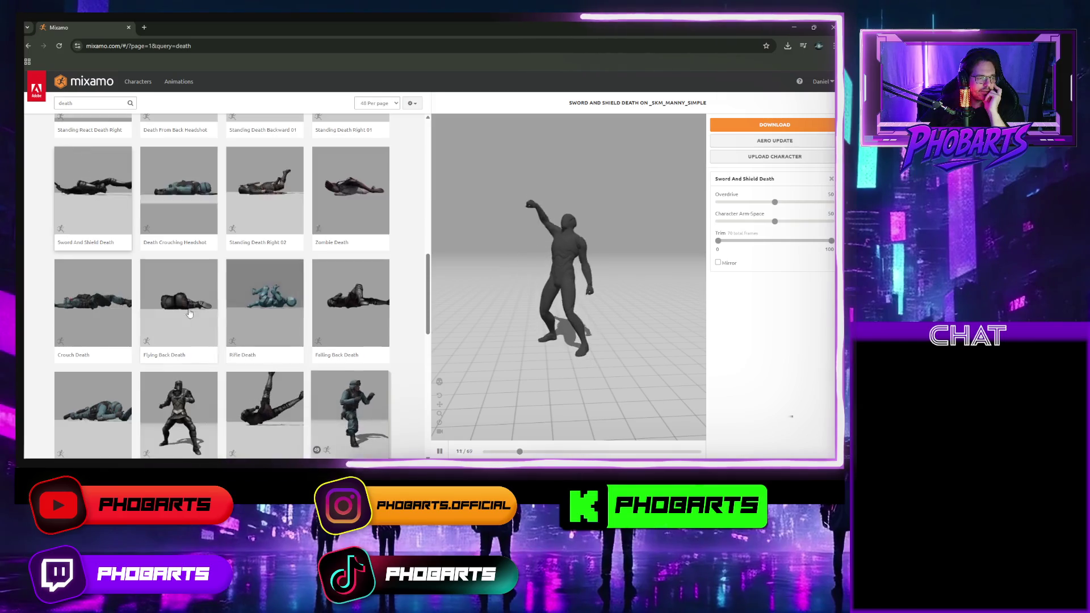
pyautogui.scroll(4, 189, 313)
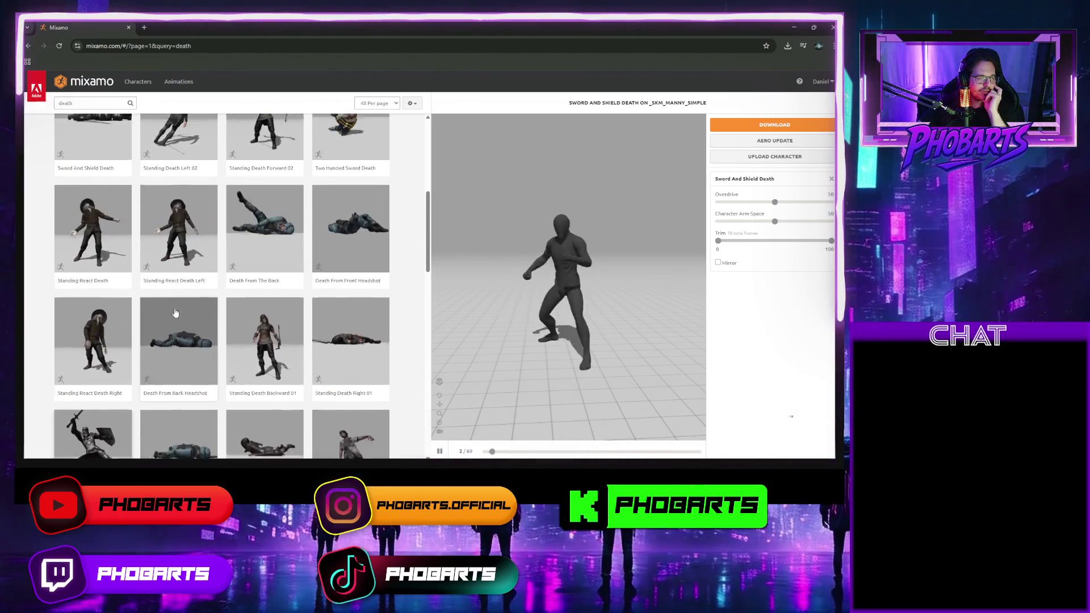
pyautogui.scroll(2, 176, 313)
pyautogui.scroll(1, 142, 315)
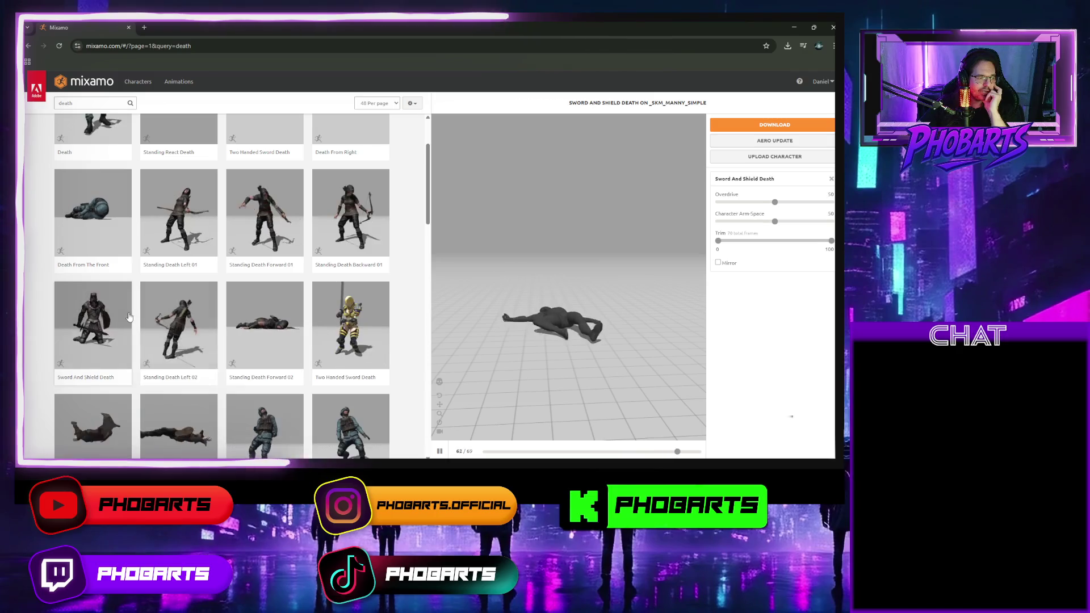
pyautogui.click(113, 317)
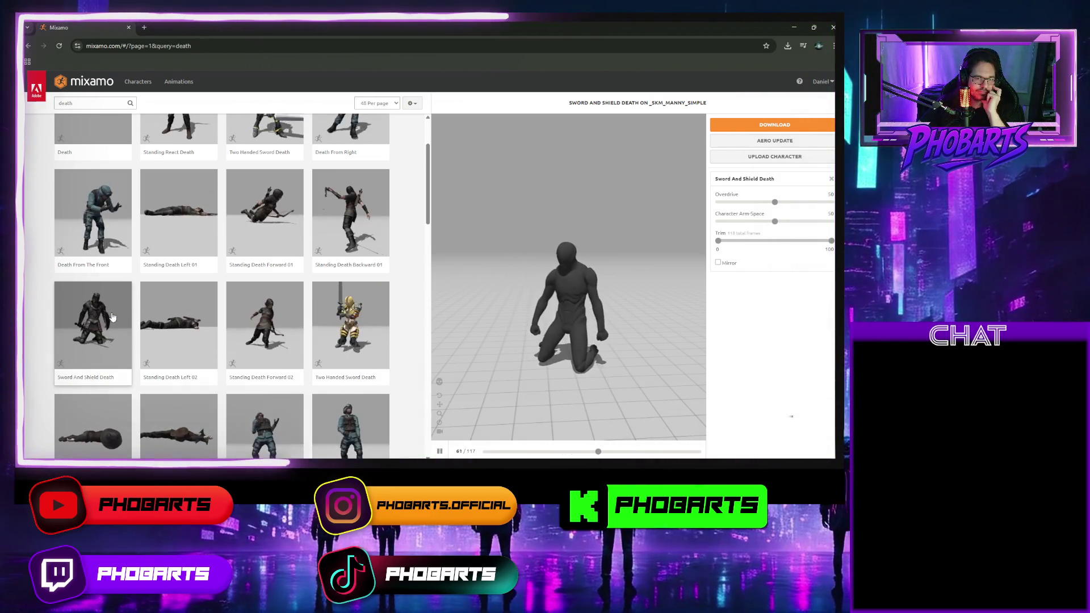
pyautogui.click(775, 124)
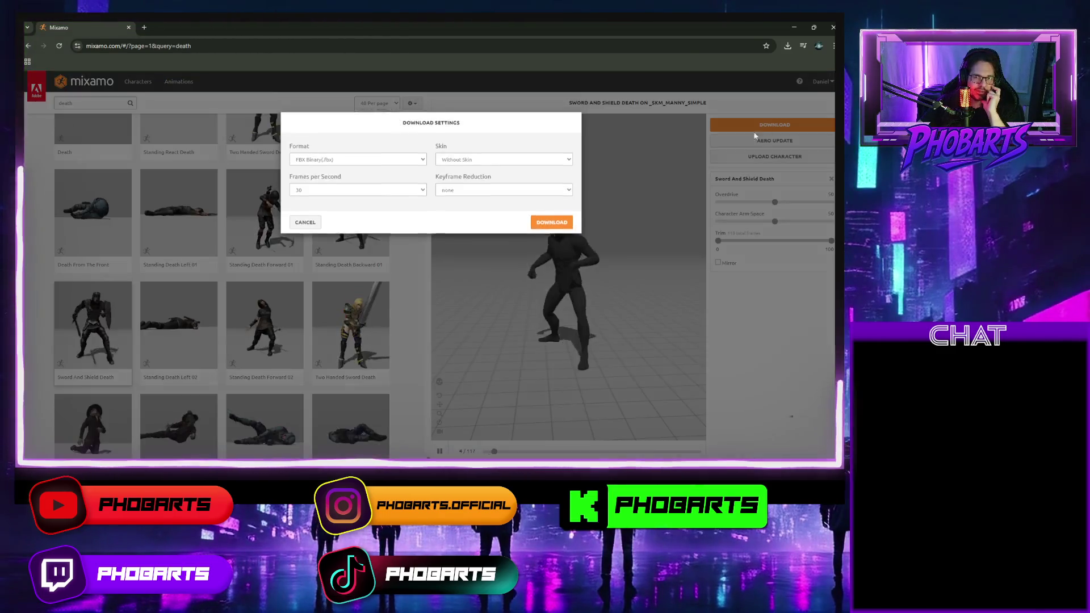
# Download the Sword And Shield Death FBX, then show the desktop.
pyautogui.click(551, 223)
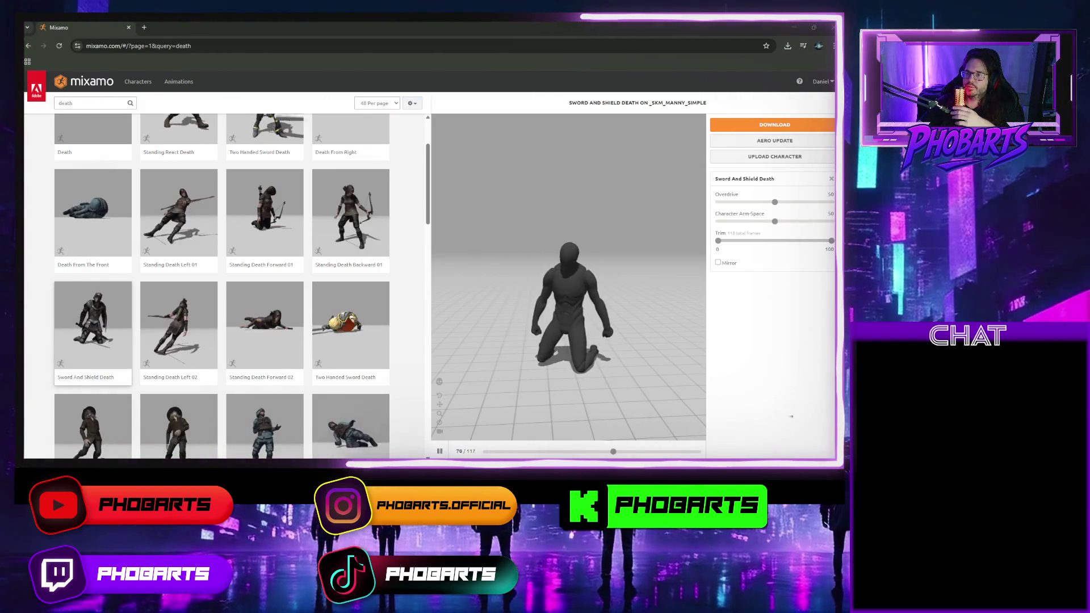
pyautogui.hotkey('alt', 'Tab')
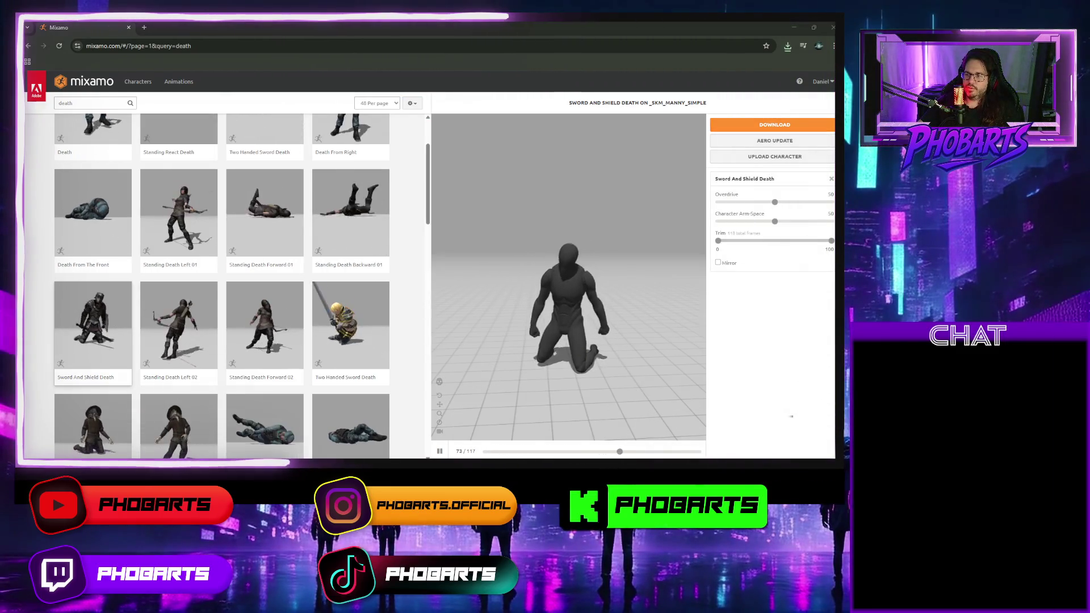
pyautogui.press('super+d')
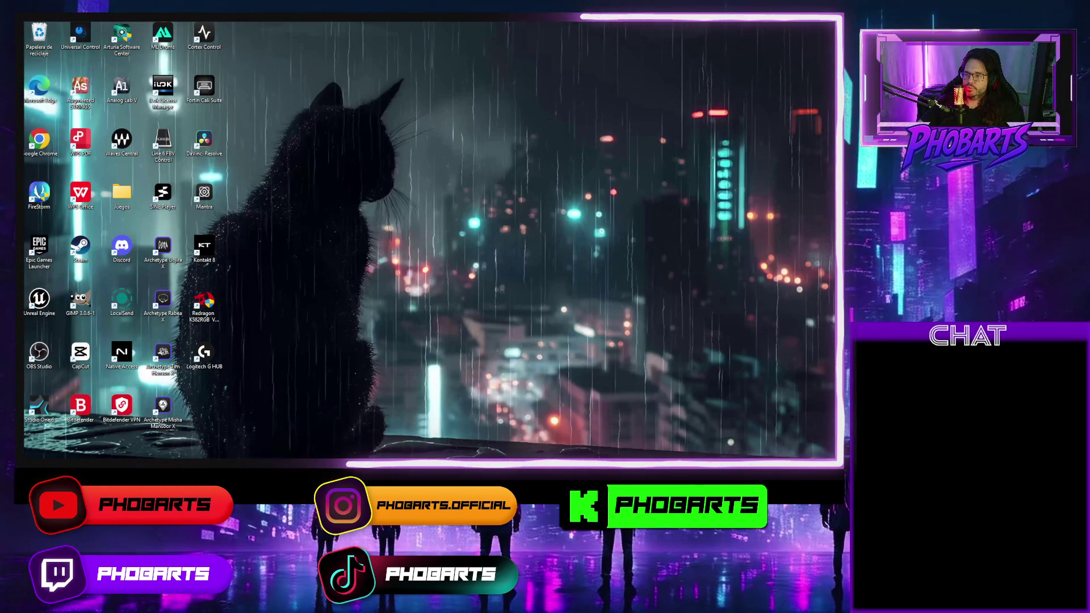
# Toggle between the desktop and the Mixamo browser, then minimise the browser to return to Unreal.
pyautogui.press('super+d')
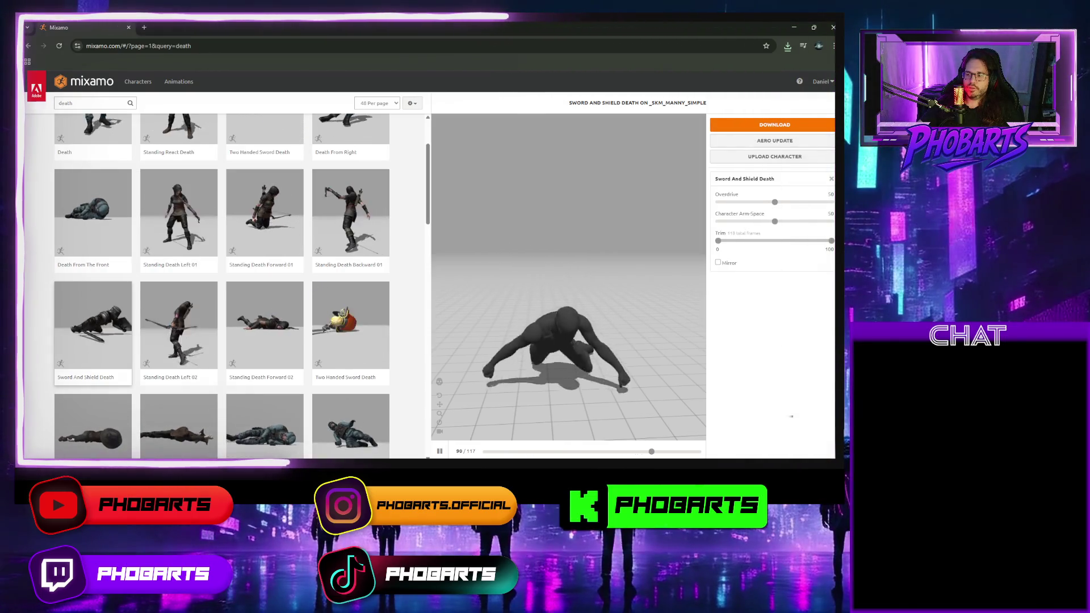
pyautogui.press('super+d')
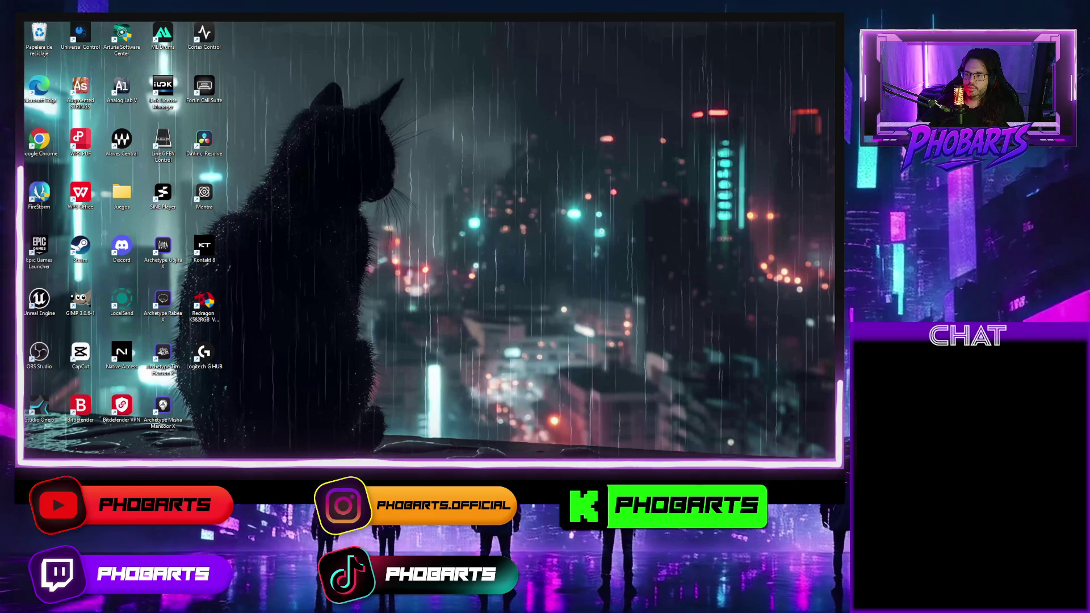
pyautogui.press('super+d')
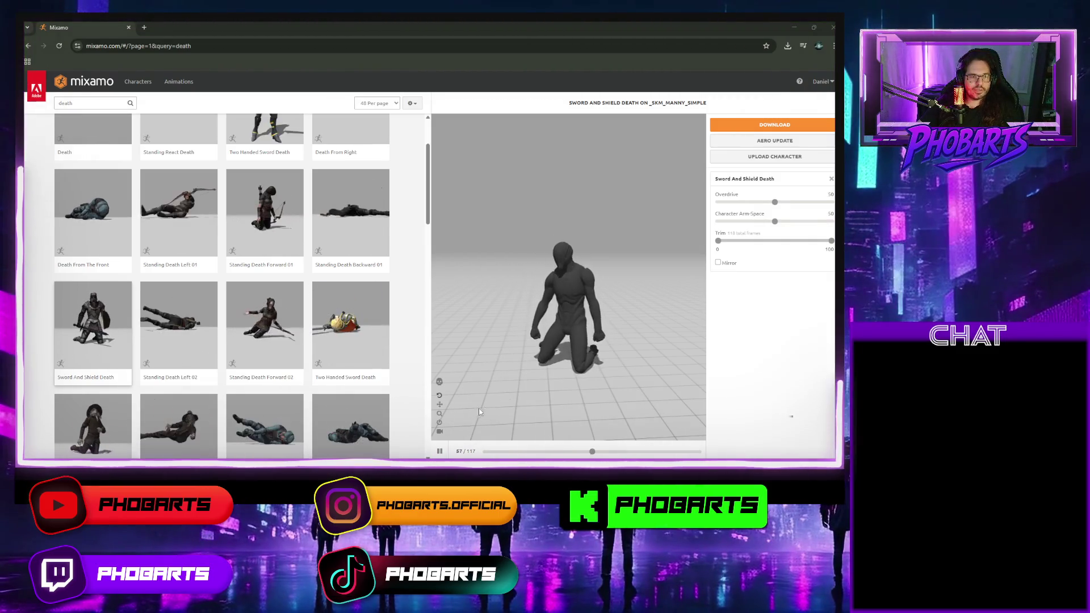
pyautogui.hotkey('alt', 'Tab')
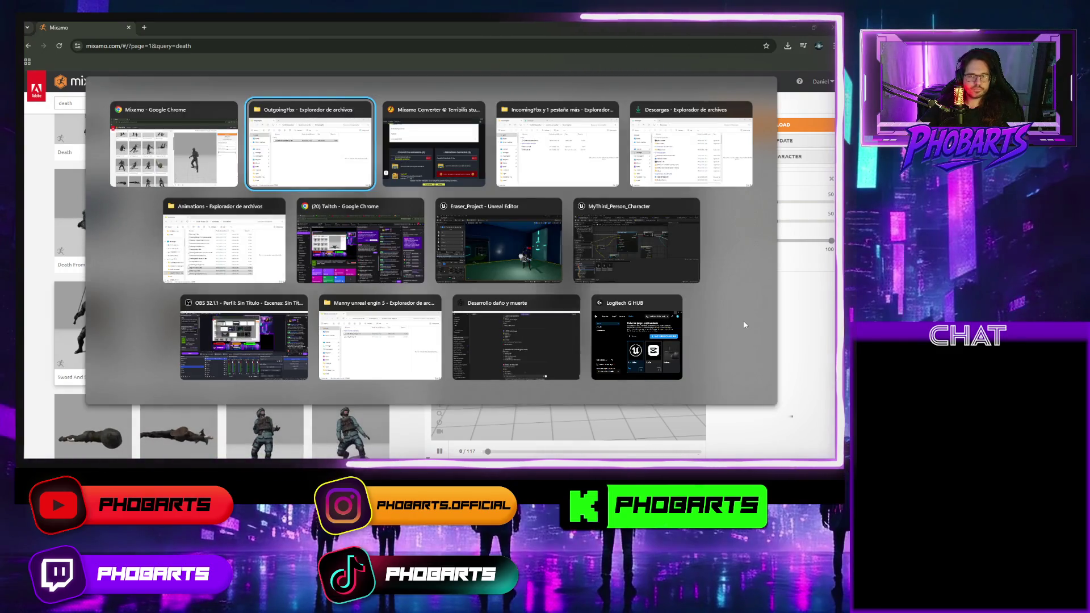
pyautogui.press('Escape')
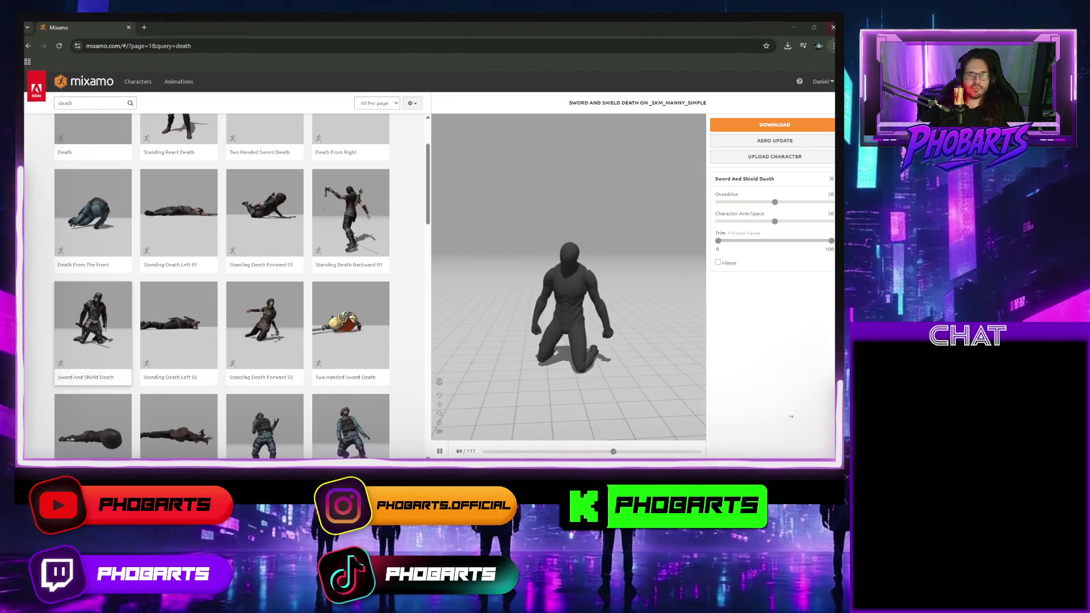
pyautogui.click(794, 27)
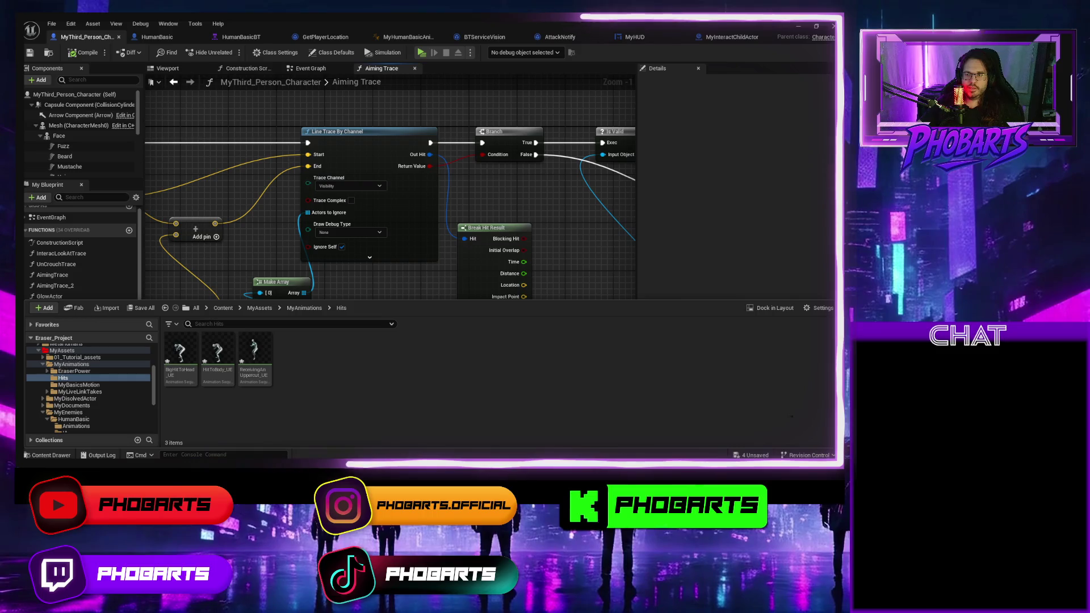
# Import the death animation FBX into the Hits folder with SK_Mannequin as its skeleton.
pyautogui.moveTo(591, 377); pyautogui.dragTo(343, 376)
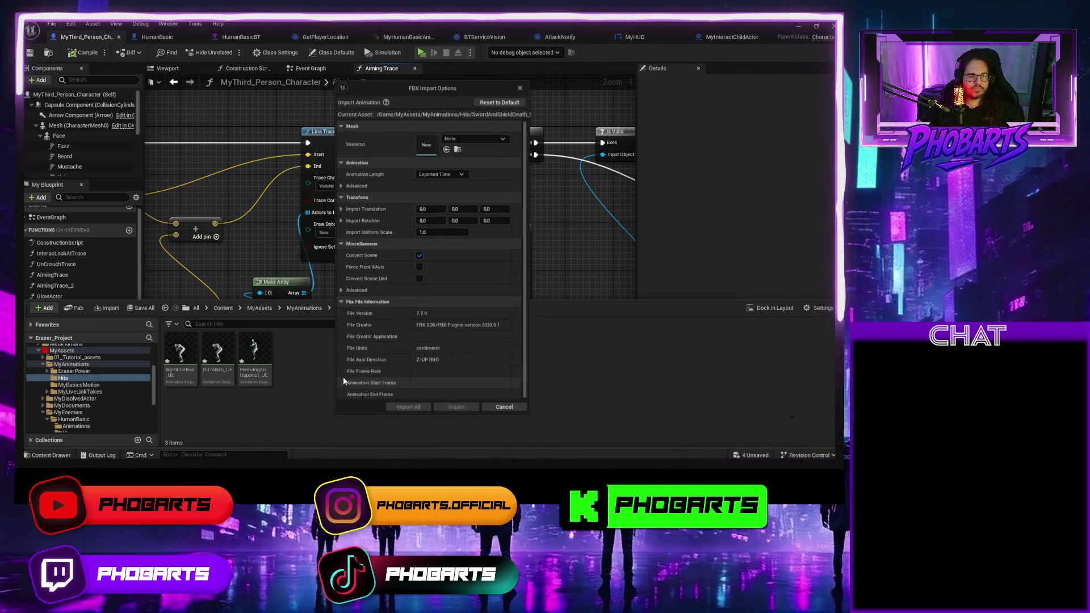
pyautogui.click(488, 138)
pyautogui.scroll(-2, 486, 265)
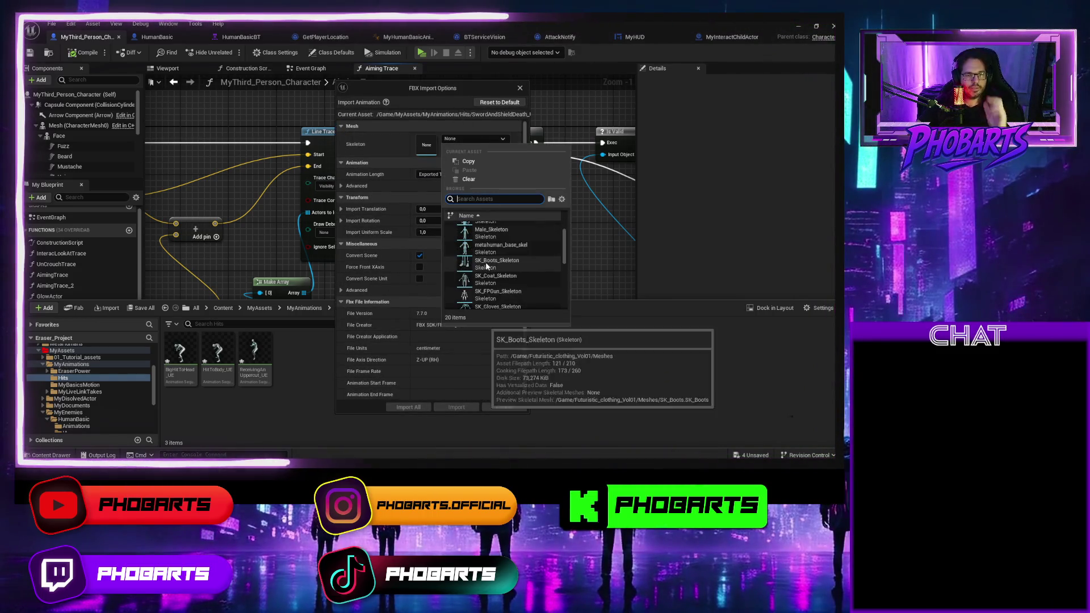
pyautogui.scroll(-2, 486, 265)
pyautogui.click(498, 272)
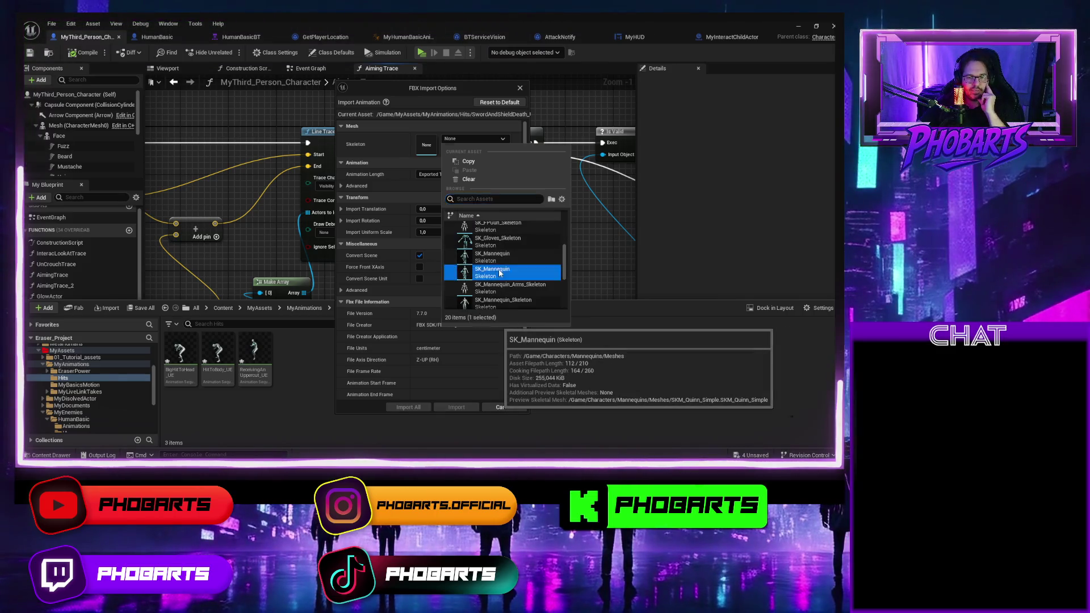
pyautogui.click(499, 270)
pyautogui.click(420, 408)
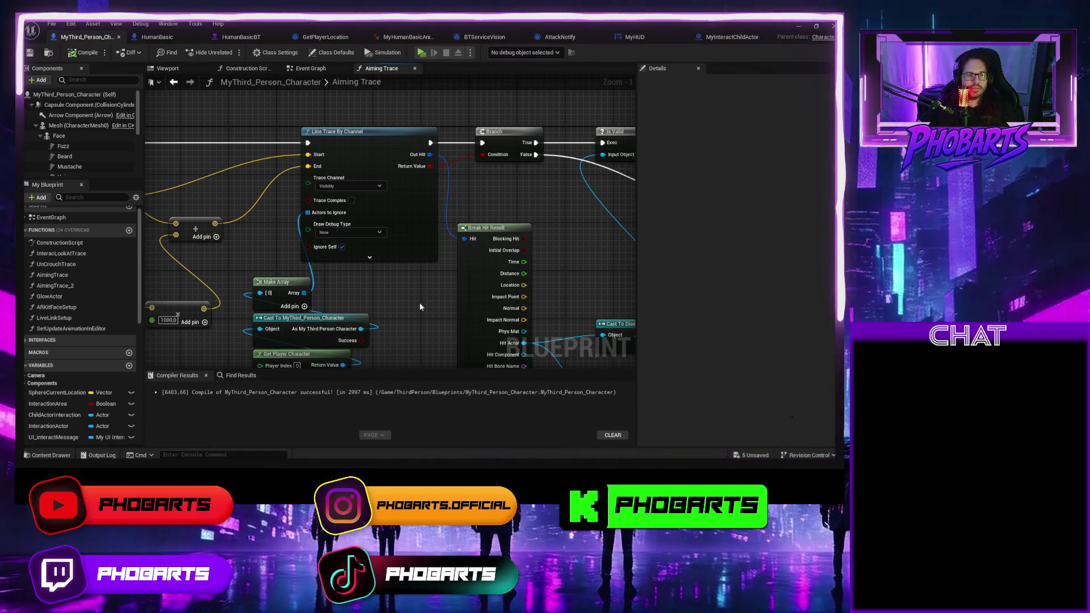
# Leave the Aiming Trace function for the Event Graph and locate the Movement Input group.
pyautogui.scroll(-5, 194, 179)
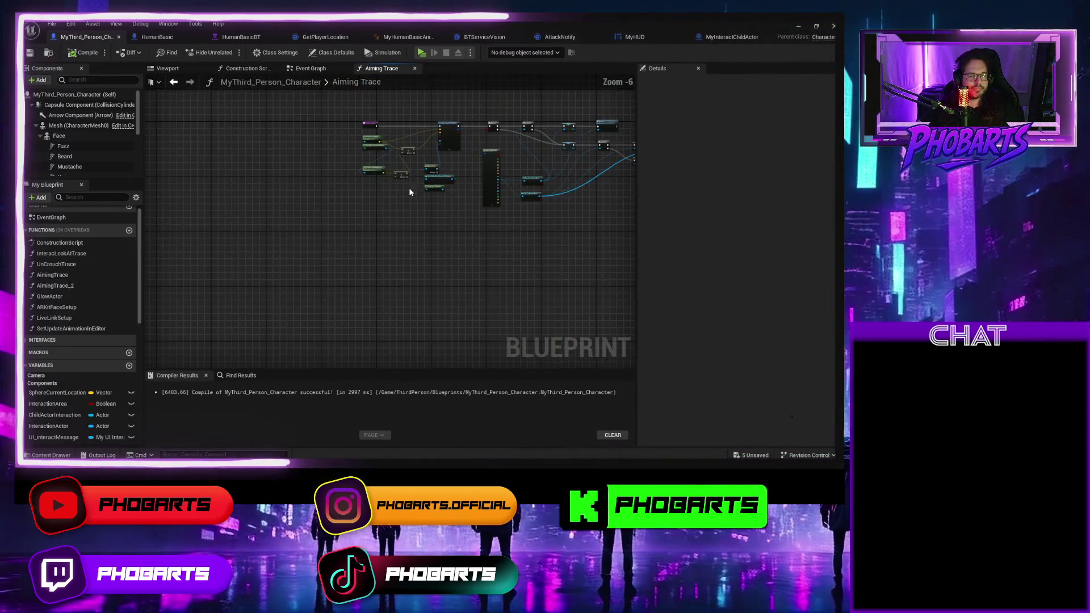
pyautogui.scroll(-3, 313, 201)
pyautogui.moveTo(313, 201); pyautogui.dragTo(332, 302)
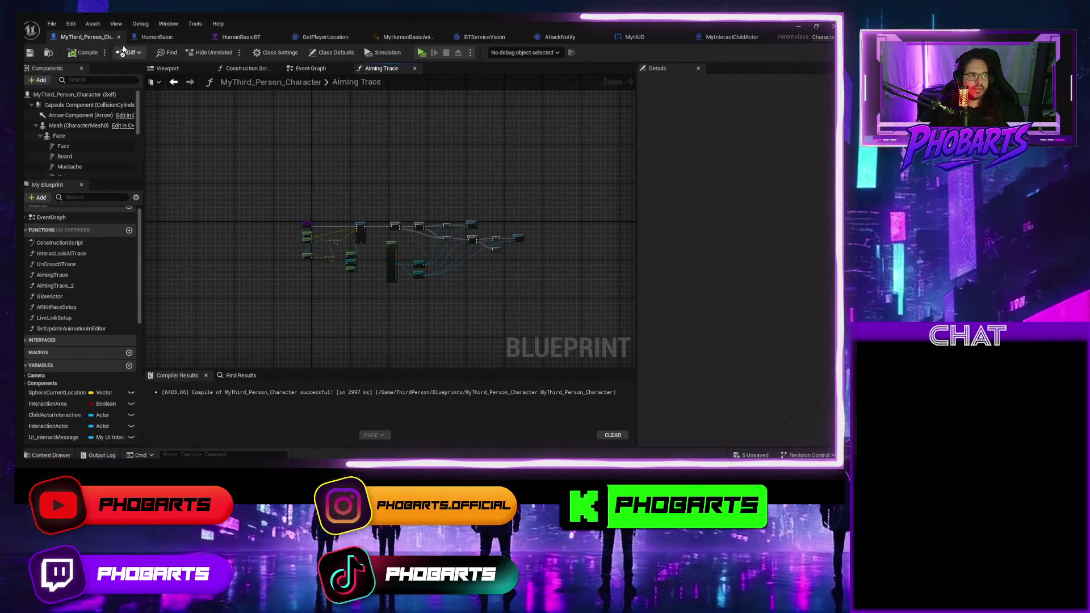
pyautogui.click(305, 68)
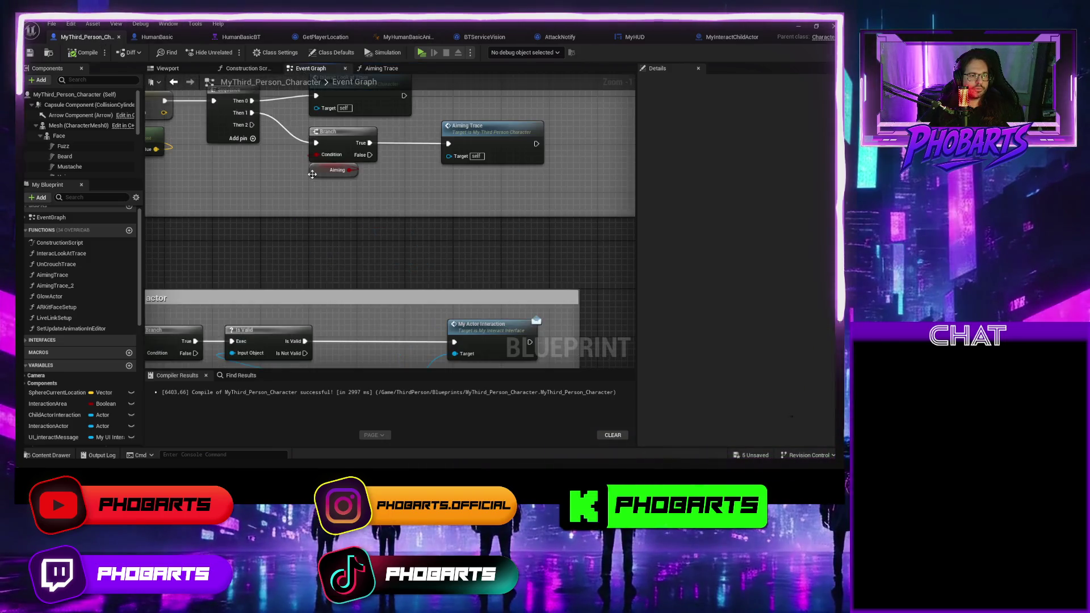
pyautogui.scroll(-2, 312, 174)
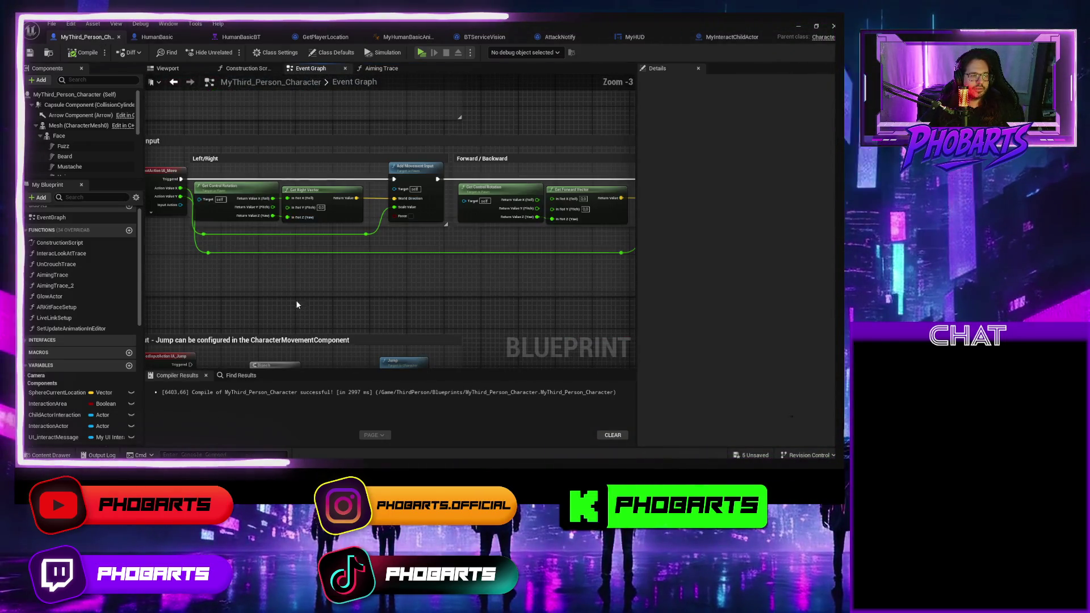
pyautogui.moveTo(283, 263); pyautogui.dragTo(397, 332)
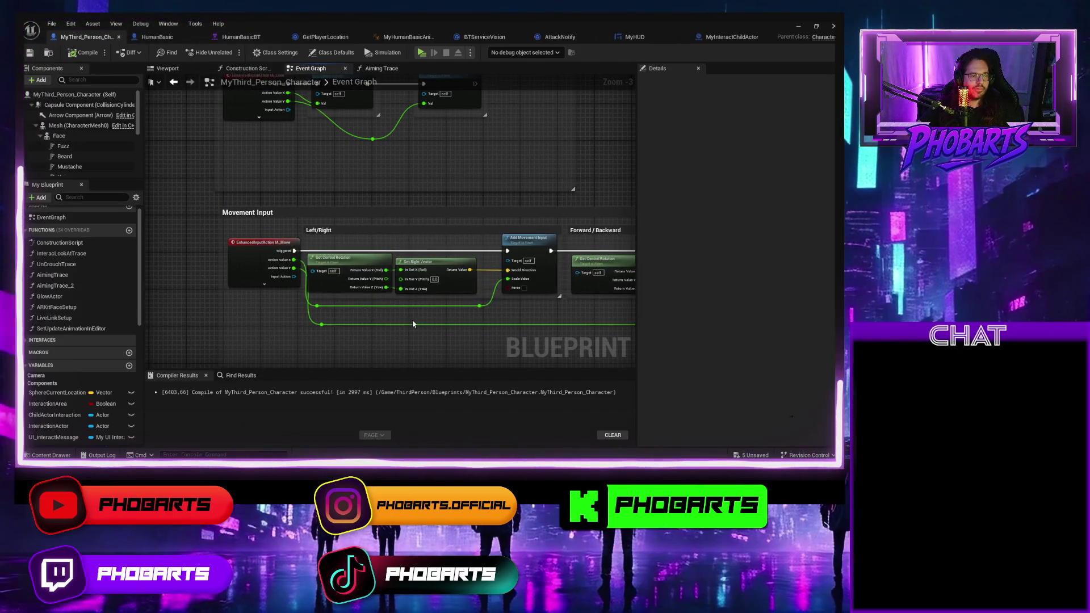
pyautogui.scroll(-3, 412, 324)
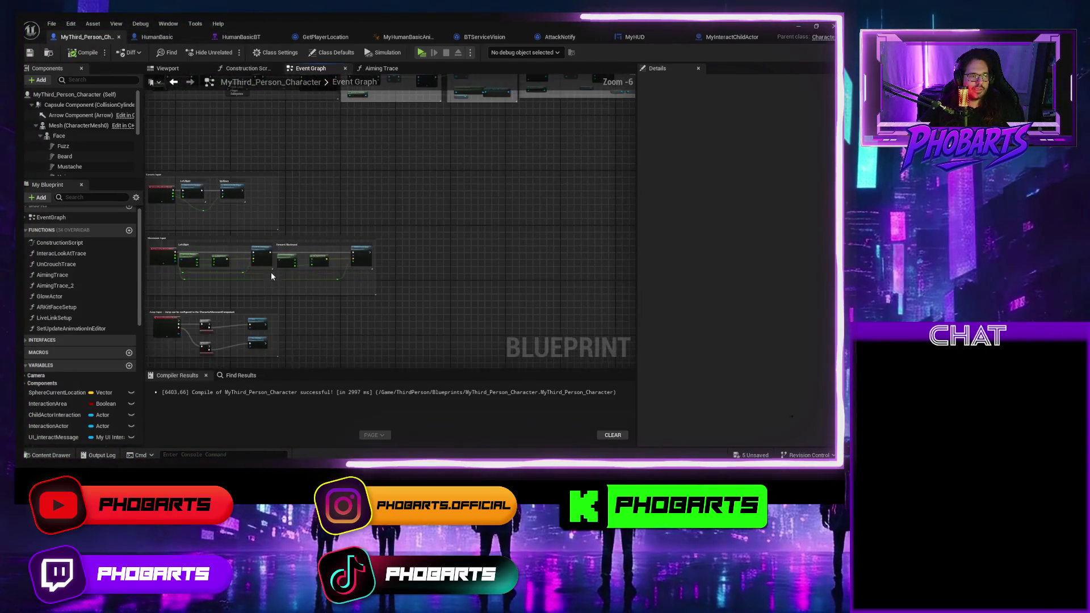
pyautogui.scroll(3, 271, 276)
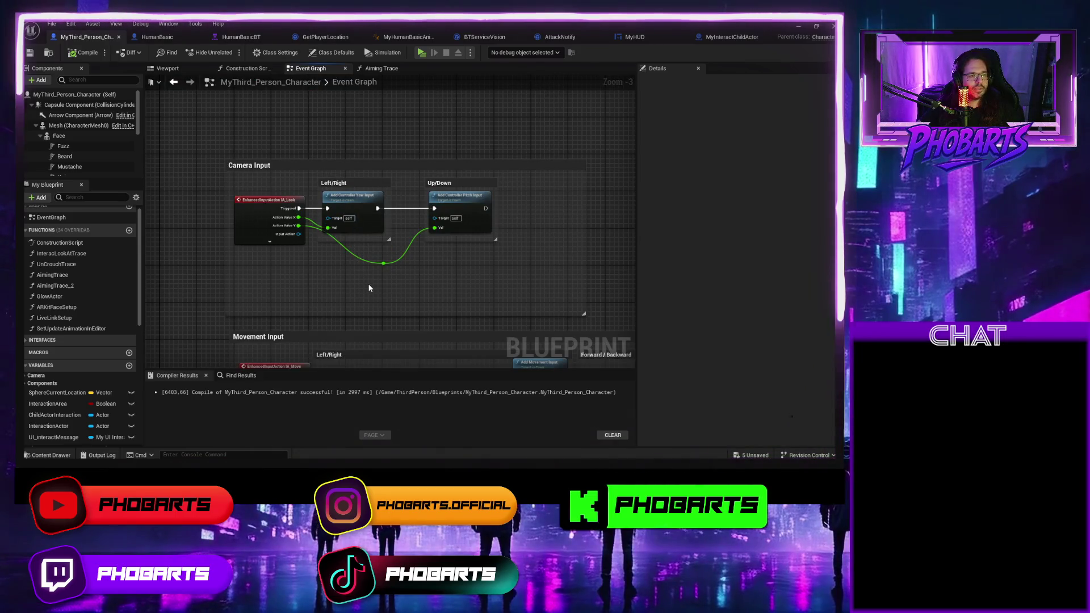
pyautogui.moveTo(413, 311); pyautogui.dragTo(390, 212)
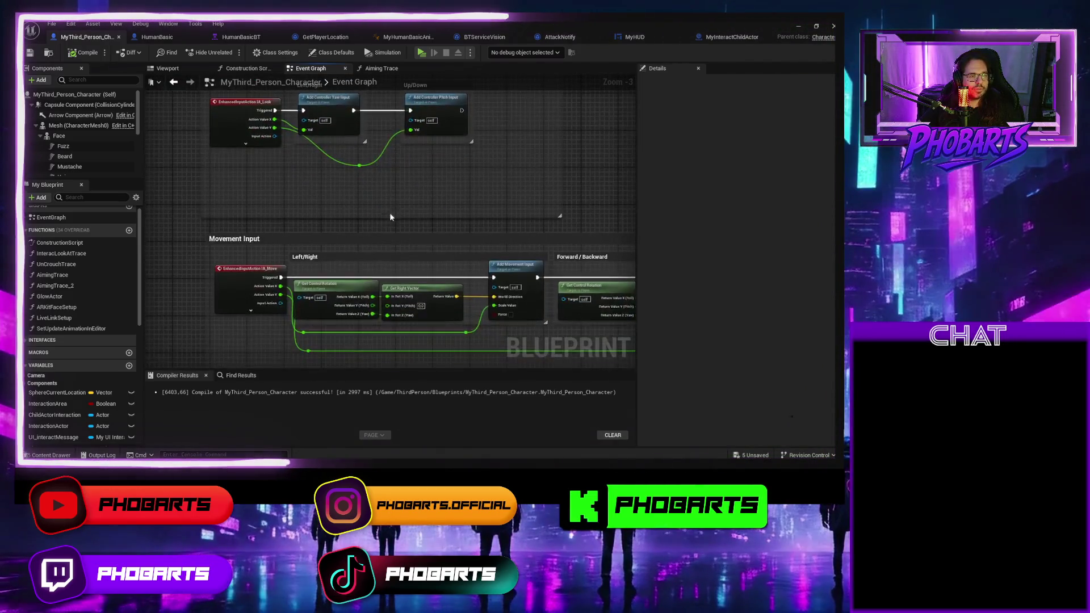
pyautogui.scroll(-2, 340, 232)
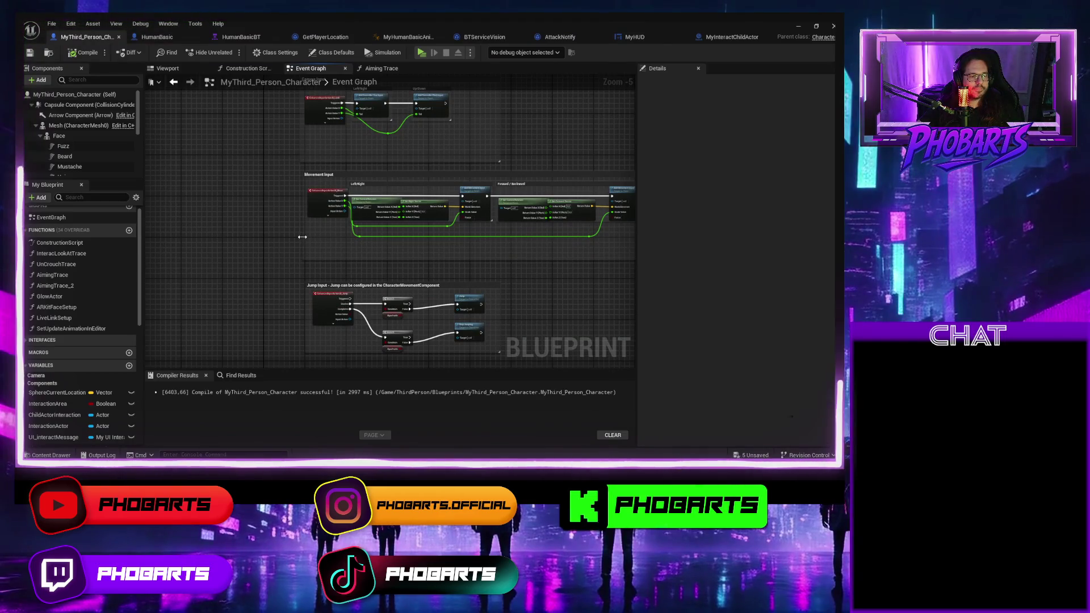
pyautogui.moveTo(281, 223); pyautogui.dragTo(366, 225)
# Move the IA_Move event node further left, then pan across the Camera, Movement and Jump groups.
pyautogui.moveTo(398, 192); pyautogui.dragTo(267, 191)
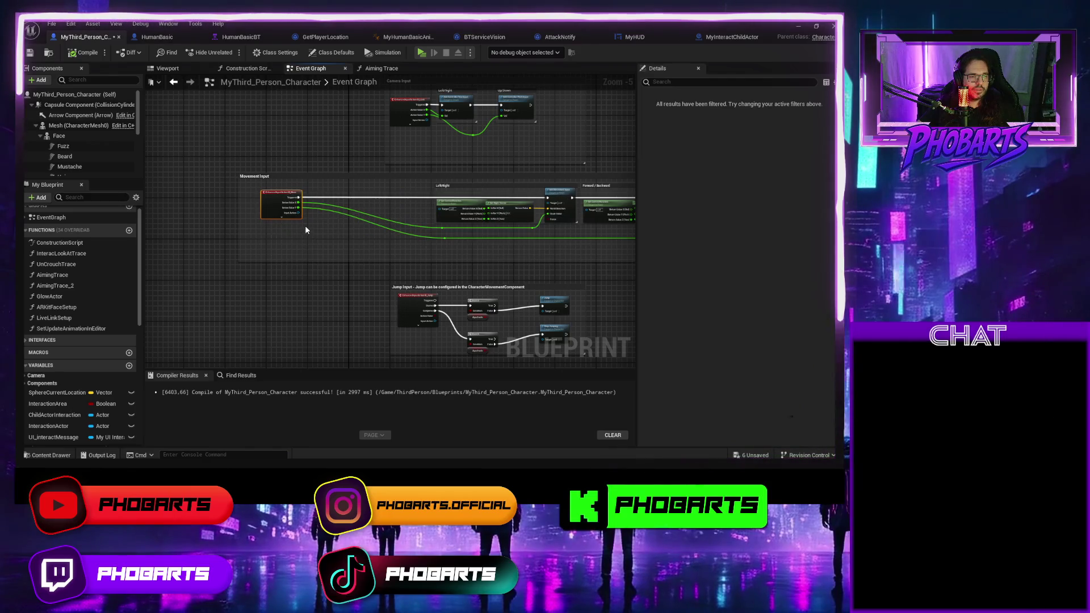
pyautogui.scroll(3, 305, 229)
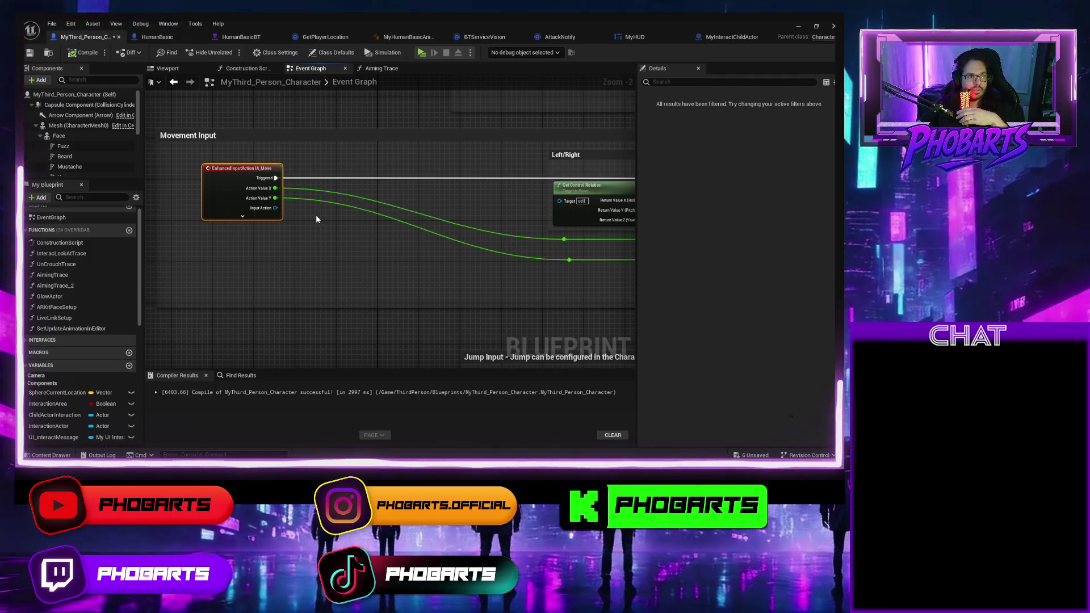
pyautogui.moveTo(326, 217); pyautogui.dragTo(271, 230)
pyautogui.scroll(-3, 271, 230)
pyautogui.moveTo(350, 222); pyautogui.dragTo(238, 237)
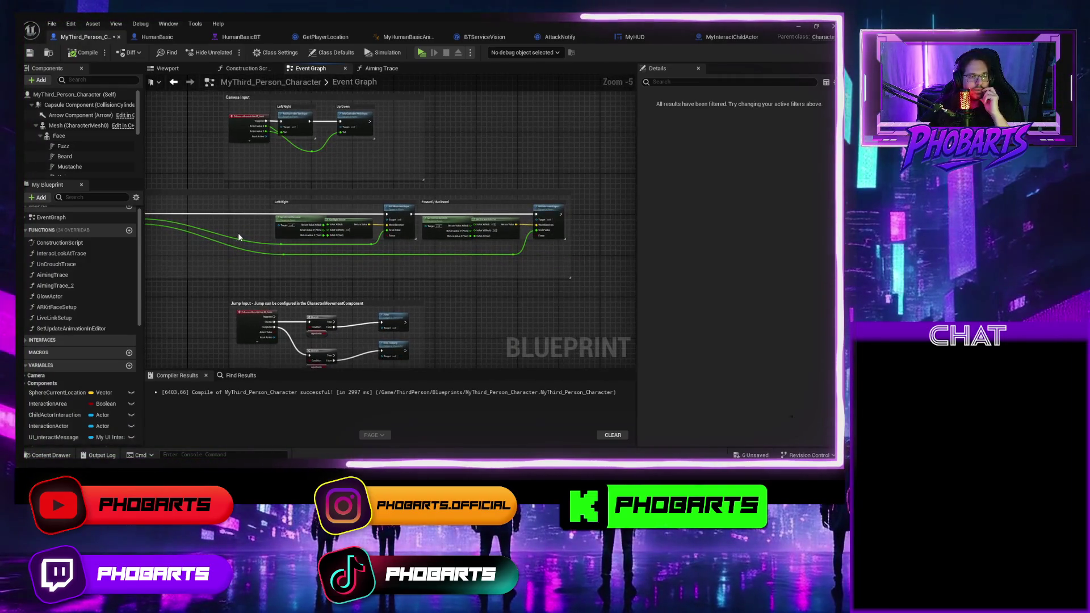
# Add a new Boolean variable named Death to the character blueprint.
pyautogui.scroll(-2, 316, 252)
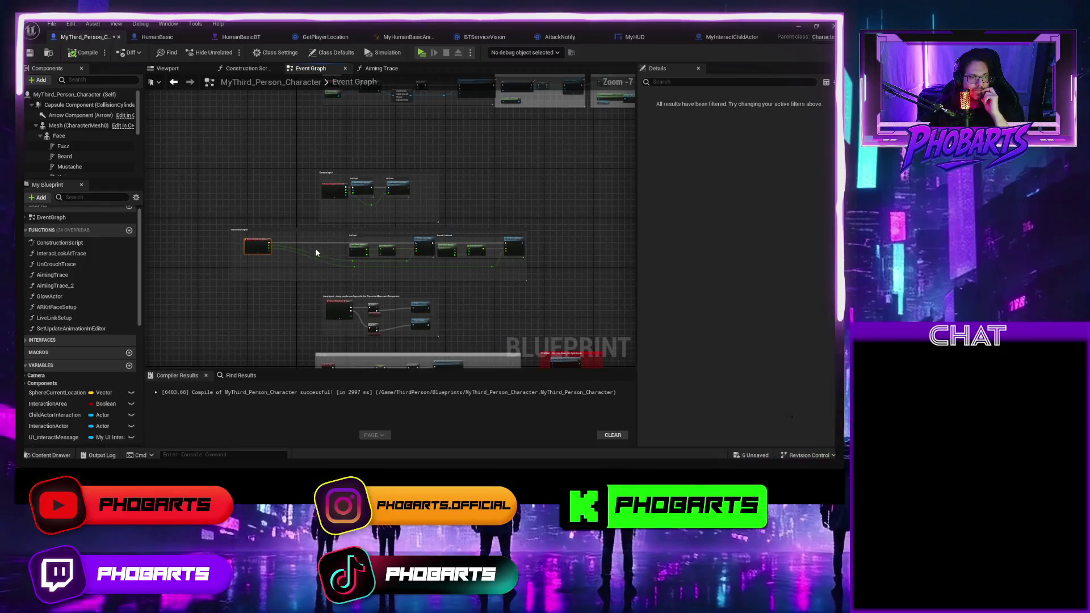
pyautogui.moveTo(312, 226); pyautogui.dragTo(267, 348)
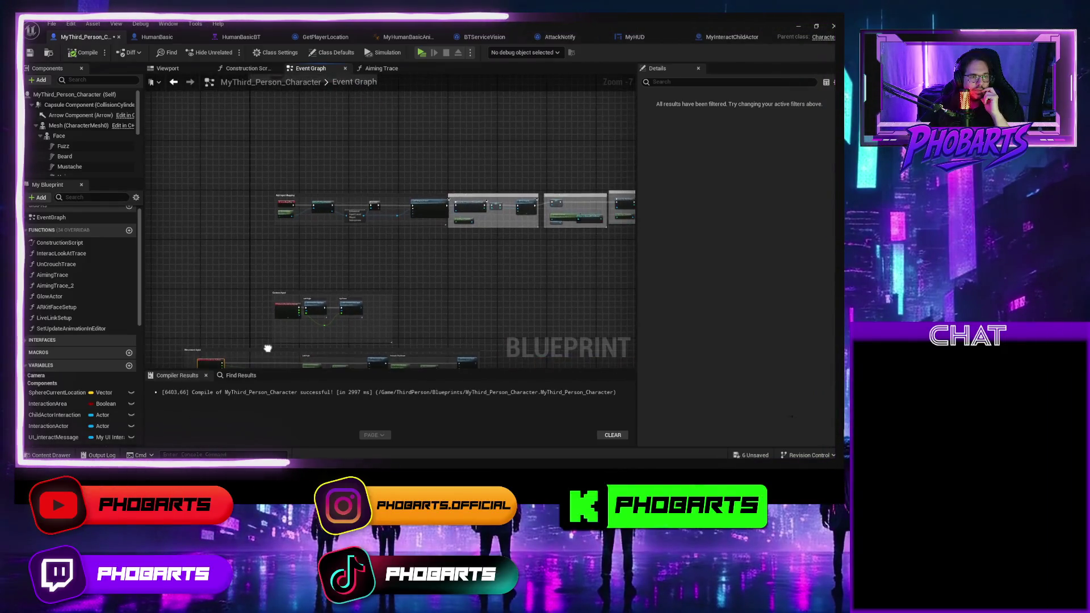
pyautogui.scroll(5, 367, 165)
pyautogui.moveTo(325, 224)
pyautogui.mouseDown()
pyautogui.moveTo(240, 232)
pyautogui.moveTo(361, 207)
pyautogui.mouseUp()
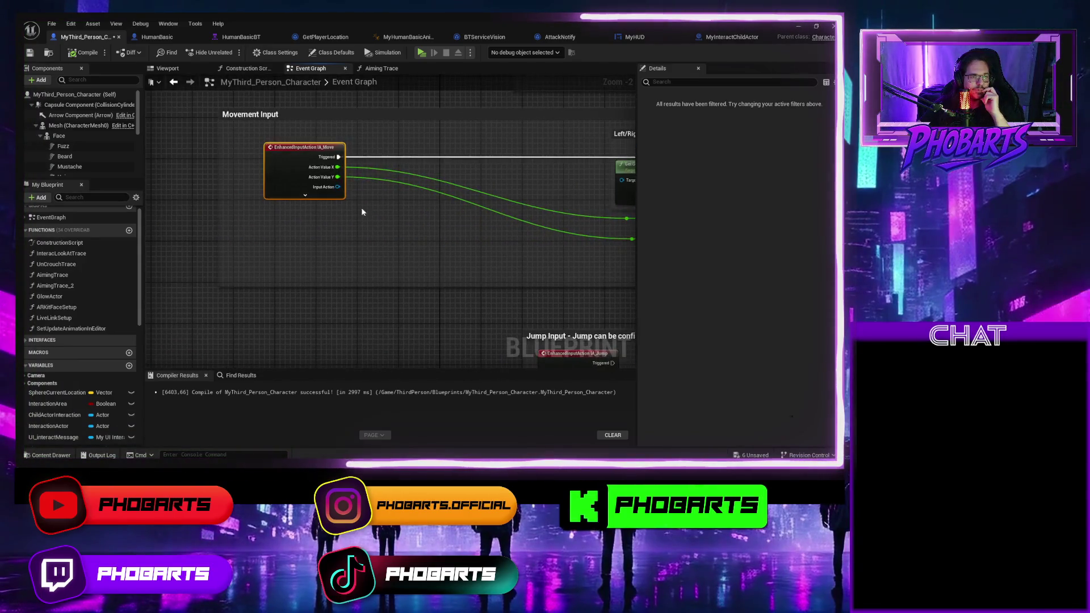
pyautogui.scroll(-5, 67, 411)
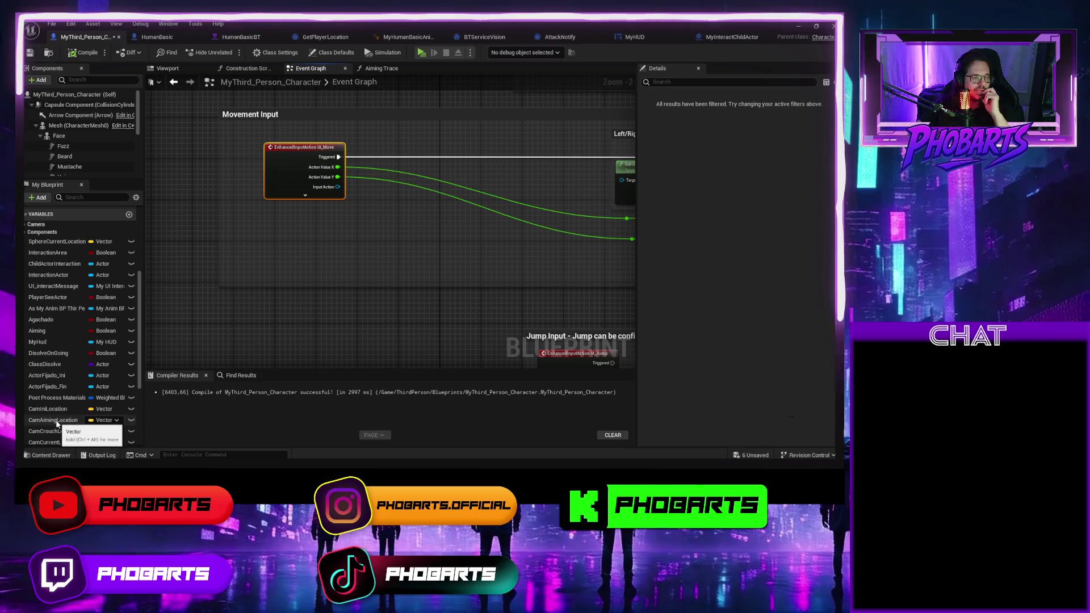
pyautogui.click(129, 214)
pyautogui.write('Death')
pyautogui.press('Return')
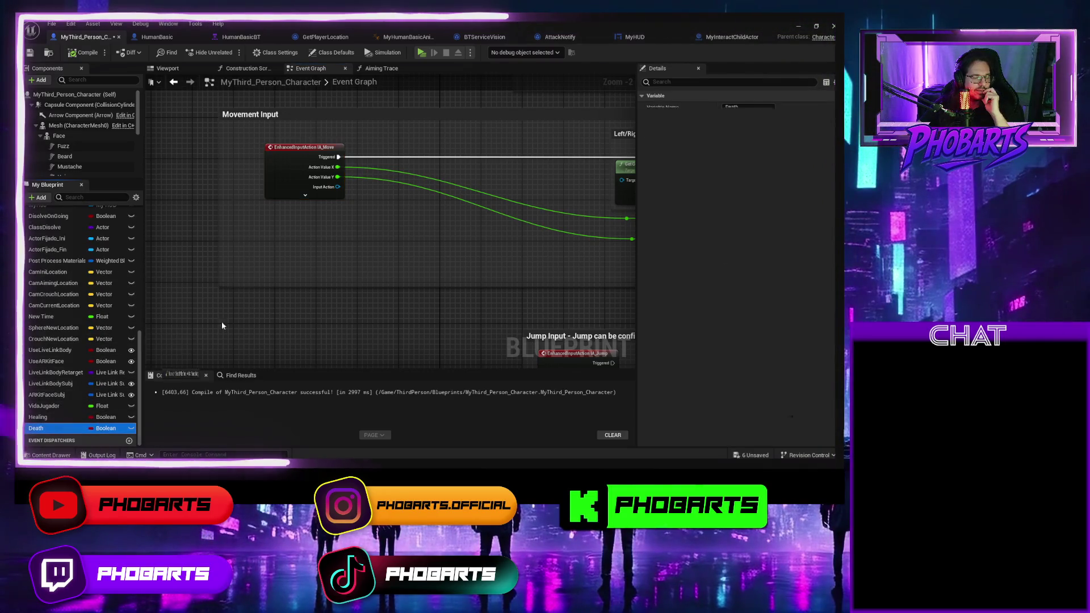
# Insert a Branch after IA_Move whose condition comes from a Get Death node.
pyautogui.moveTo(222, 326); pyautogui.dragTo(380, 213)
pyautogui.click(404, 229)
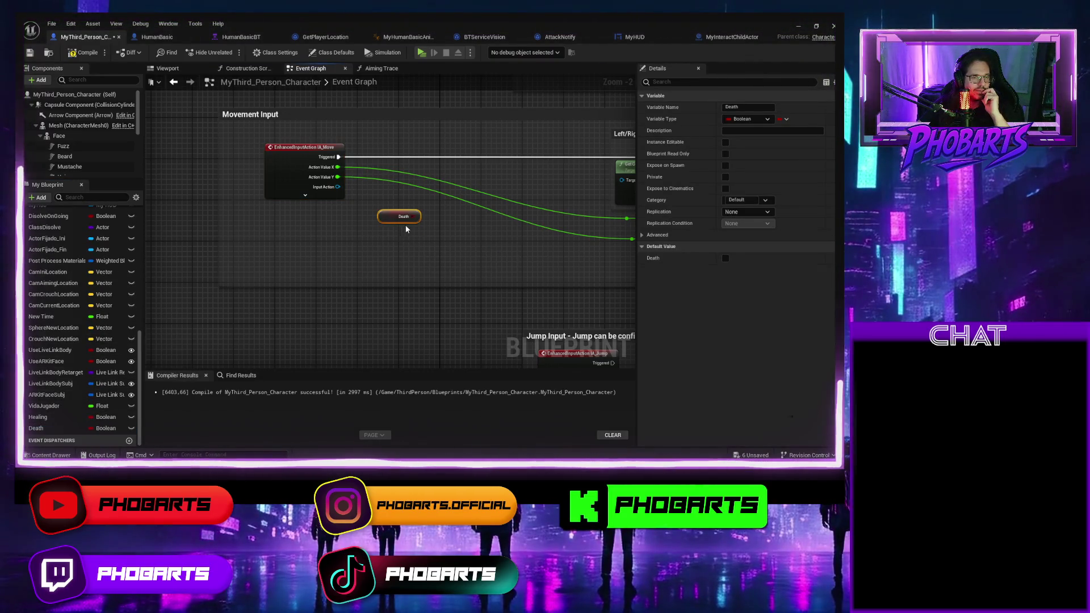
pyautogui.click(435, 159)
pyautogui.moveTo(414, 216)
pyautogui.mouseDown()
pyautogui.moveTo(441, 180)
pyautogui.moveTo(436, 146)
pyautogui.mouseUp()
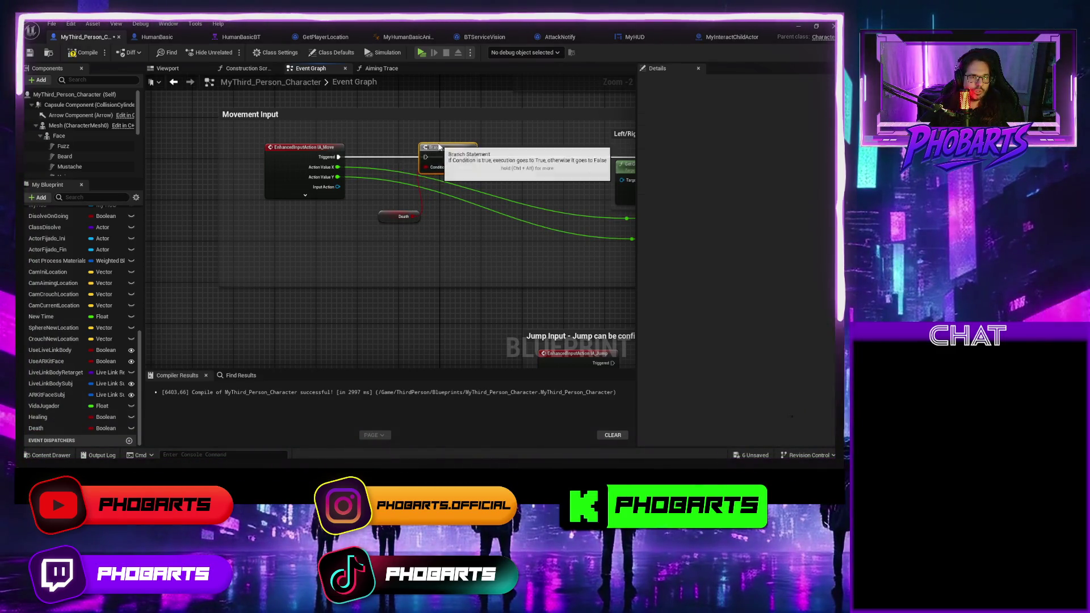
pyautogui.moveTo(339, 156)
pyautogui.mouseDown()
pyautogui.moveTo(430, 161)
pyautogui.moveTo(217, 161)
pyautogui.moveTo(493, 140)
pyautogui.moveTo(565, 157)
pyautogui.mouseUp()
# Save the MyThird_Person_Character blueprint.
pyautogui.moveTo(572, 234)
pyautogui.mouseDown()
pyautogui.moveTo(187, 230)
pyautogui.moveTo(470, 217)
pyautogui.mouseUp()
pyautogui.scroll(-2, 237, 226)
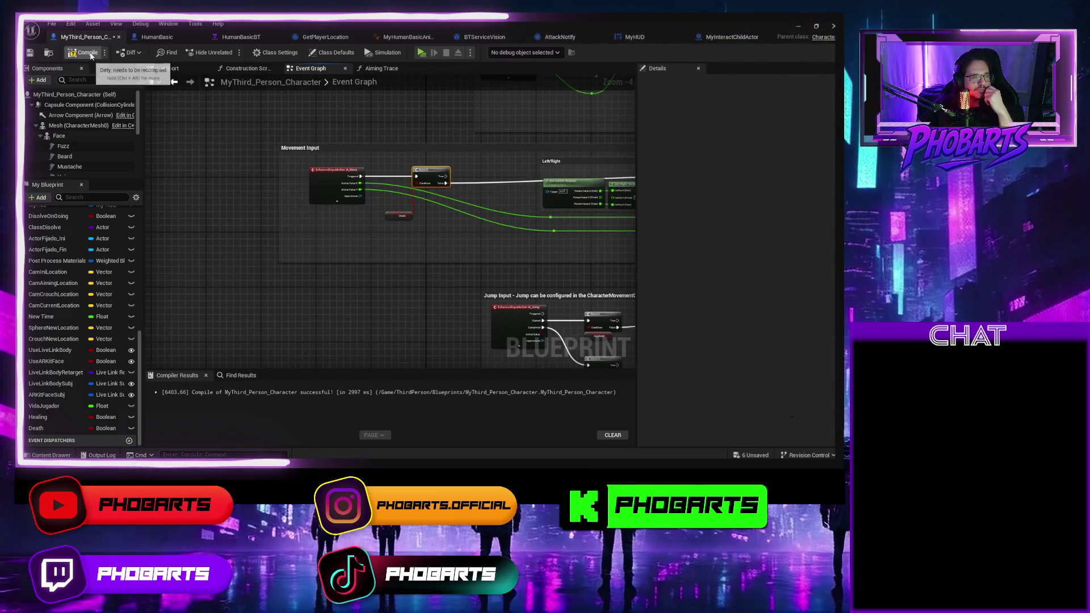
pyautogui.hotkey('ctrl', 's')
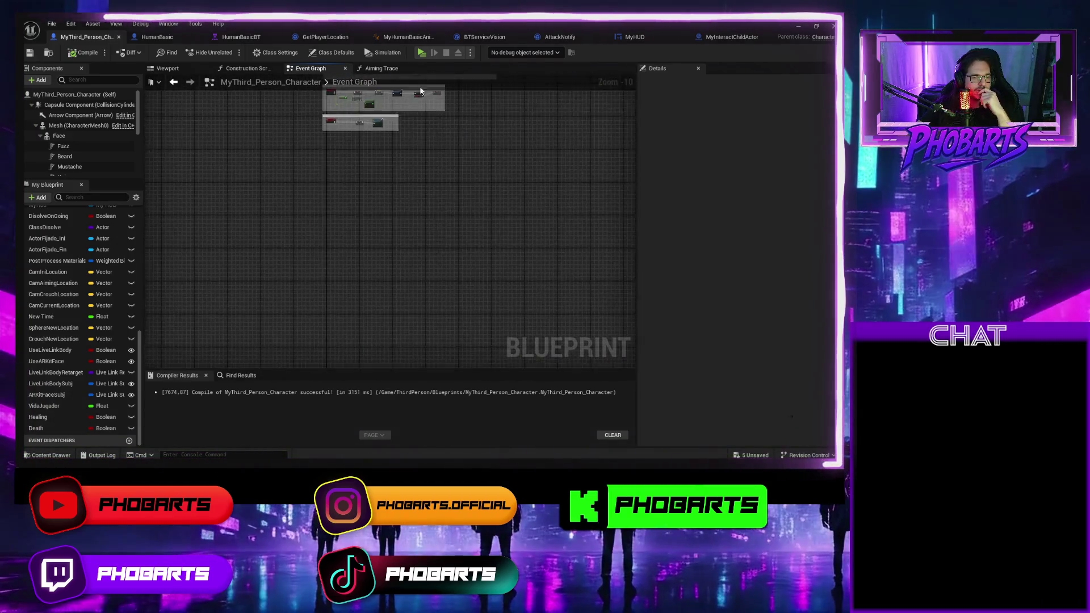
pyautogui.scroll(9, 384, 128)
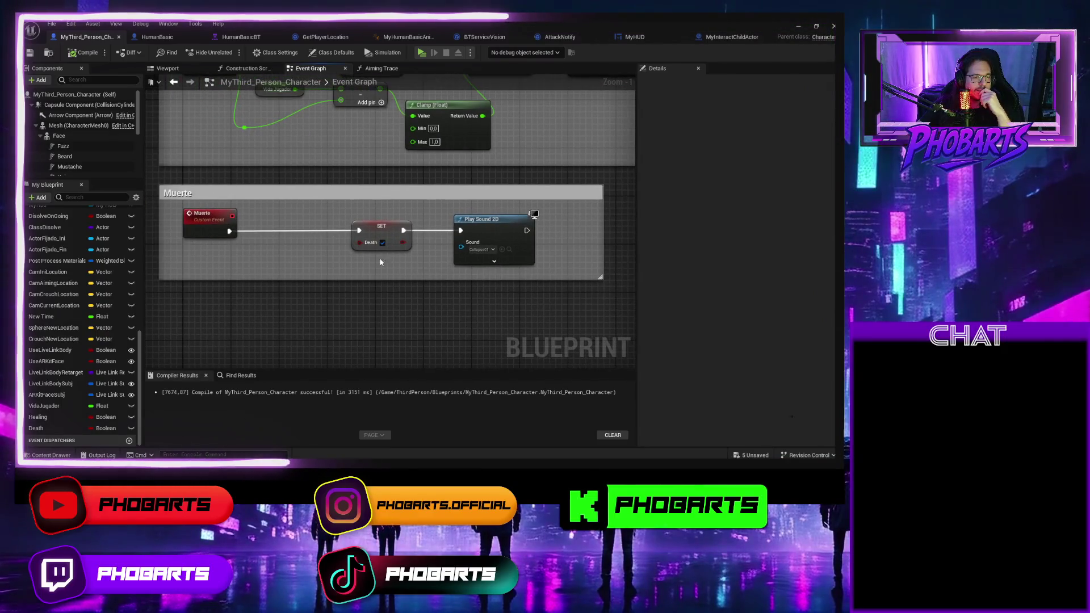
# Insert a Character Movement Set Max Walk Speed (0.0) node between SET Death and Play Sound 2D.
pyautogui.click(316, 231)
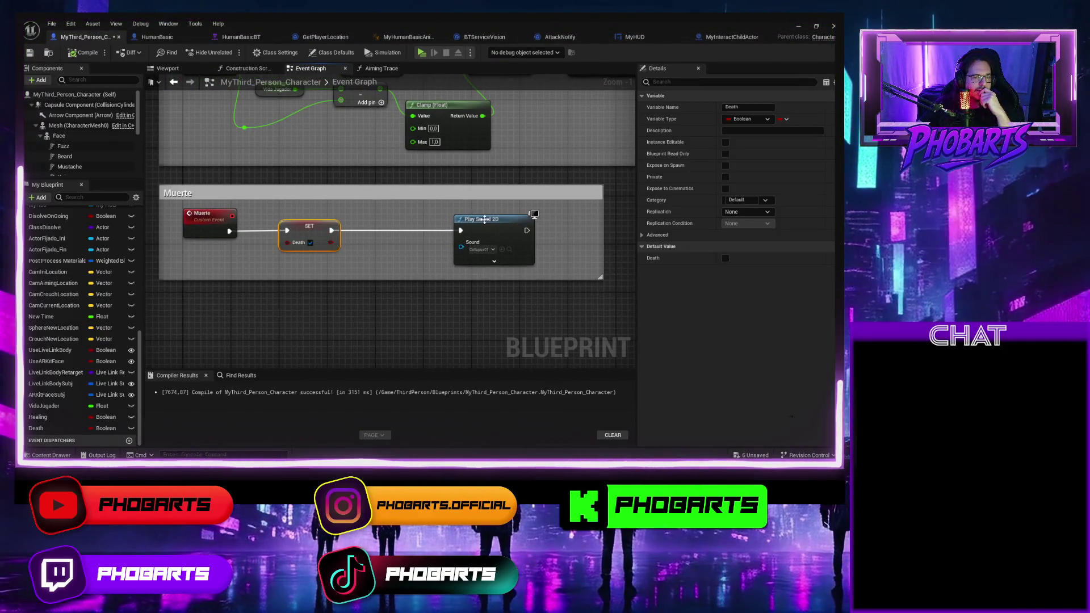
pyautogui.moveTo(484, 220); pyautogui.dragTo(539, 220)
pyautogui.scroll(-5, 79, 130)
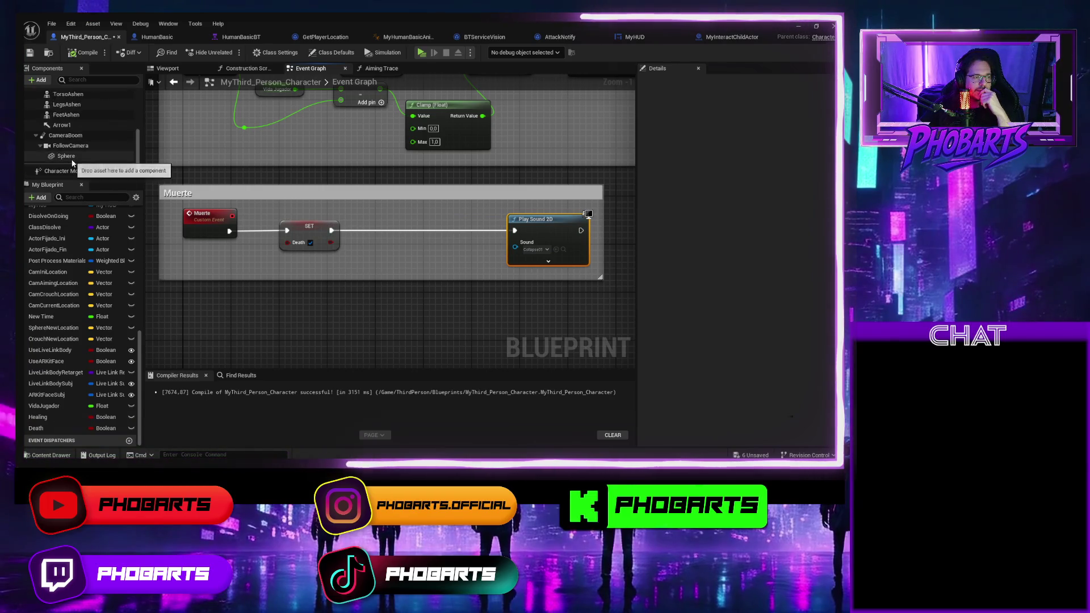
pyautogui.moveTo(85, 171)
pyautogui.mouseDown()
pyautogui.moveTo(360, 305)
pyautogui.moveTo(405, 303)
pyautogui.mouseUp()
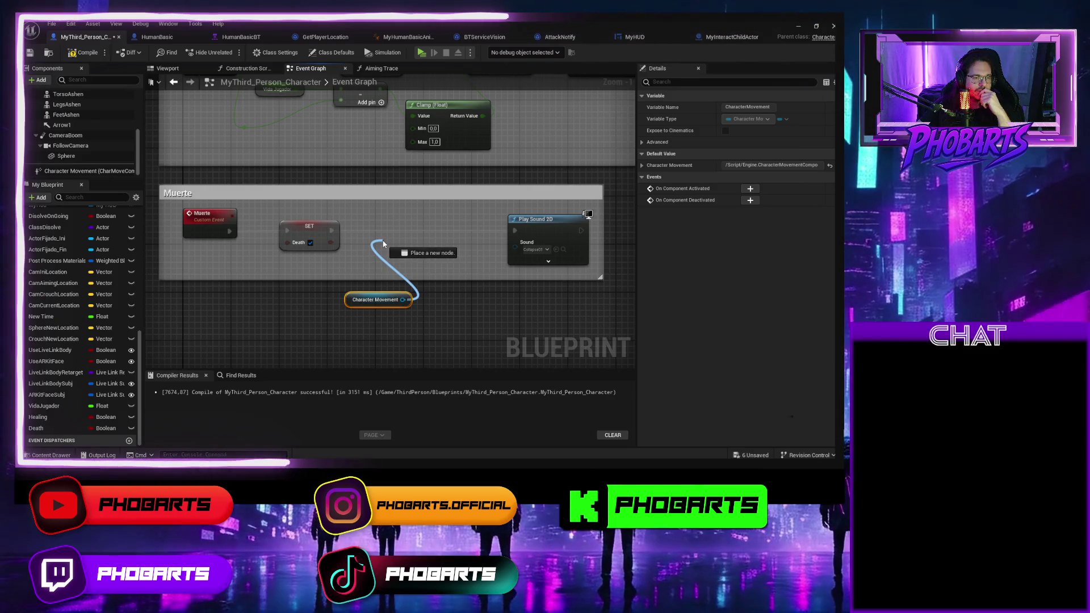
pyautogui.moveTo(384, 244); pyautogui.dragTo(383, 244)
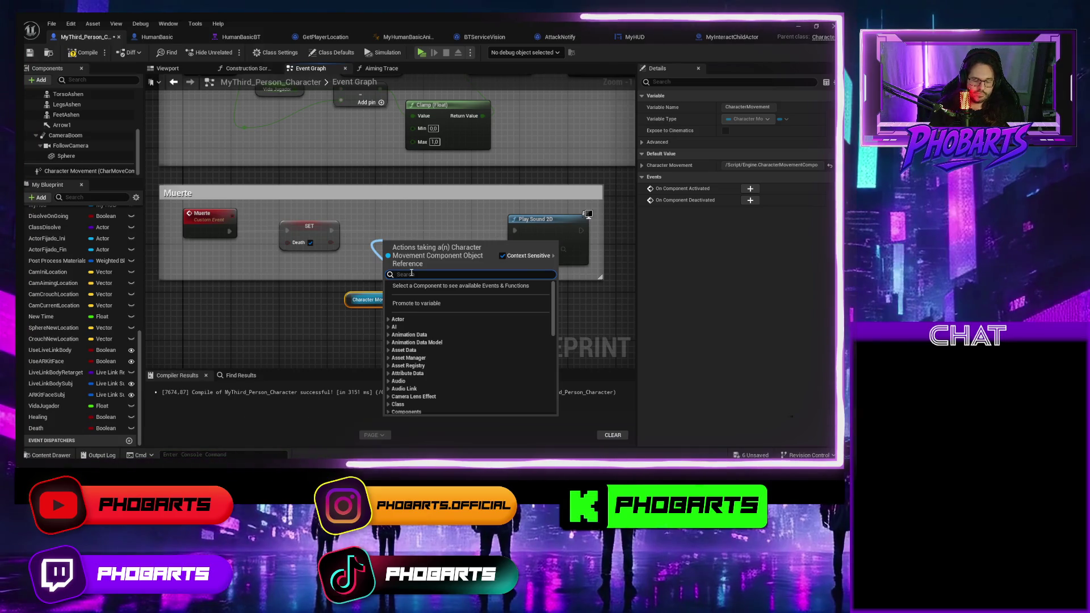
pyautogui.write('set max w')
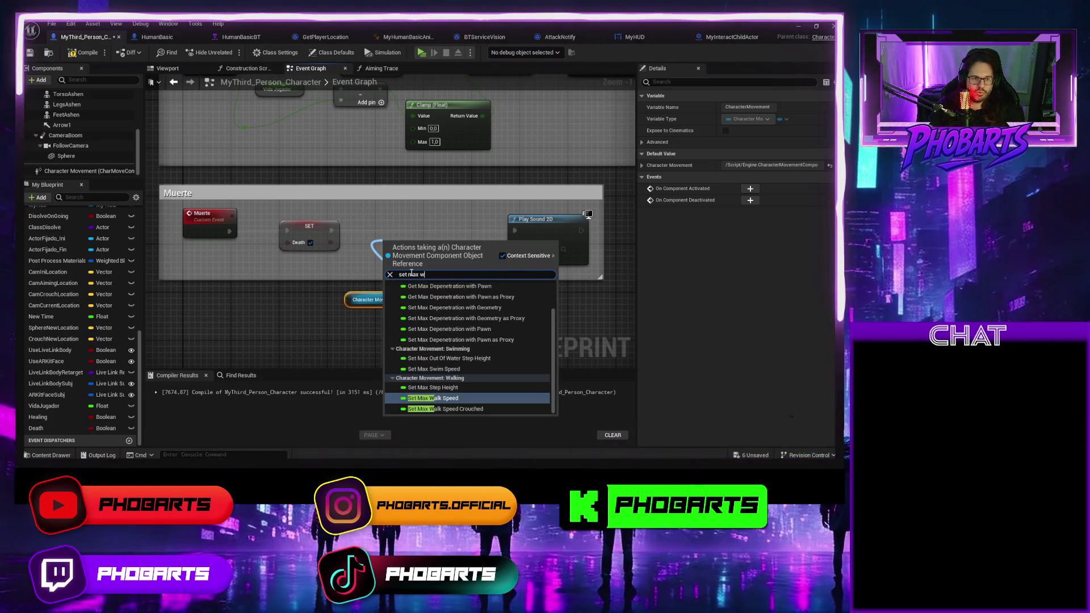
pyautogui.press('Return')
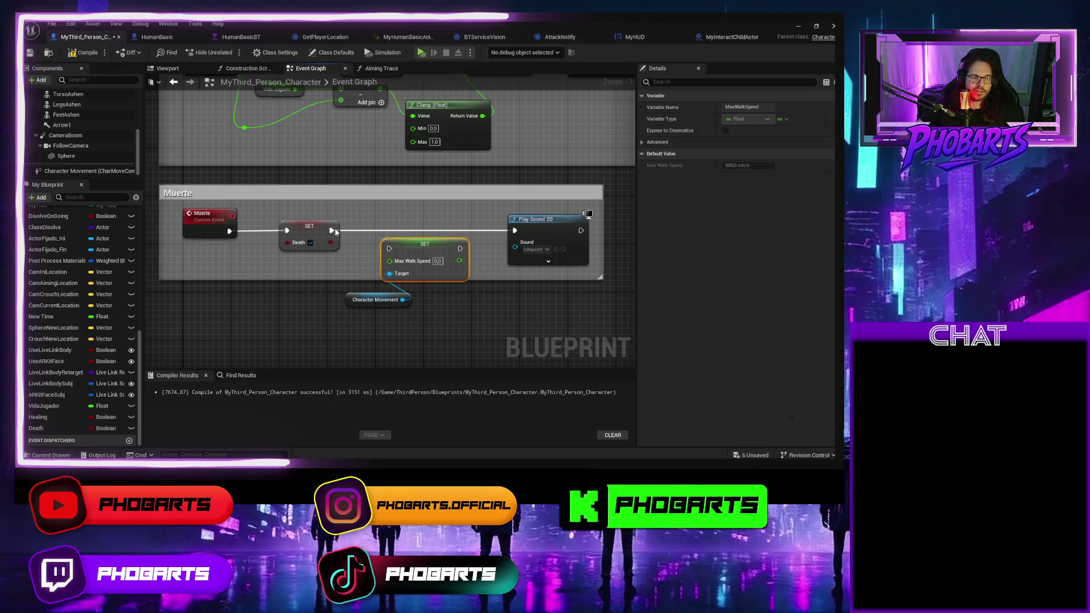
pyautogui.moveTo(332, 230); pyautogui.dragTo(389, 248)
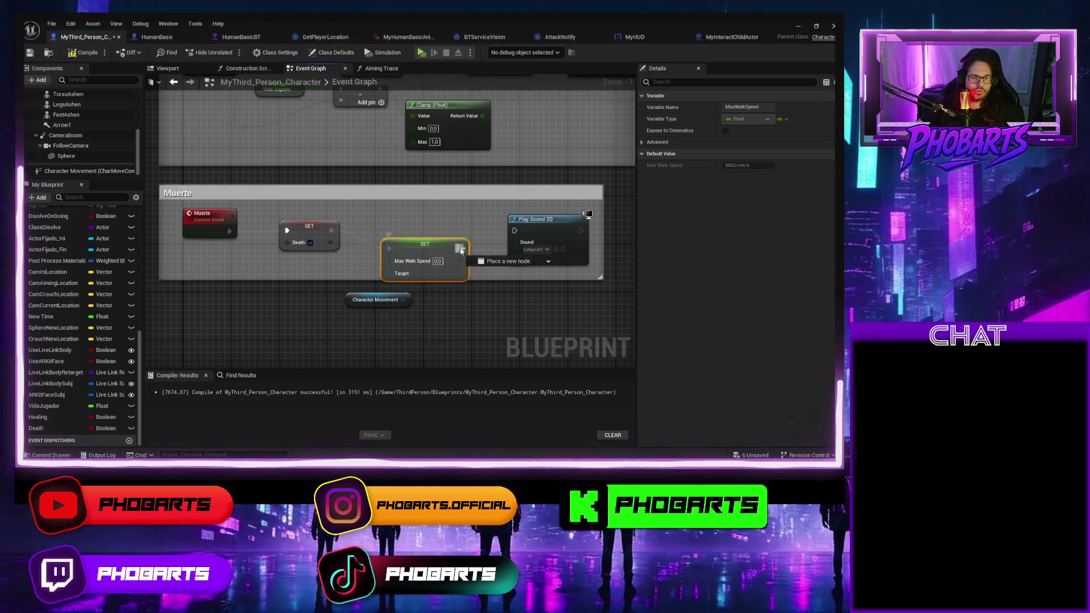
pyautogui.moveTo(442, 251); pyautogui.dragTo(437, 234)
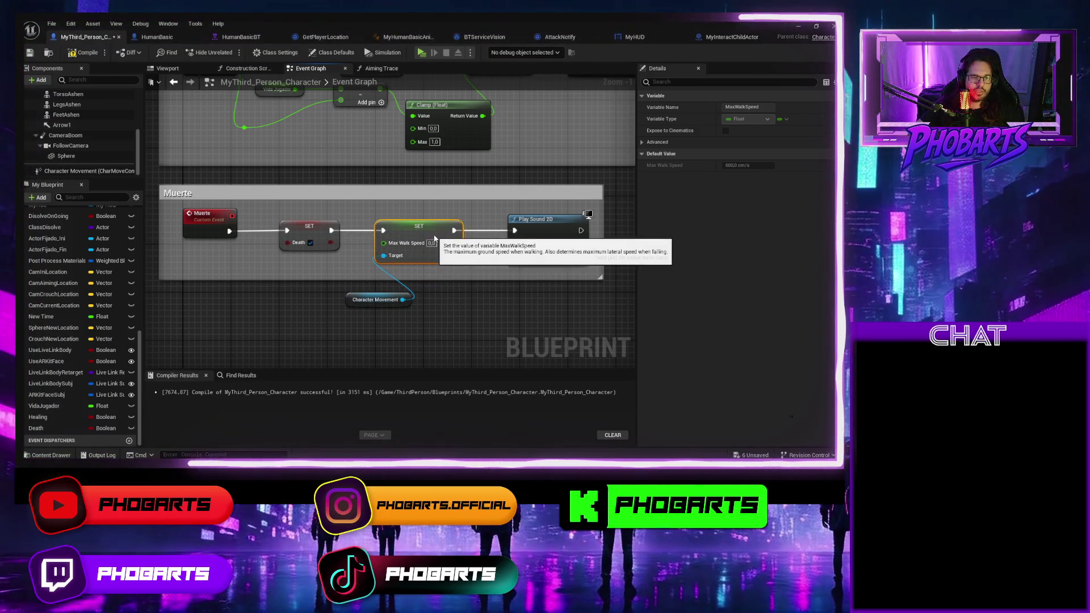
pyautogui.click(375, 297)
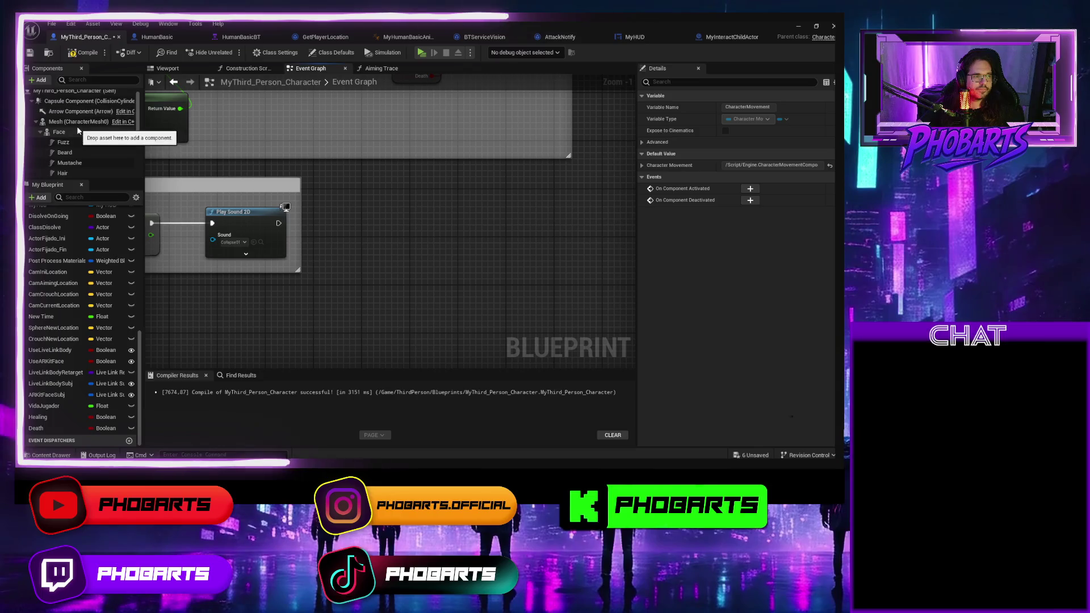
# Add a Mesh Play Animation node set to the sword-and-shield death animation.
pyautogui.scroll(5, 66, 131)
pyautogui.moveTo(62, 126)
pyautogui.mouseDown()
pyautogui.moveTo(318, 306)
pyautogui.moveTo(375, 242)
pyautogui.mouseUp()
pyautogui.write('play anim')
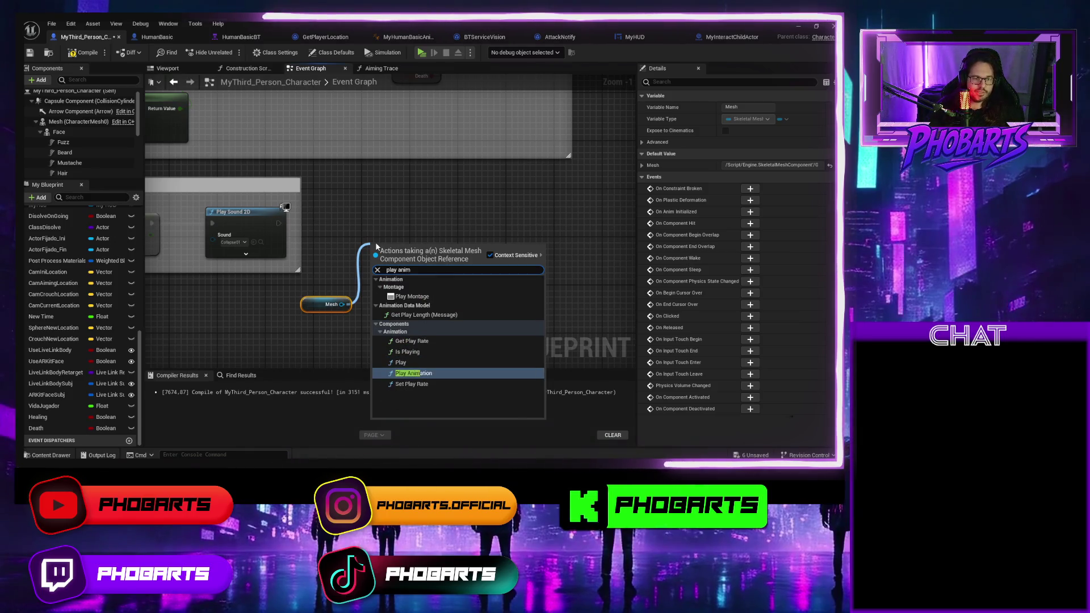
pyautogui.press('Return')
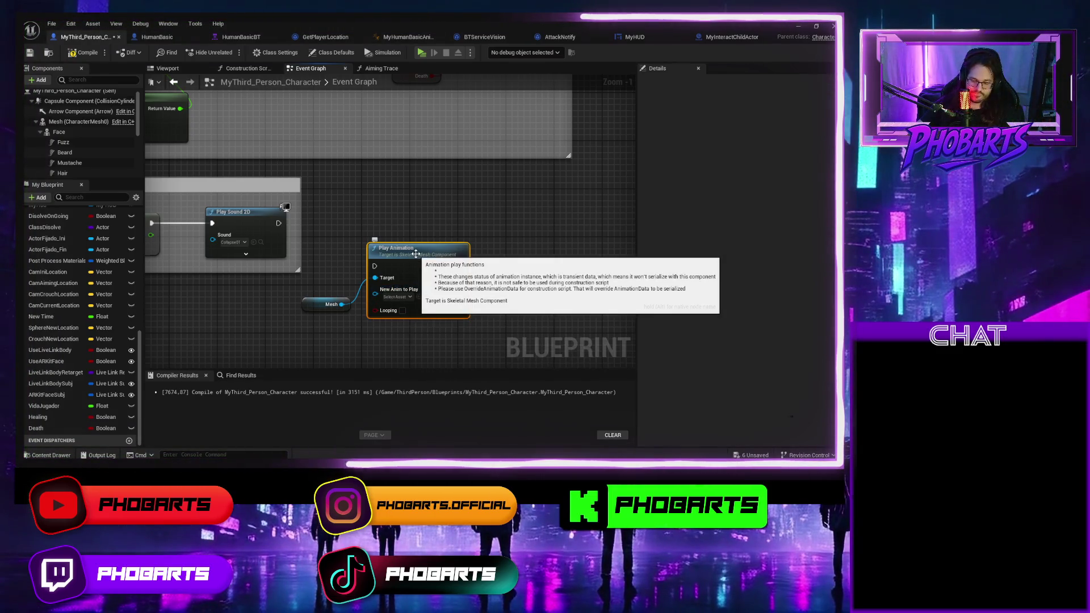
pyautogui.click(410, 297)
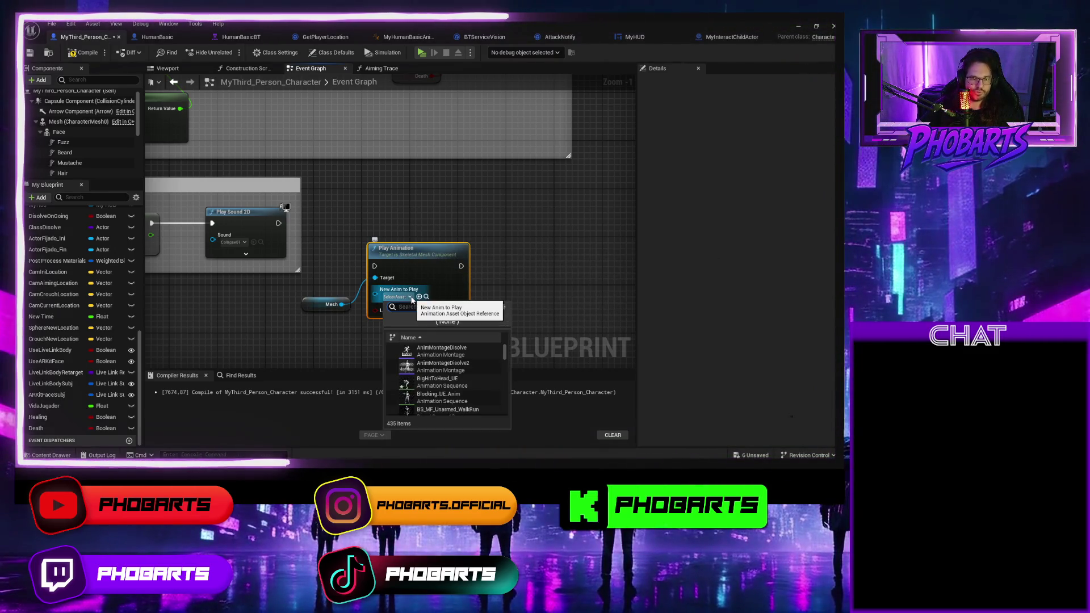
pyautogui.scroll(-3, 457, 393)
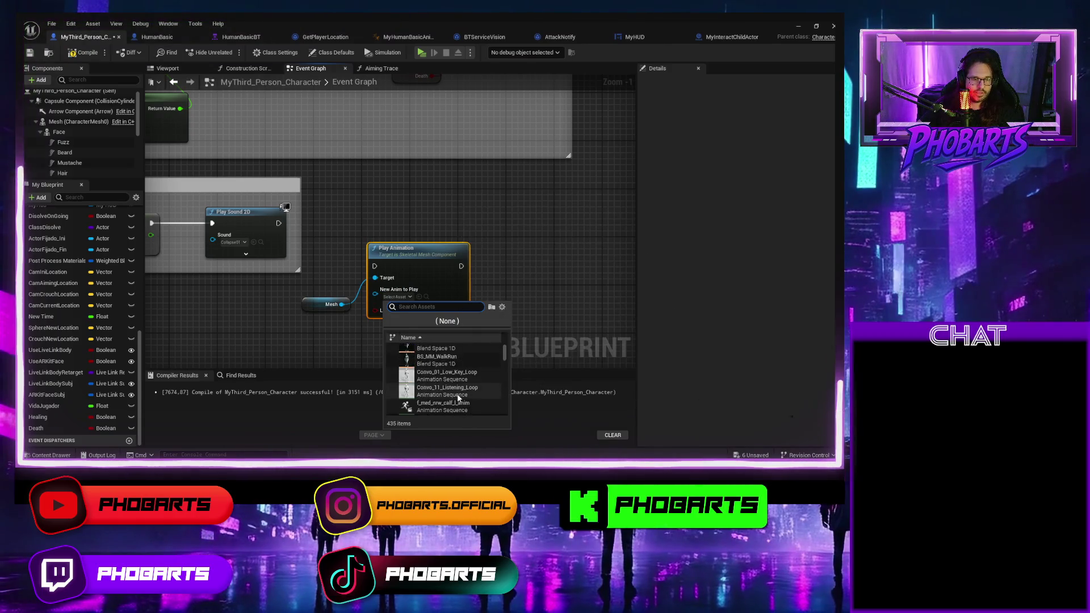
pyautogui.scroll(-10, 458, 394)
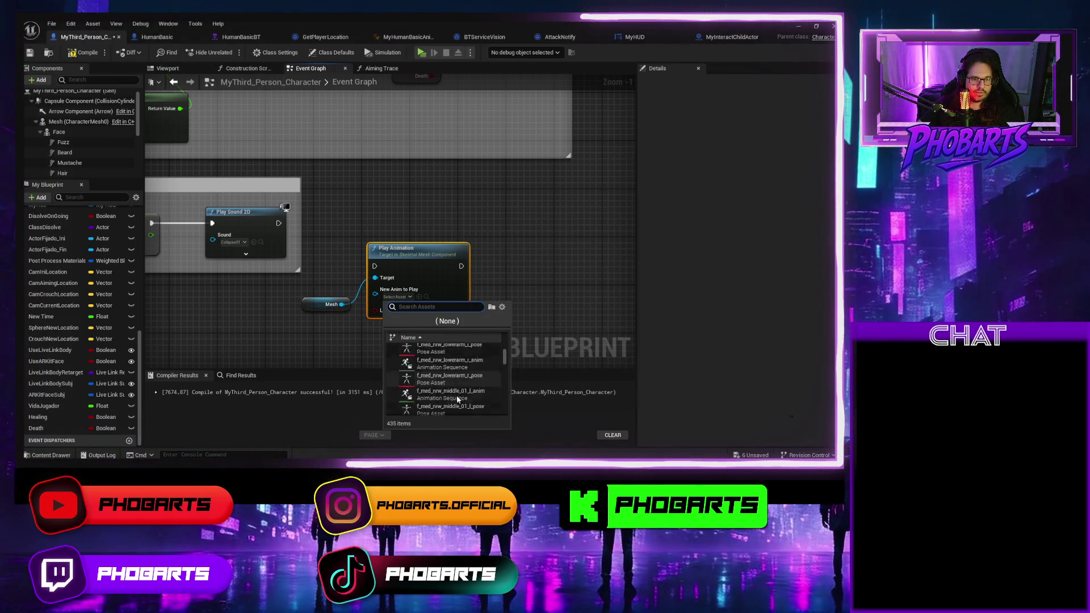
pyautogui.scroll(-4, 458, 399)
pyautogui.write('iel')
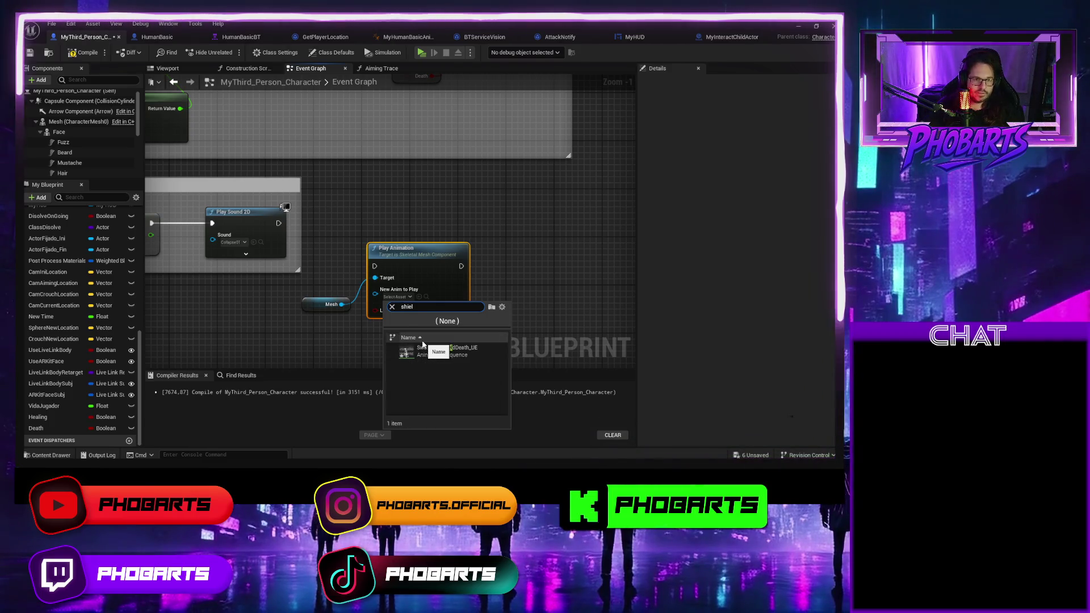
pyautogui.click(435, 352)
# Wire Play Sound 2D into Play Animation, compile, and start a play session to test the death.
pyautogui.moveTo(278, 223); pyautogui.dragTo(375, 266)
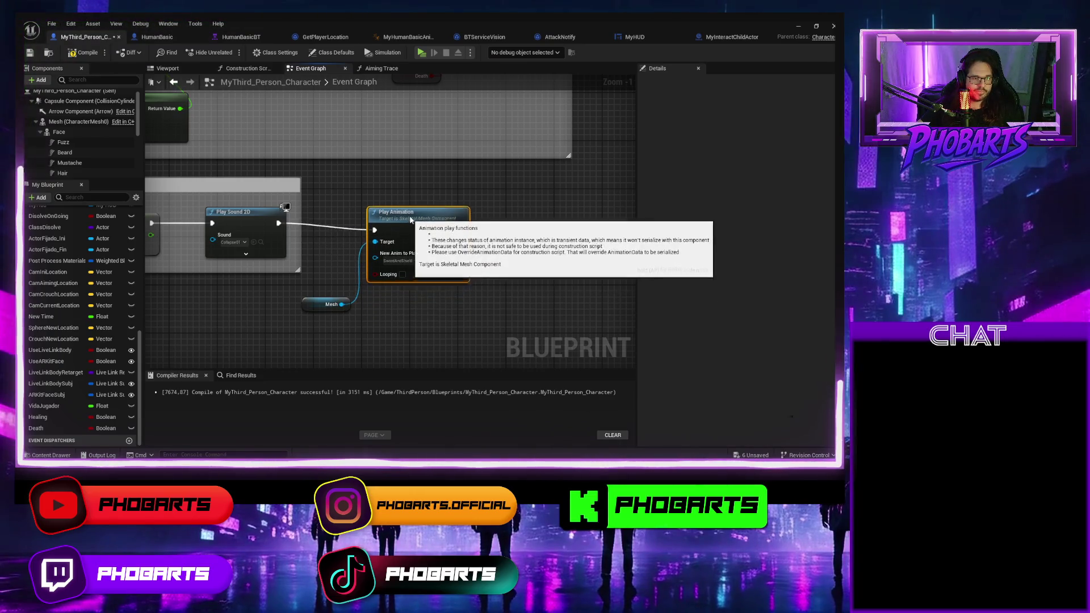
pyautogui.press('q')
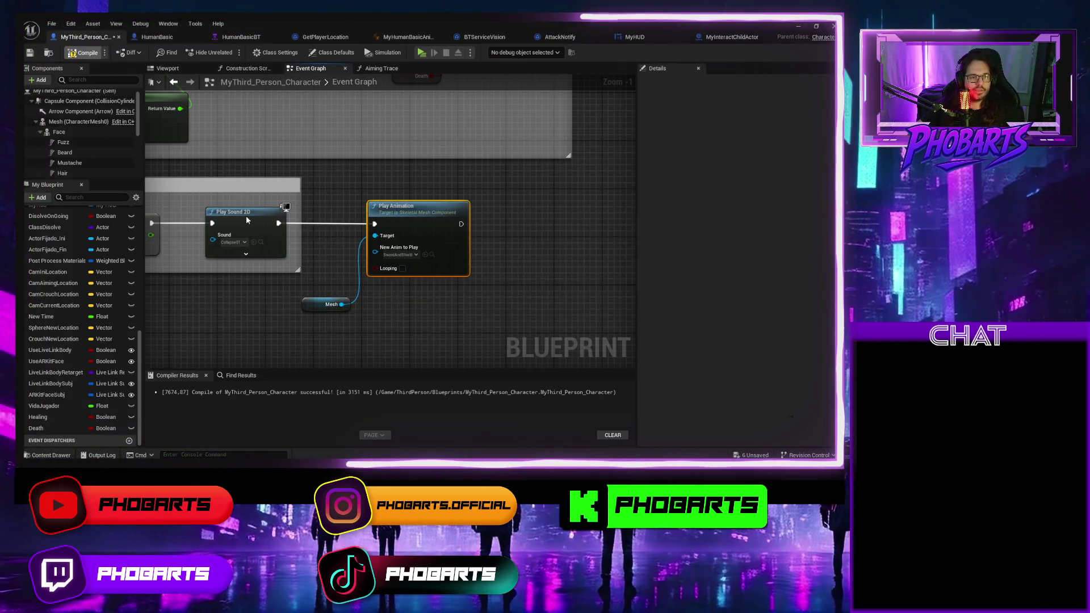
pyautogui.click(421, 53)
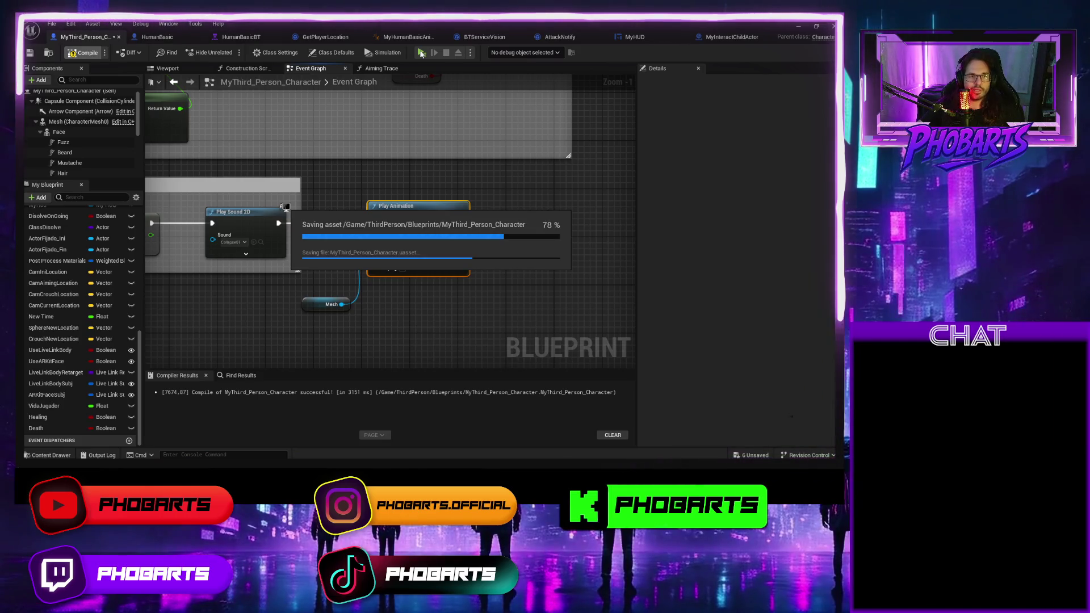
pyautogui.click(422, 53)
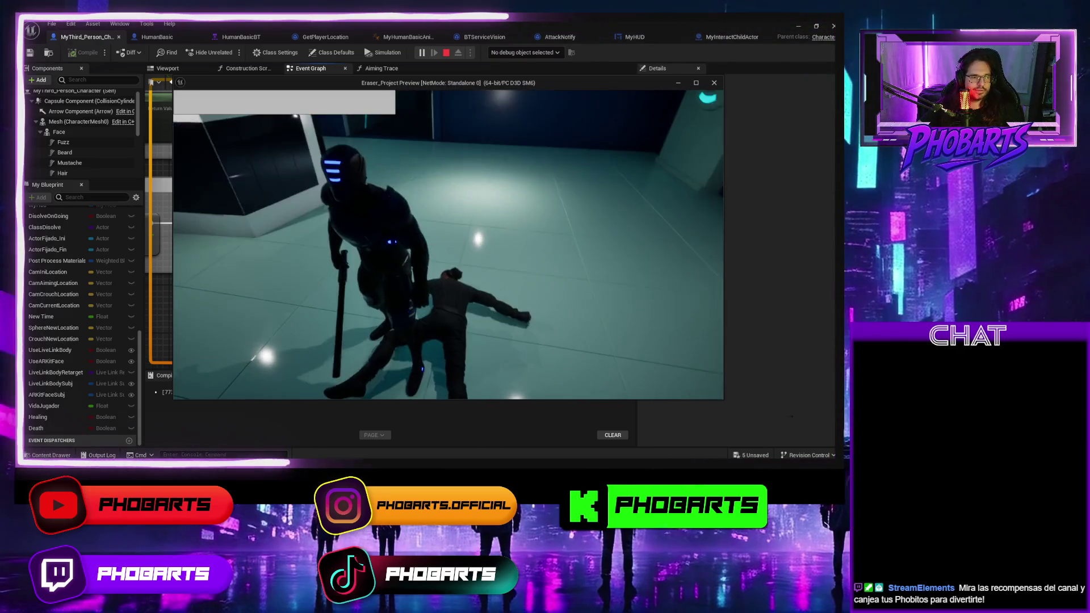
pyautogui.press('Escape')
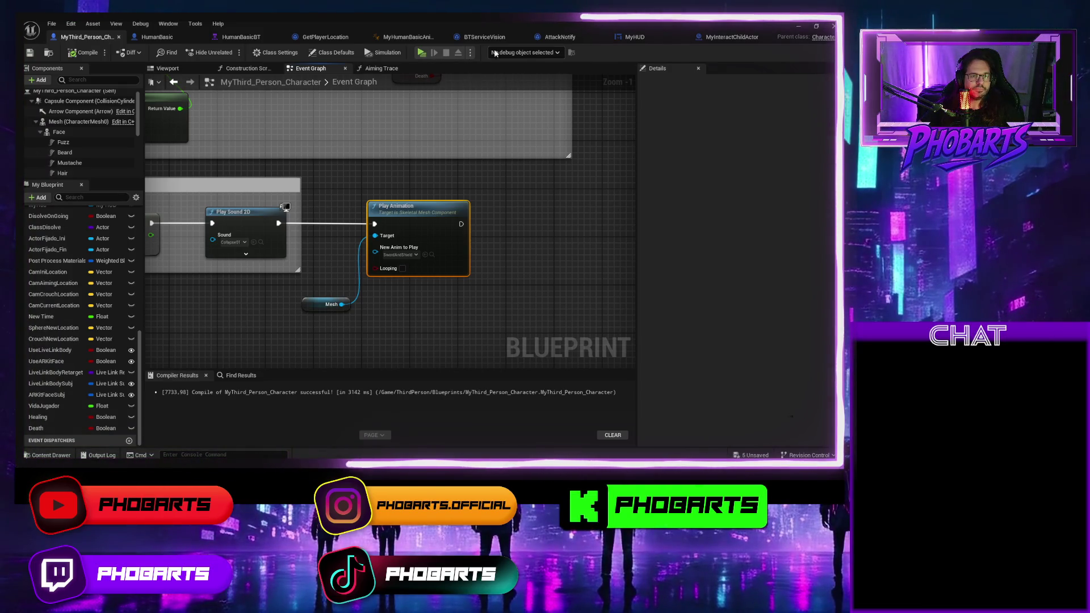
# Change AttackNotify's Take Damage amount from 0.1 to 1, compile, and run a quick play test.
pyautogui.click(559, 37)
pyautogui.scroll(4, 444, 197)
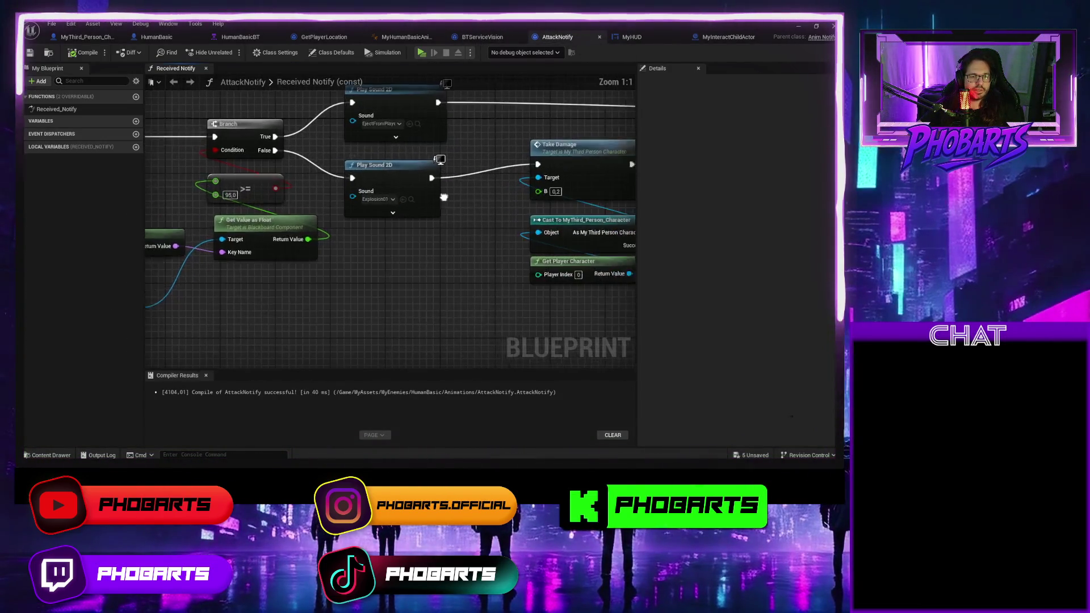
pyautogui.moveTo(444, 197); pyautogui.dragTo(307, 194)
pyautogui.write('1')
pyautogui.press('Return')
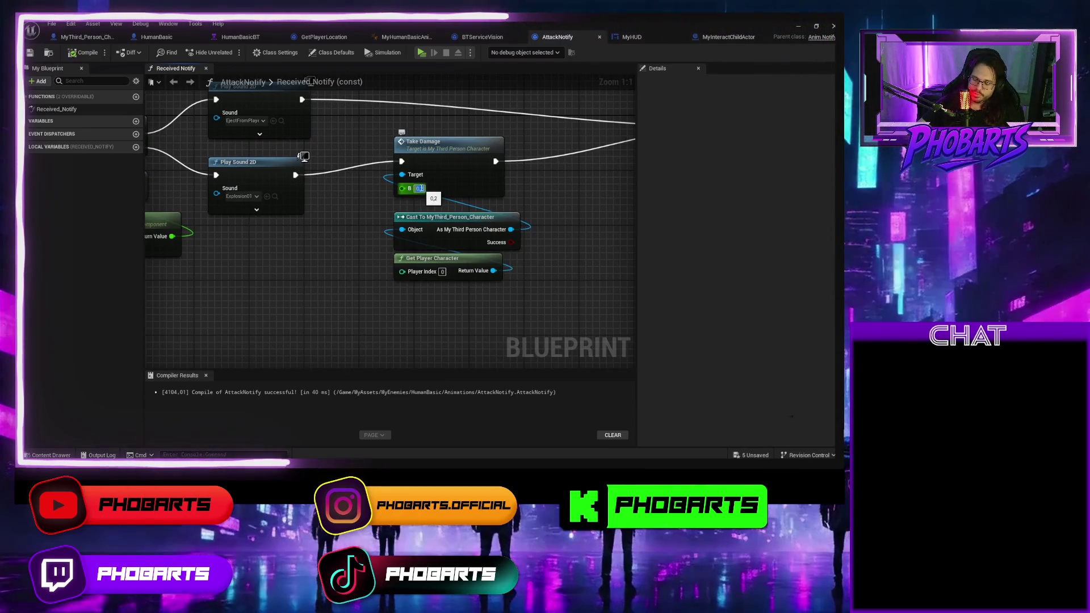
pyautogui.click(83, 56)
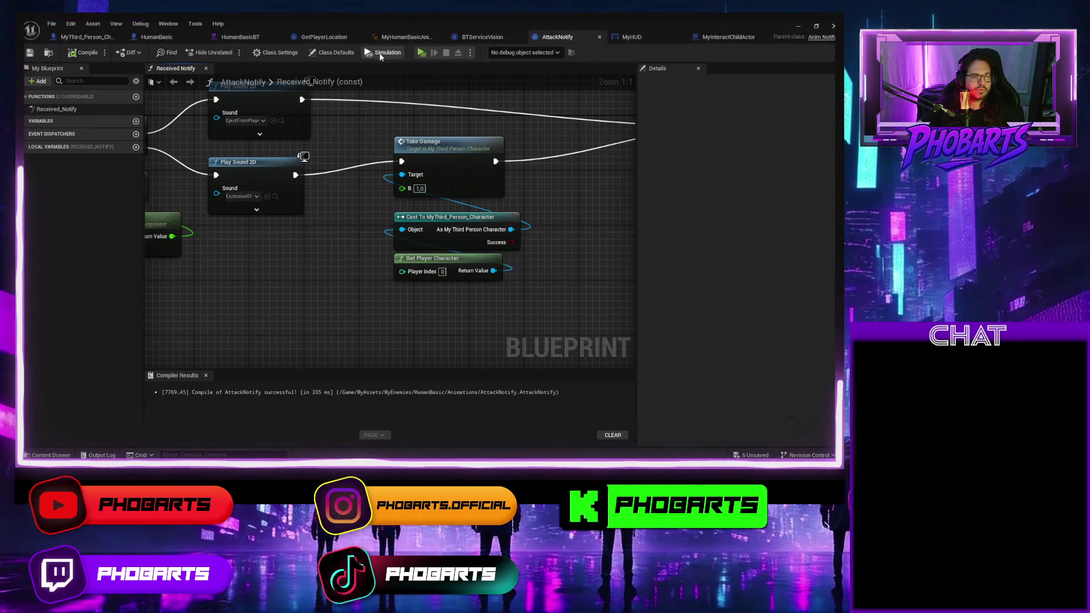
pyautogui.click(422, 53)
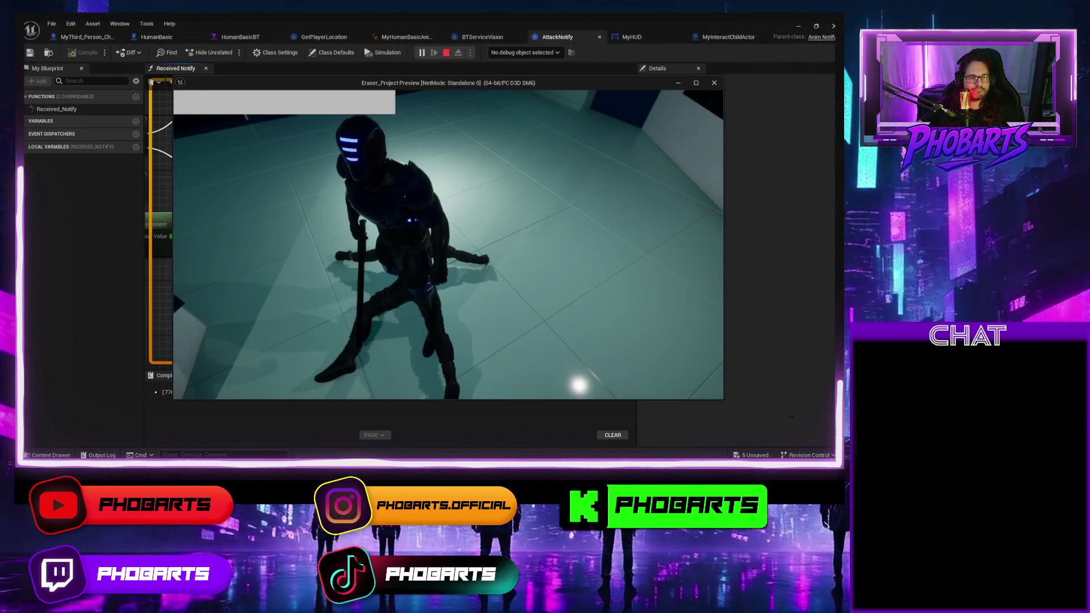
pyautogui.press('Escape')
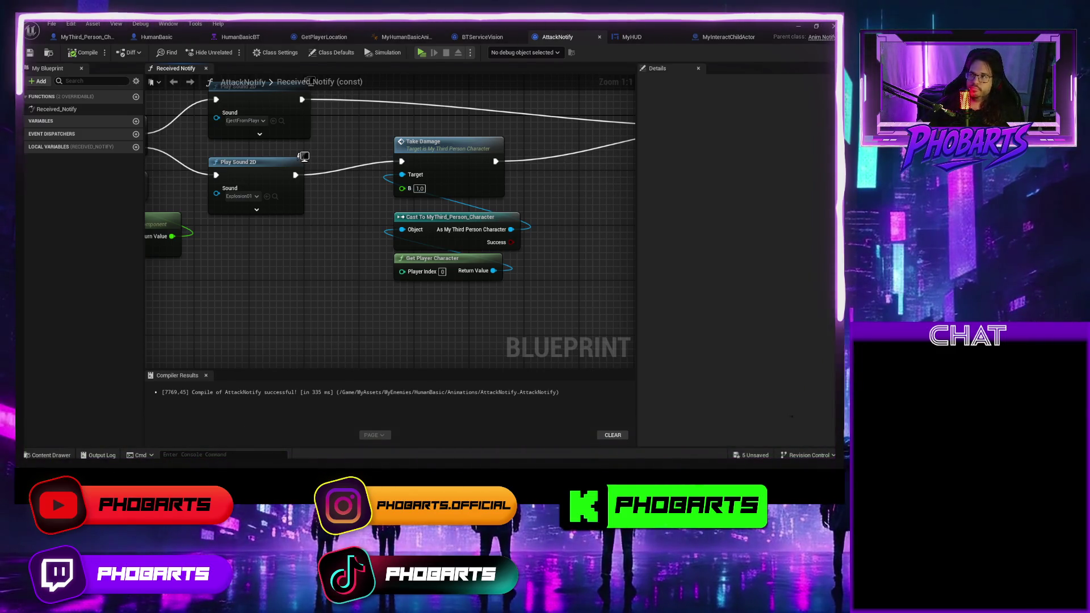
# Search Mixamo for 'fall', then 'death', and select Standing Death Backward 01.
pyautogui.moveTo(838, 116); pyautogui.dragTo(522, 86)
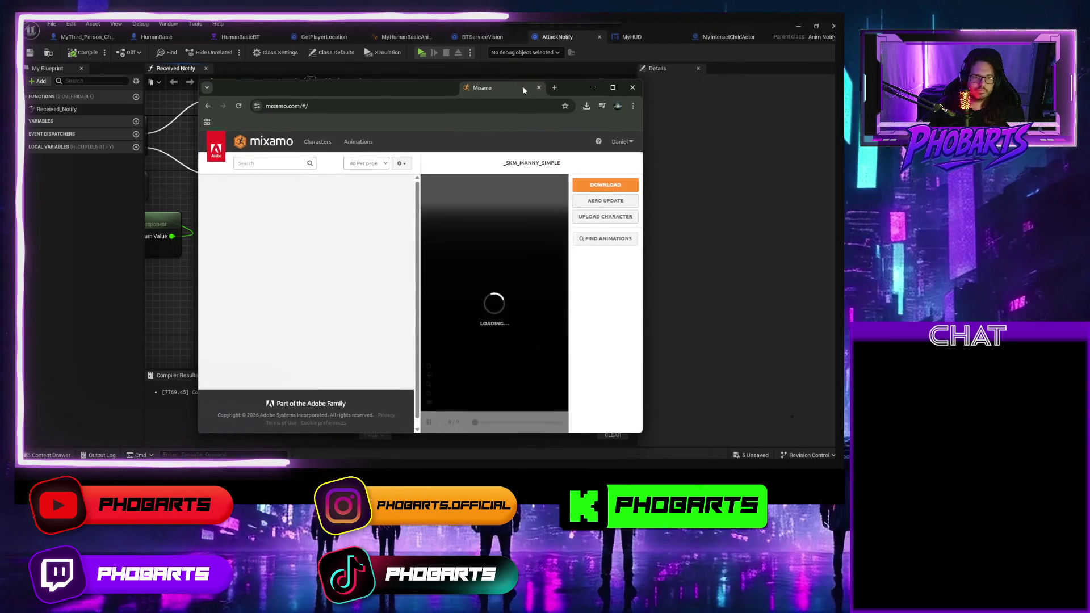
pyautogui.doubleClick(622, 89)
pyautogui.click(97, 103)
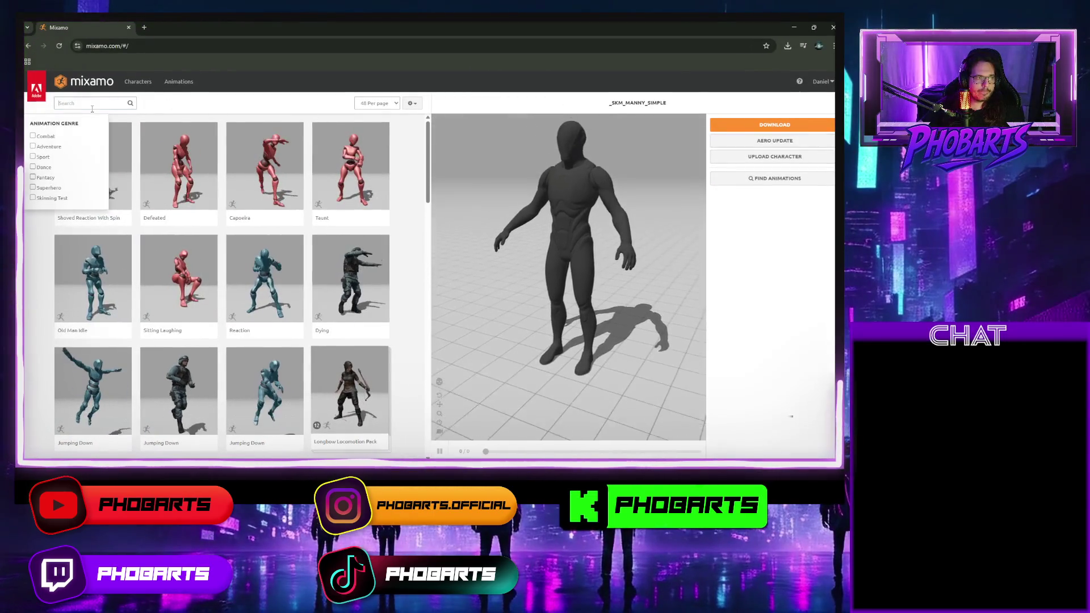
pyautogui.write('fall')
pyautogui.press('Return')
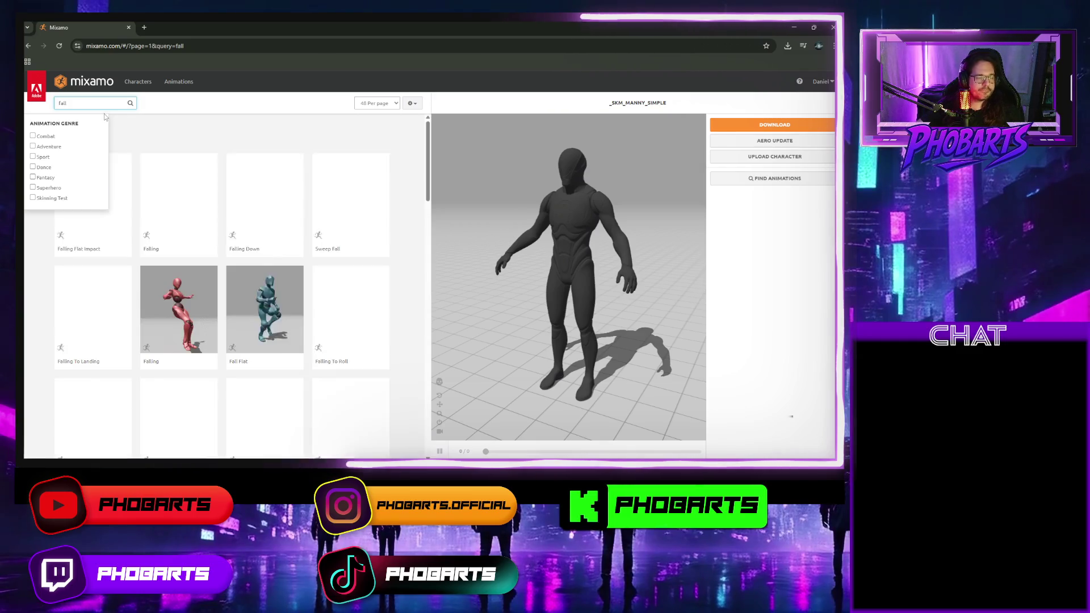
pyautogui.scroll(-2, 183, 186)
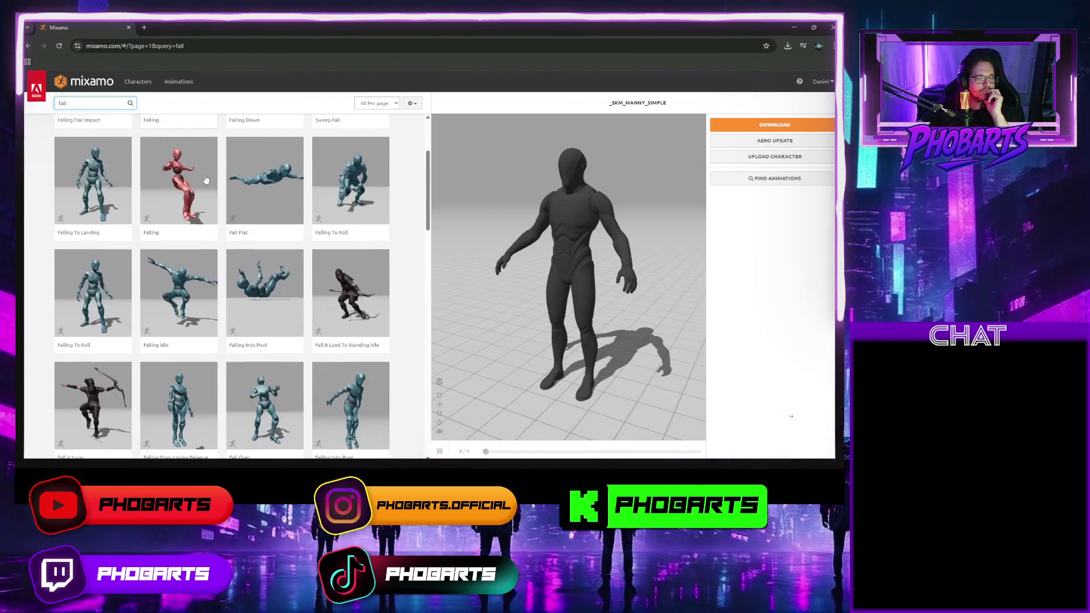
pyautogui.scroll(2, 184, 185)
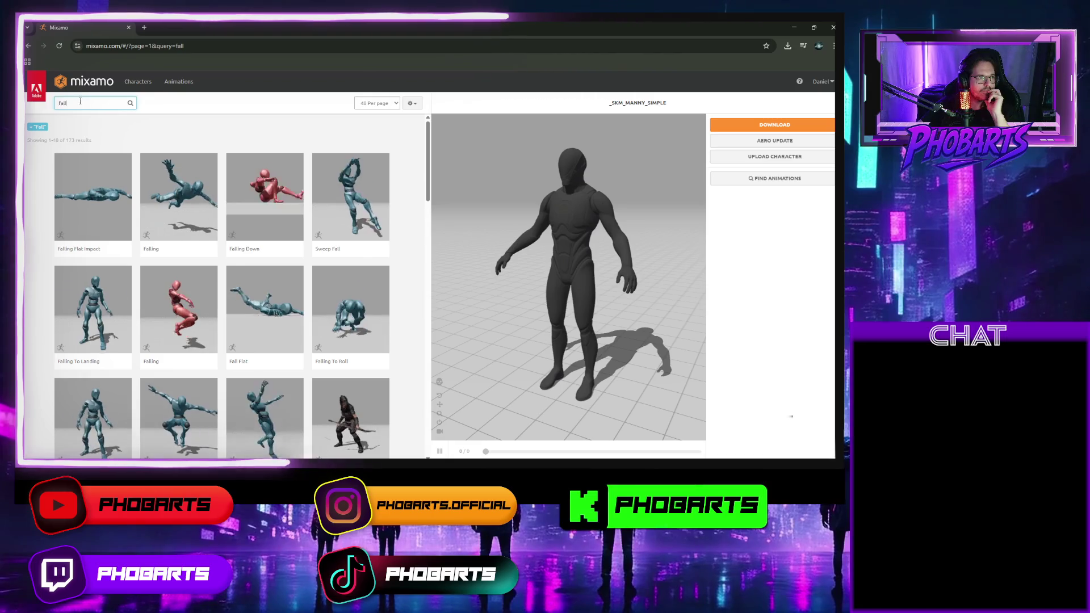
pyautogui.moveTo(68, 103); pyautogui.dragTo(41, 106)
pyautogui.write('death')
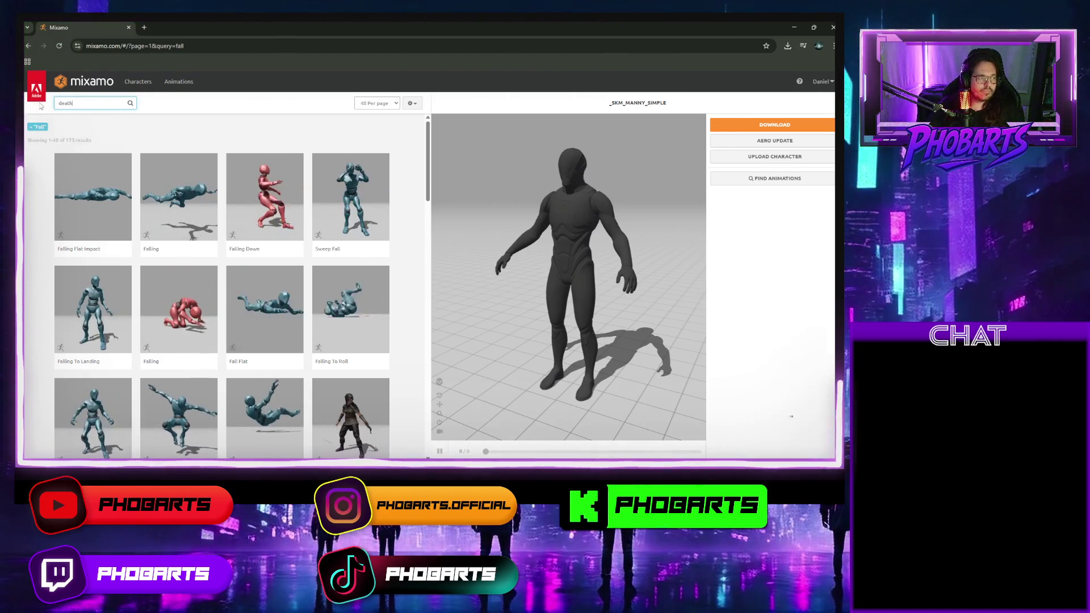
pyautogui.press('Return')
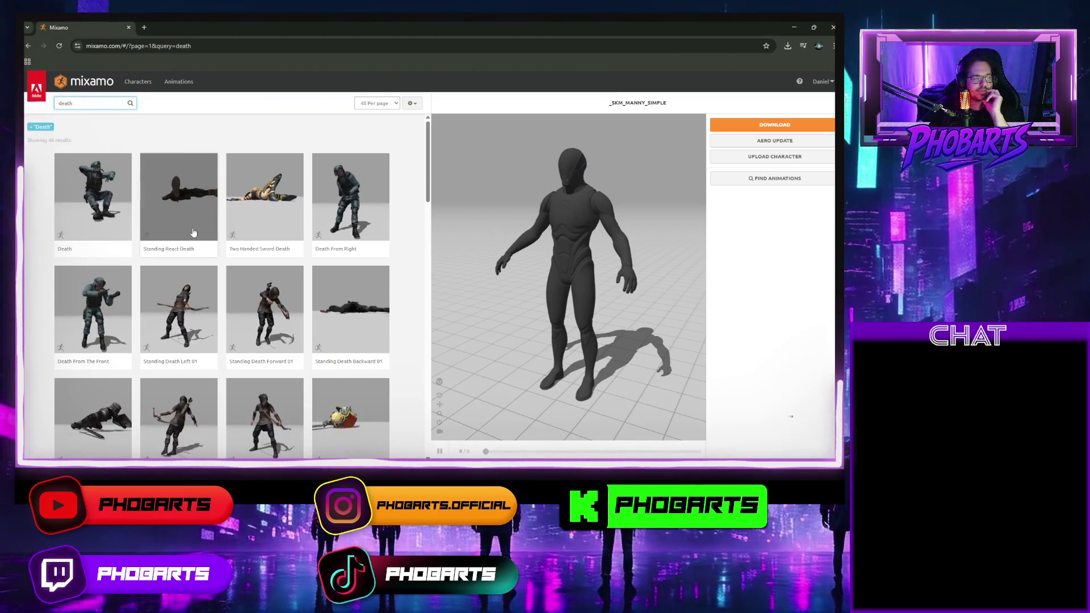
pyautogui.scroll(-1, 187, 231)
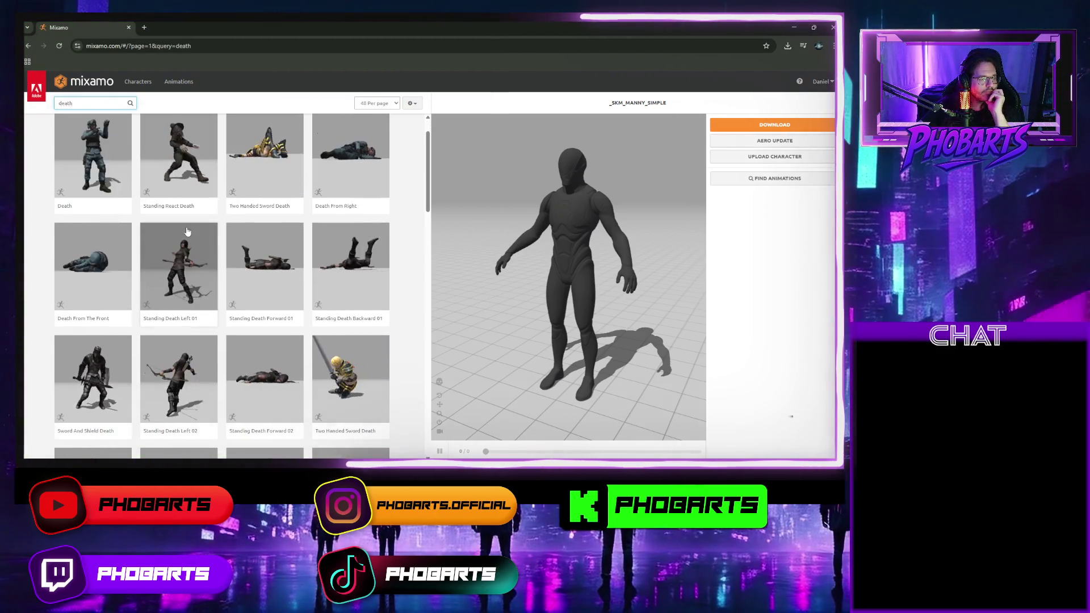
pyautogui.scroll(-2, 187, 231)
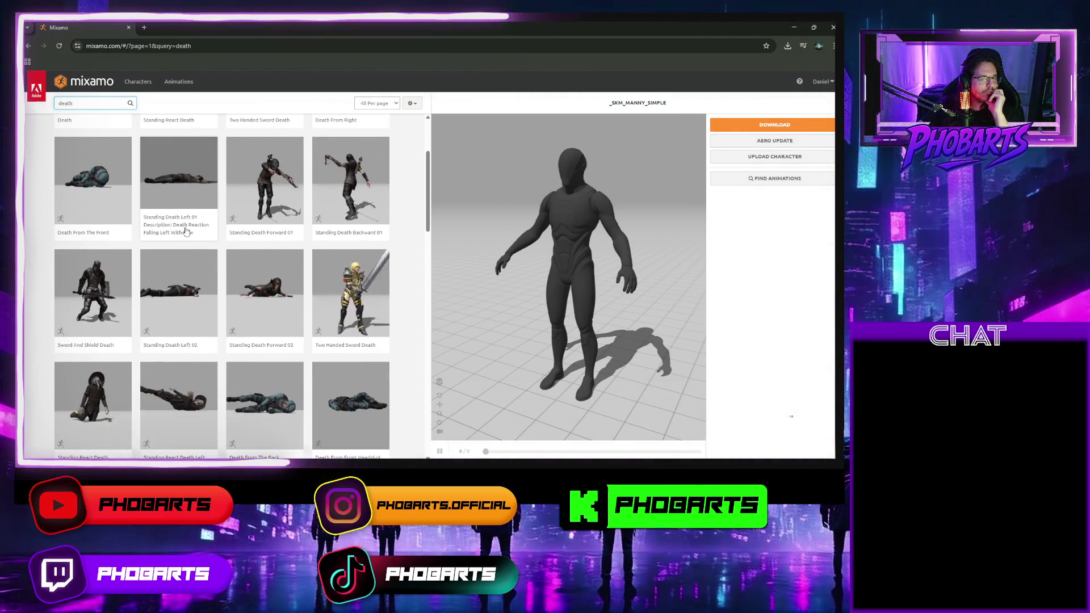
pyautogui.click(344, 185)
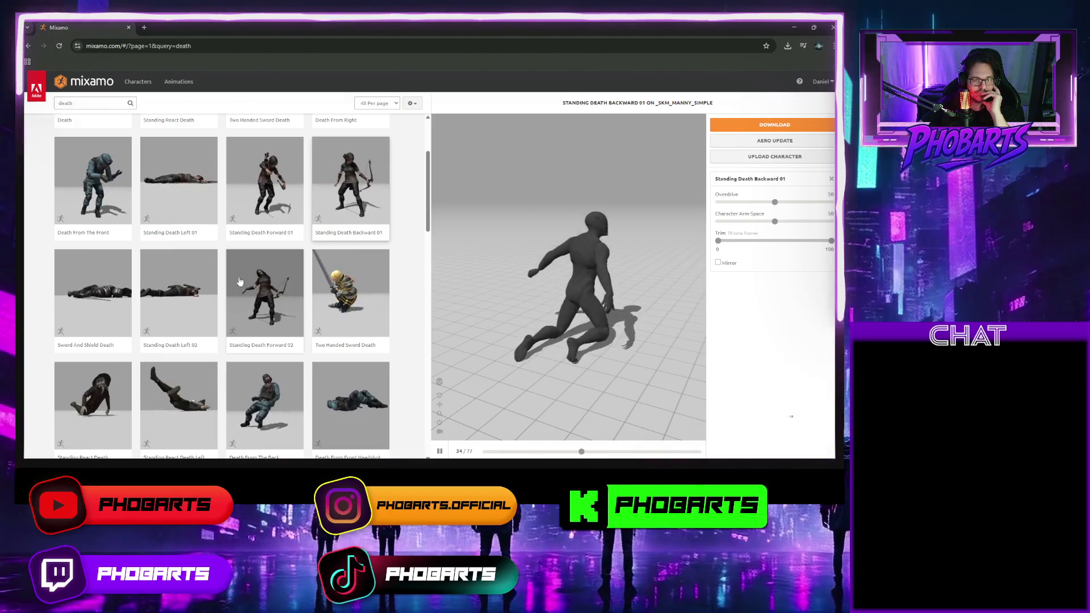
# Download the animation as an FBX file Without Skin.
pyautogui.click(775, 124)
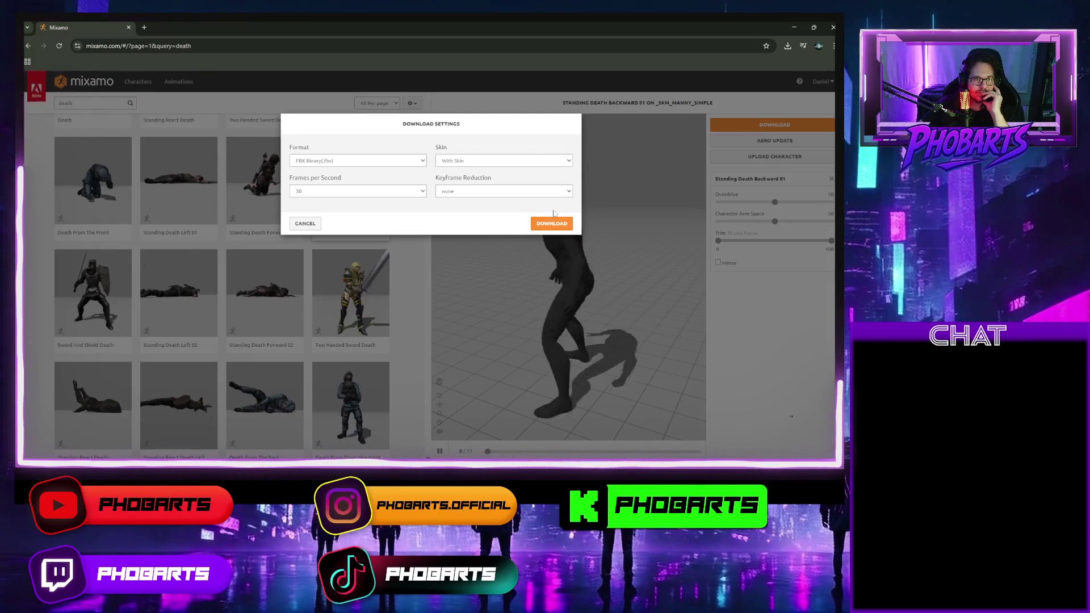
pyautogui.click(549, 160)
pyautogui.click(497, 183)
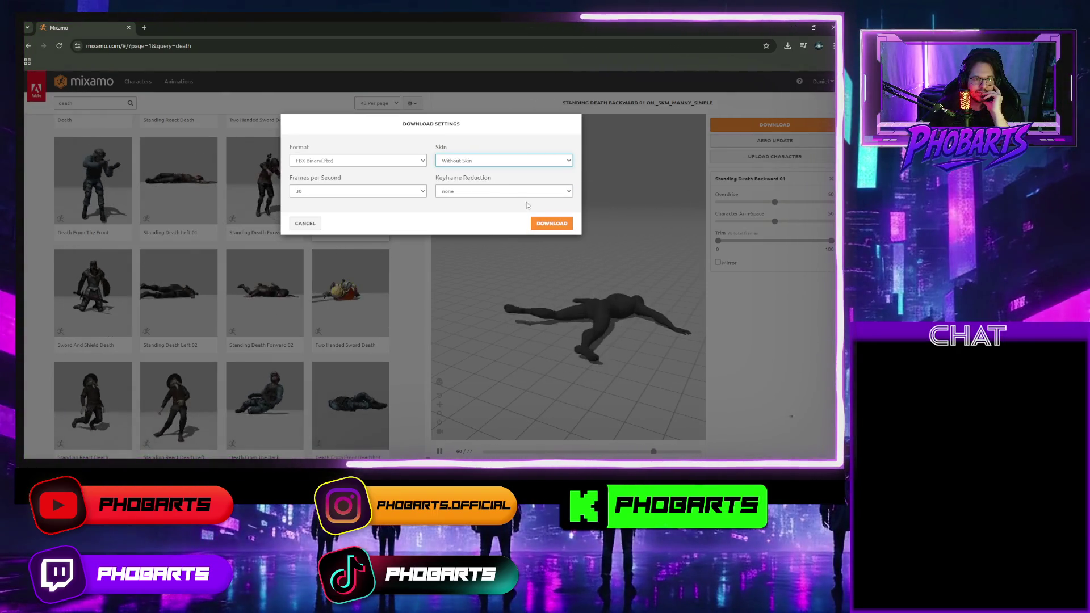
pyautogui.click(543, 225)
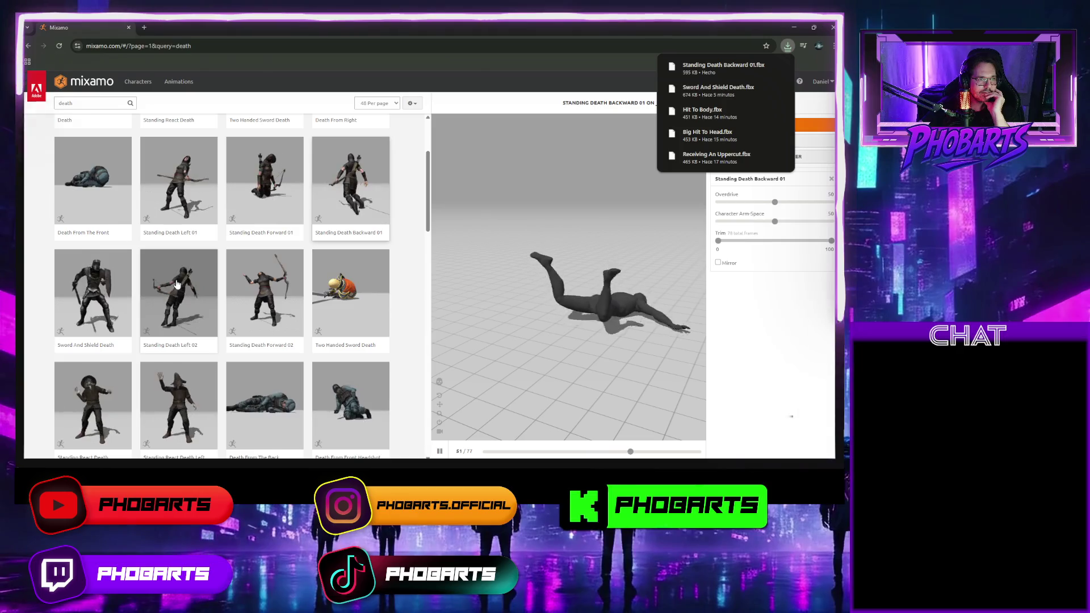
# Preview the Standing Death Forward 01 animation, then the Sword And Shield Death animation.
pyautogui.click(250, 204)
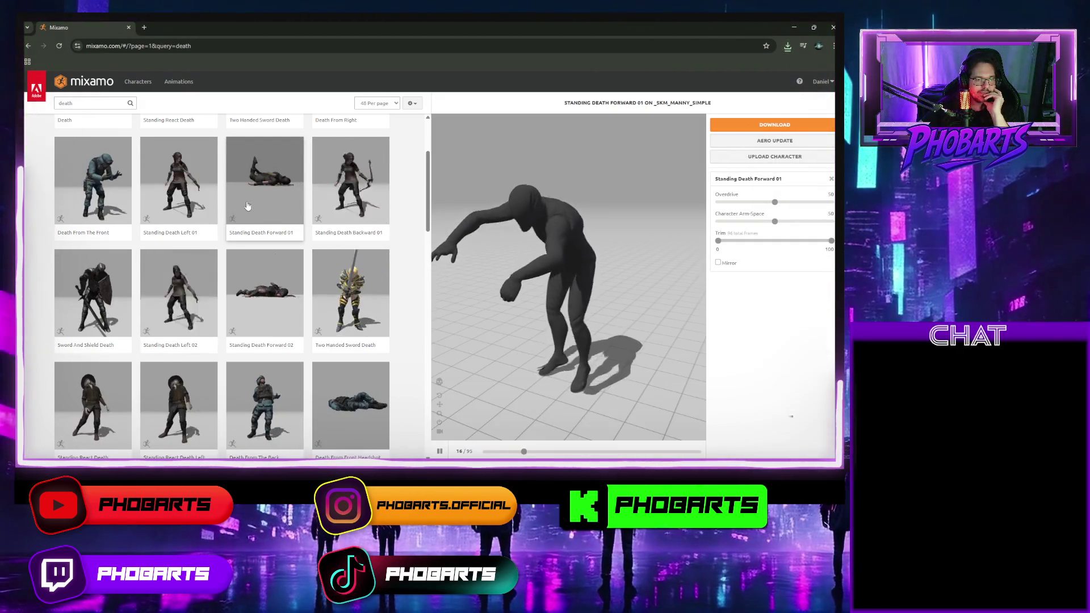
pyautogui.scroll(-2, 194, 284)
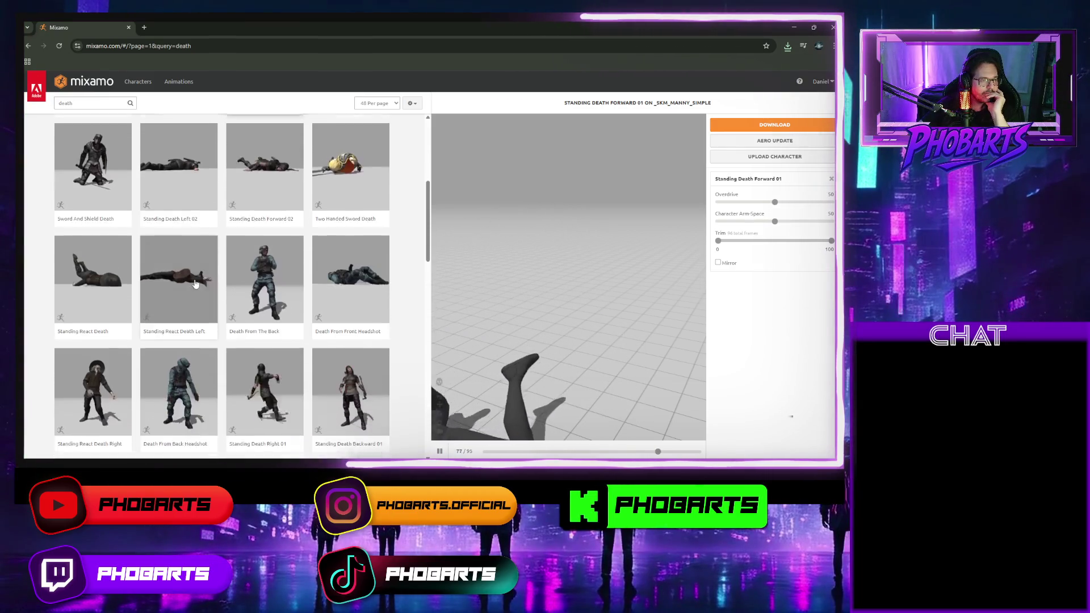
pyautogui.scroll(-1, 113, 294)
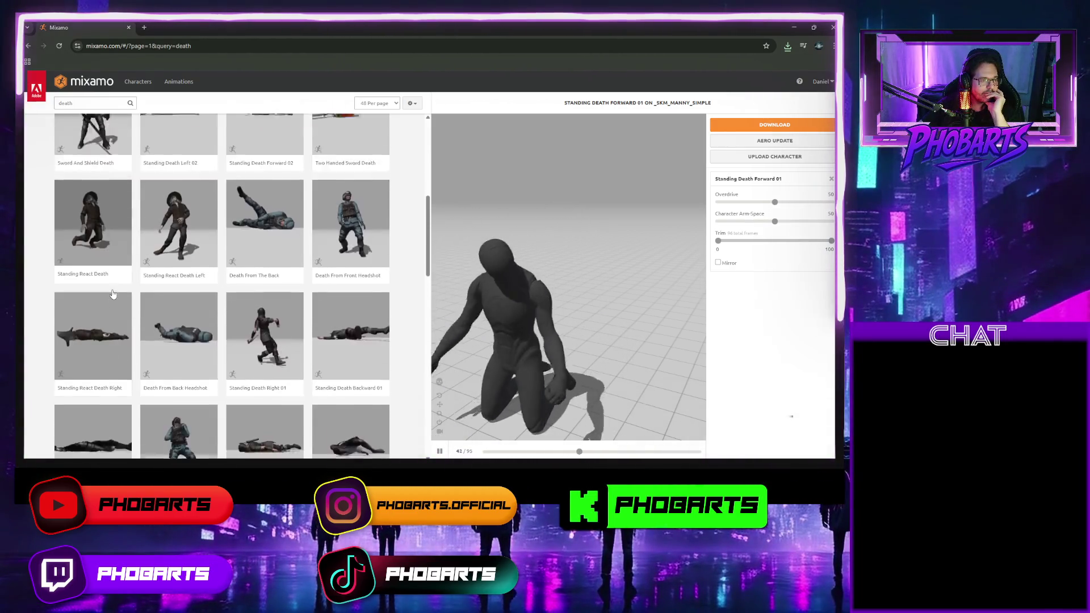
pyautogui.scroll(-1, 112, 294)
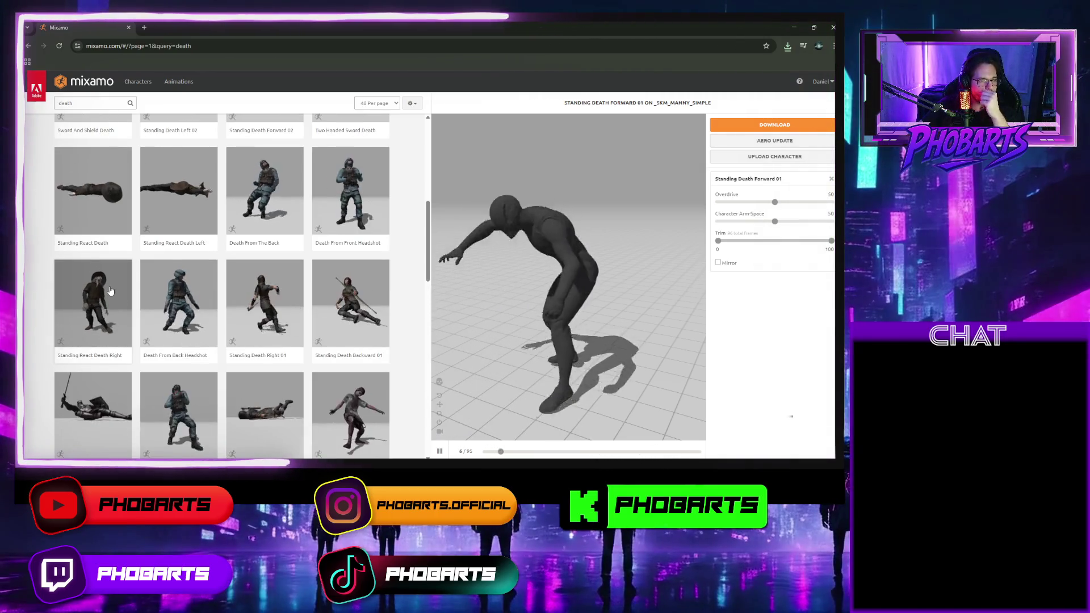
pyautogui.scroll(-2, 111, 291)
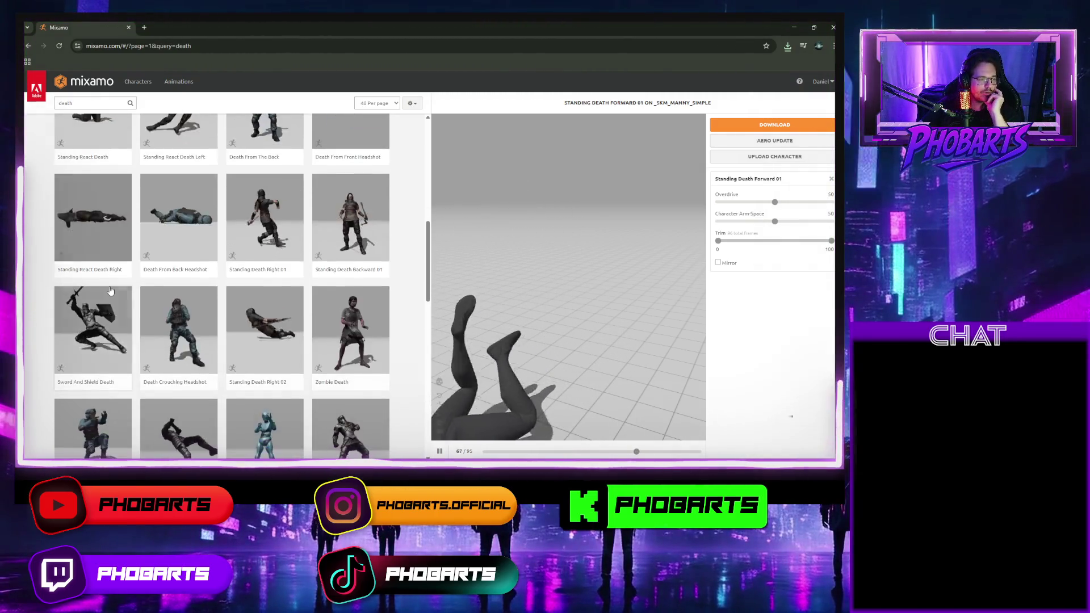
pyautogui.scroll(5, 108, 291)
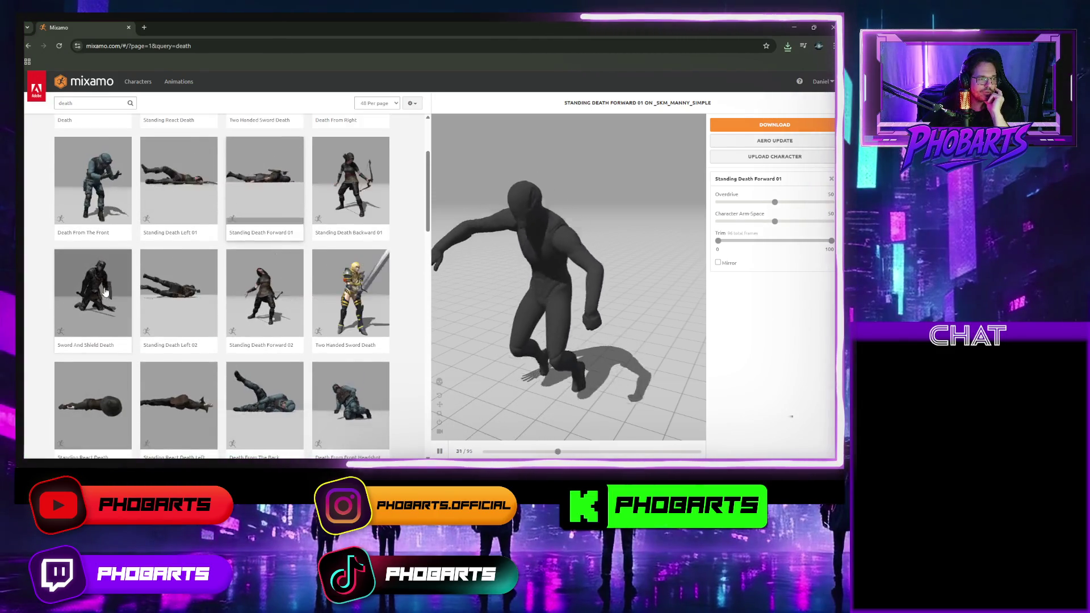
pyautogui.click(105, 292)
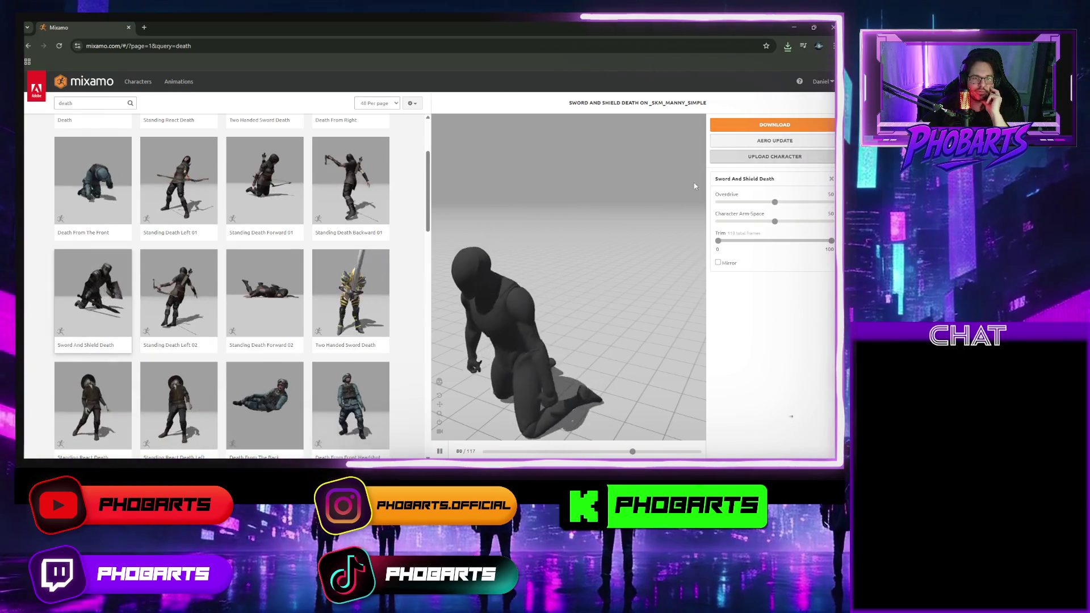
# Check Chrome's recent downloads list, then minimise everything to show the desktop.
pyautogui.click(787, 47)
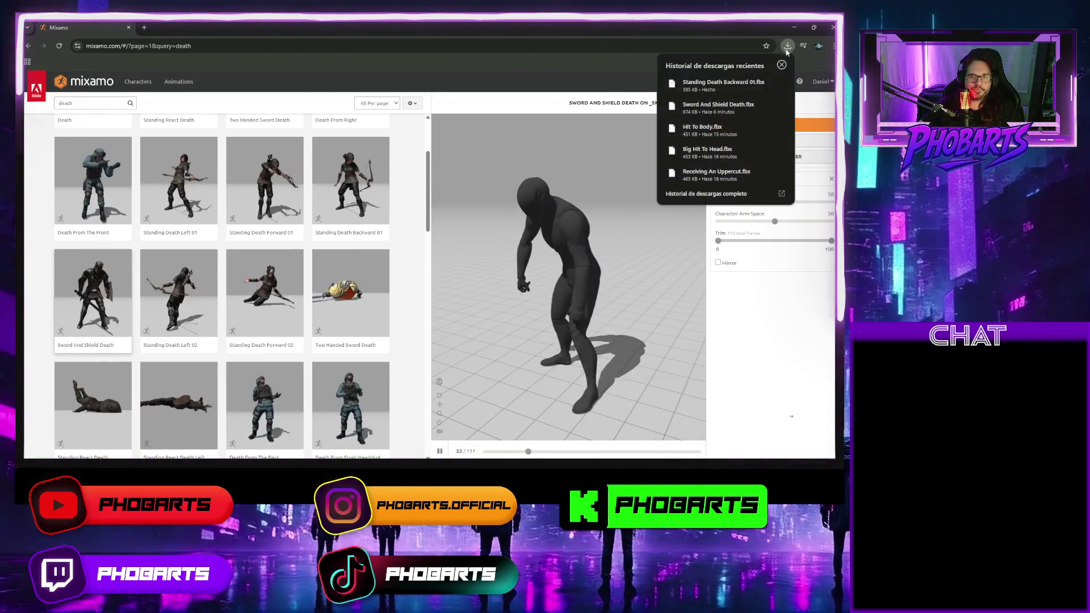
pyautogui.click(764, 85)
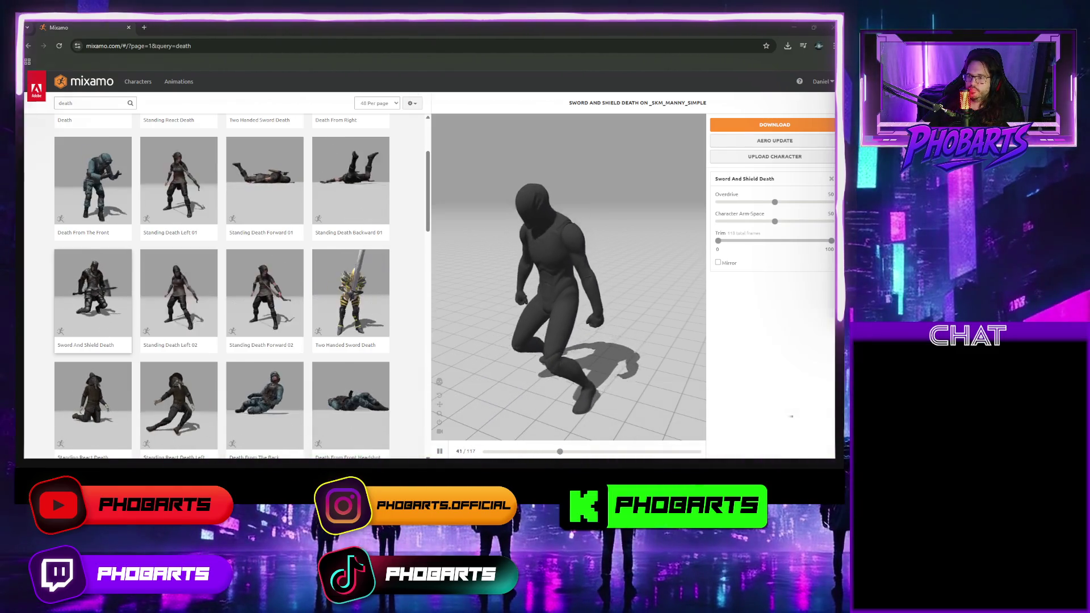
pyautogui.press('super+d')
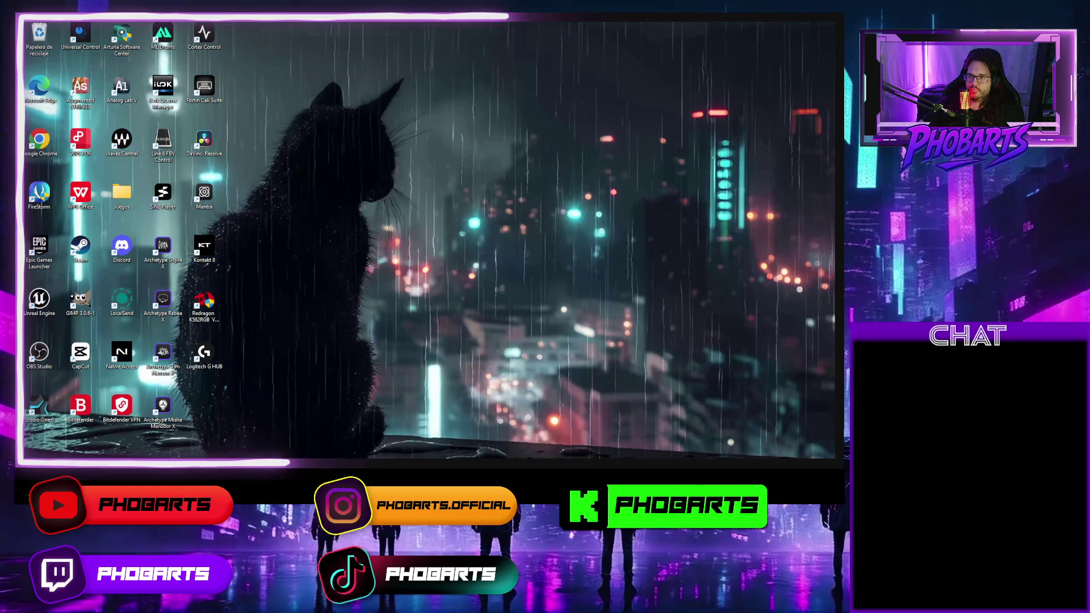
# Return to Unreal and drop the downloaded FBX into the Hits folder of the Content Drawer.
pyautogui.press('super+d')
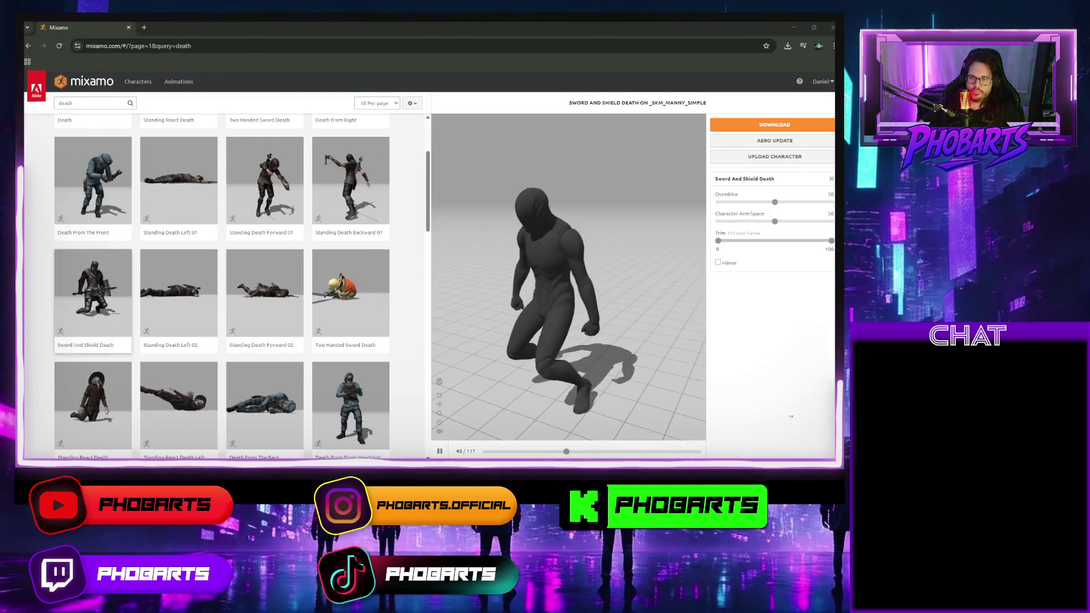
pyautogui.hotkey('alt', 'Tab')
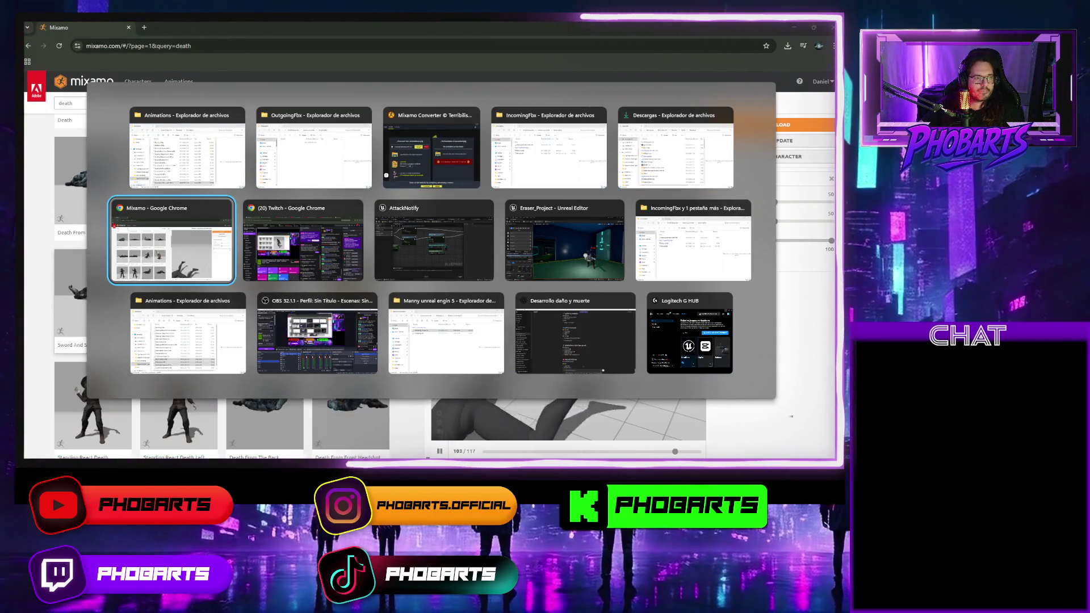
pyautogui.press('Tab')
pyautogui.press('Tab')
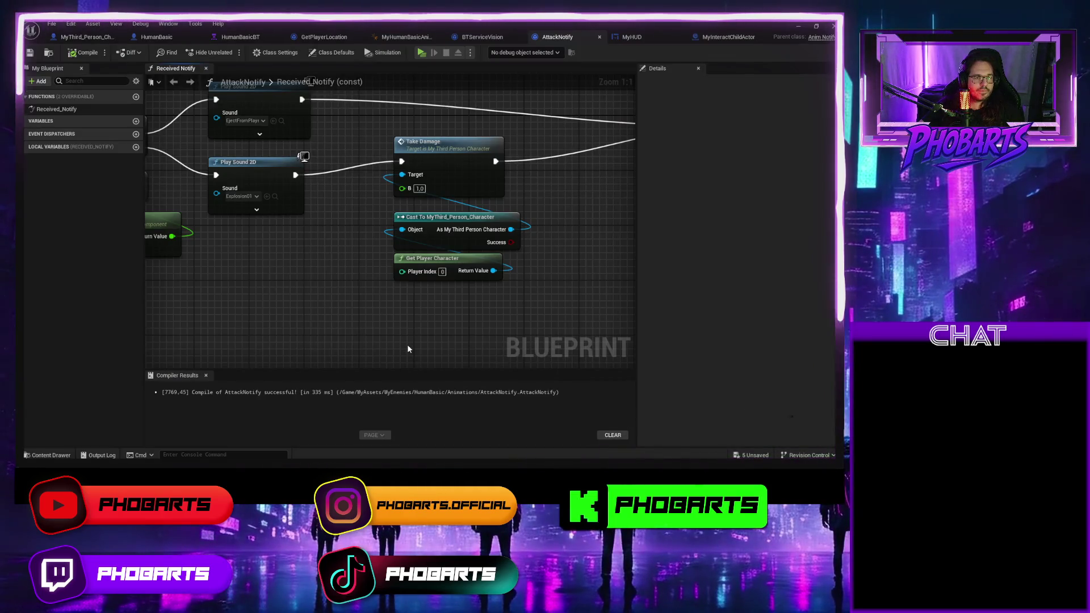
pyautogui.hotkey('ctrl', 'space')
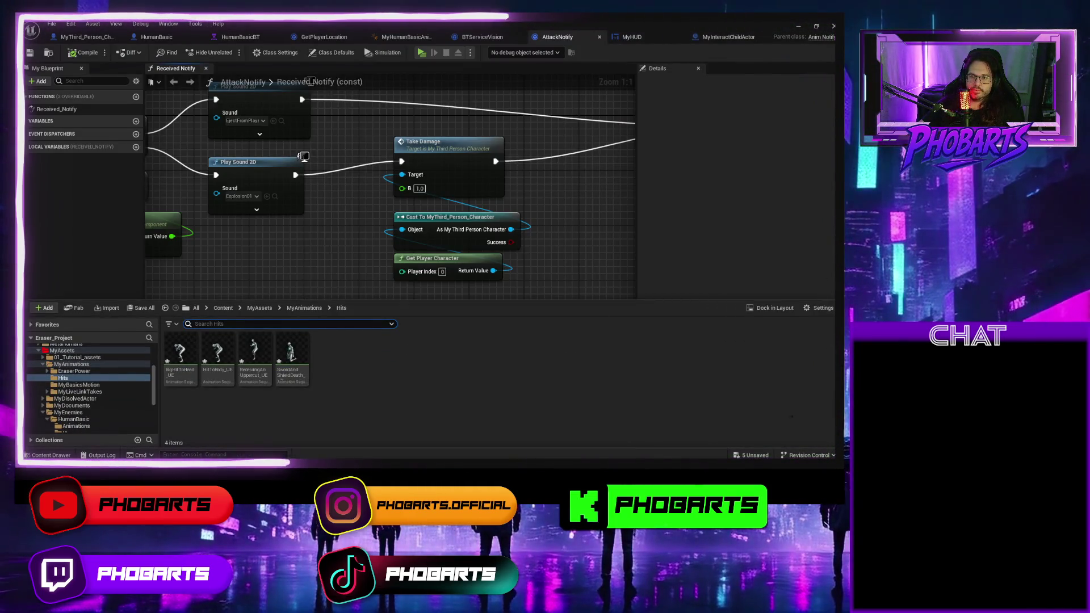
pyautogui.moveTo(438, 424); pyautogui.dragTo(437, 423)
pyautogui.moveTo(375, 396); pyautogui.dragTo(374, 408)
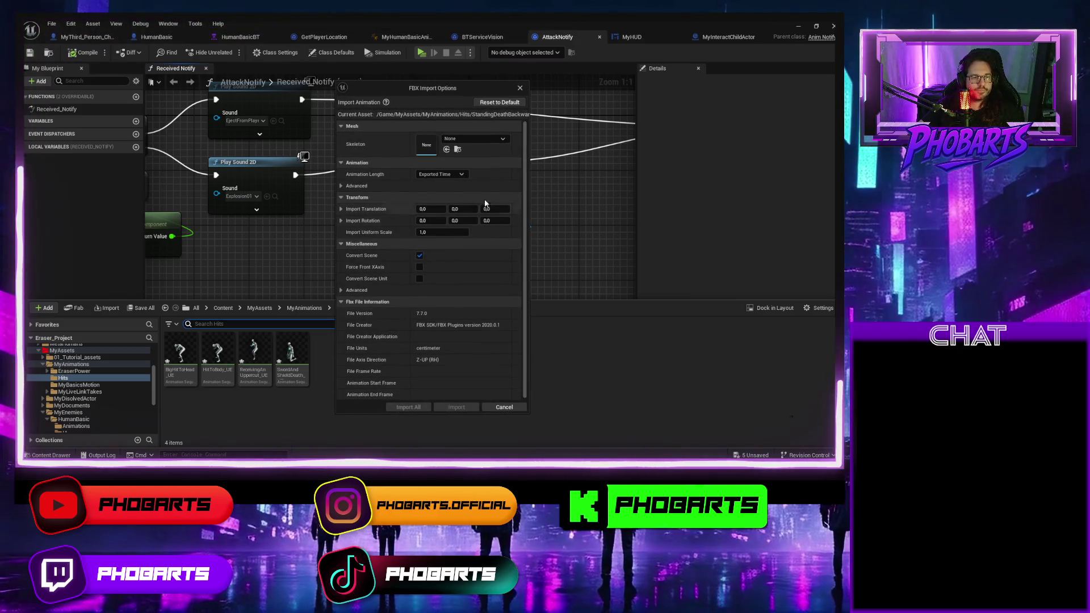
# Choose SK_Mannequin as the import skeleton and import the animation.
pyautogui.click(492, 142)
pyautogui.scroll(-3, 504, 273)
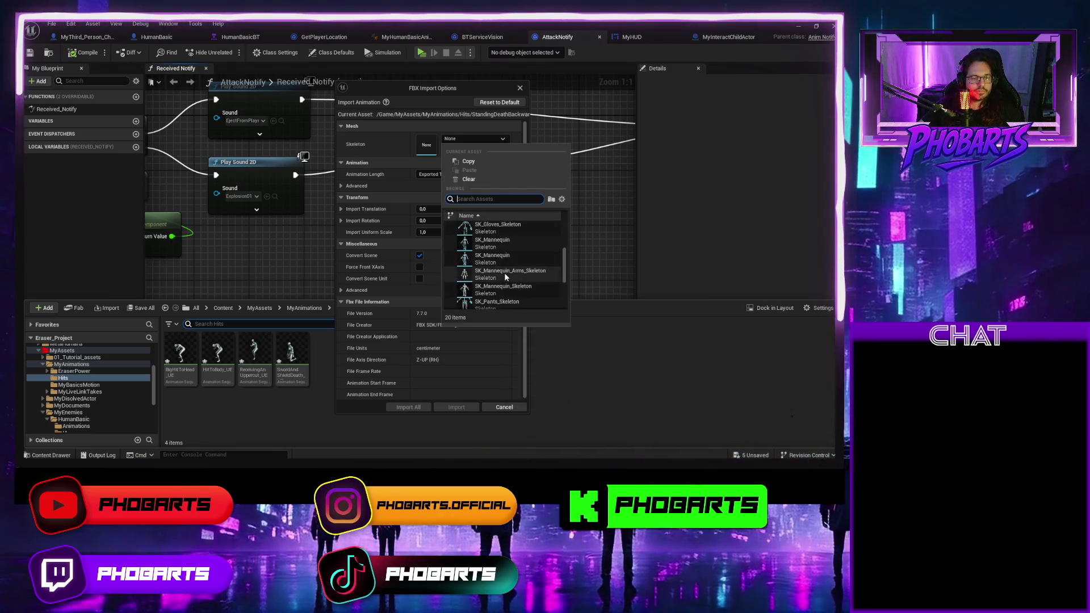
pyautogui.click(491, 256)
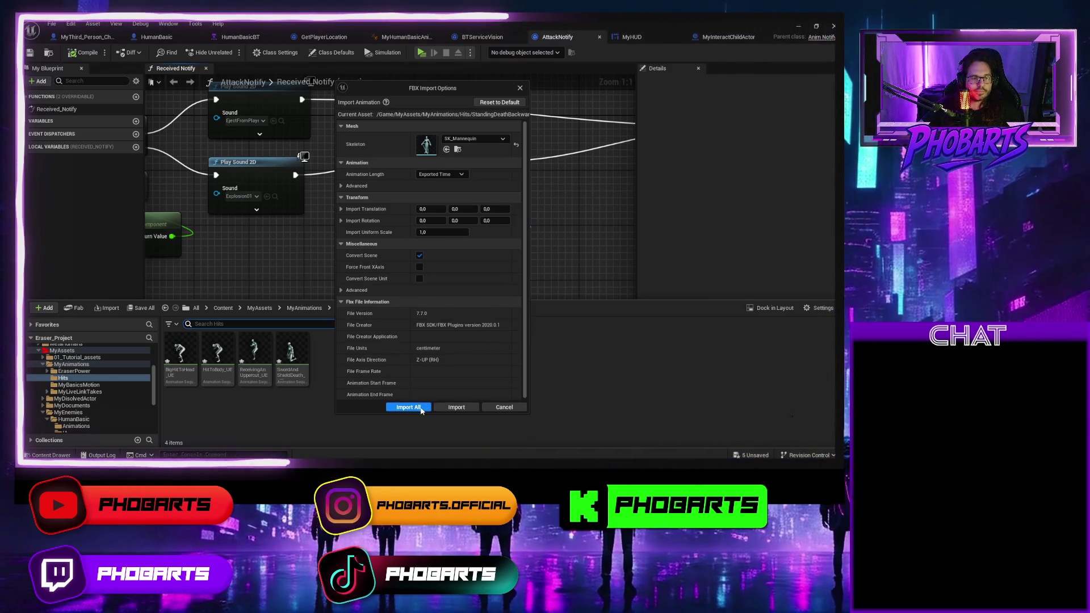
pyautogui.click(421, 408)
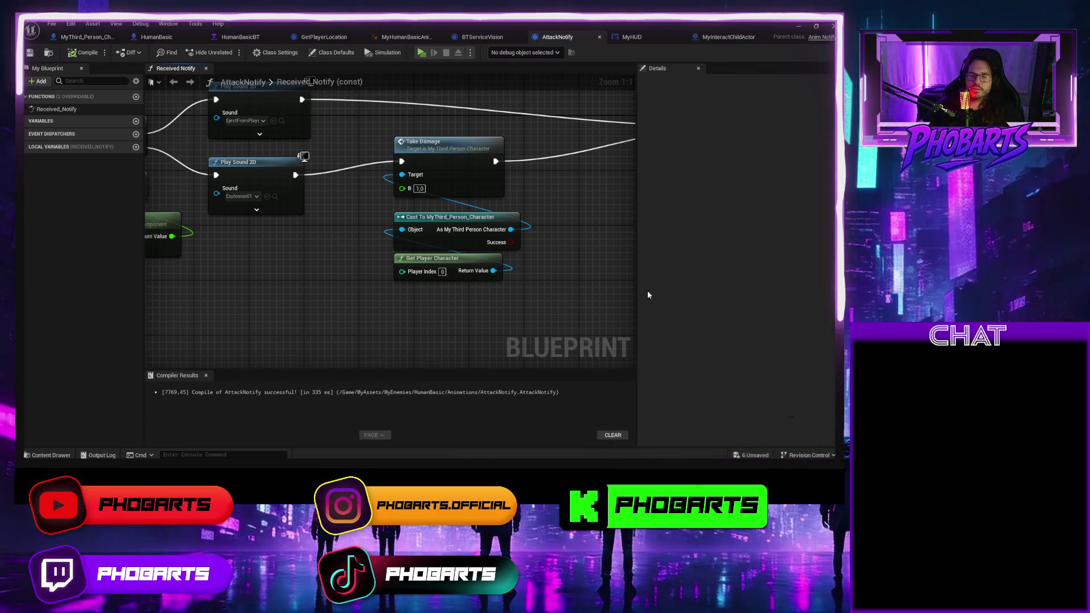
# Set MyThird_Person_Character's Play Animation to the standing death animation and save the blueprint.
pyautogui.click(86, 36)
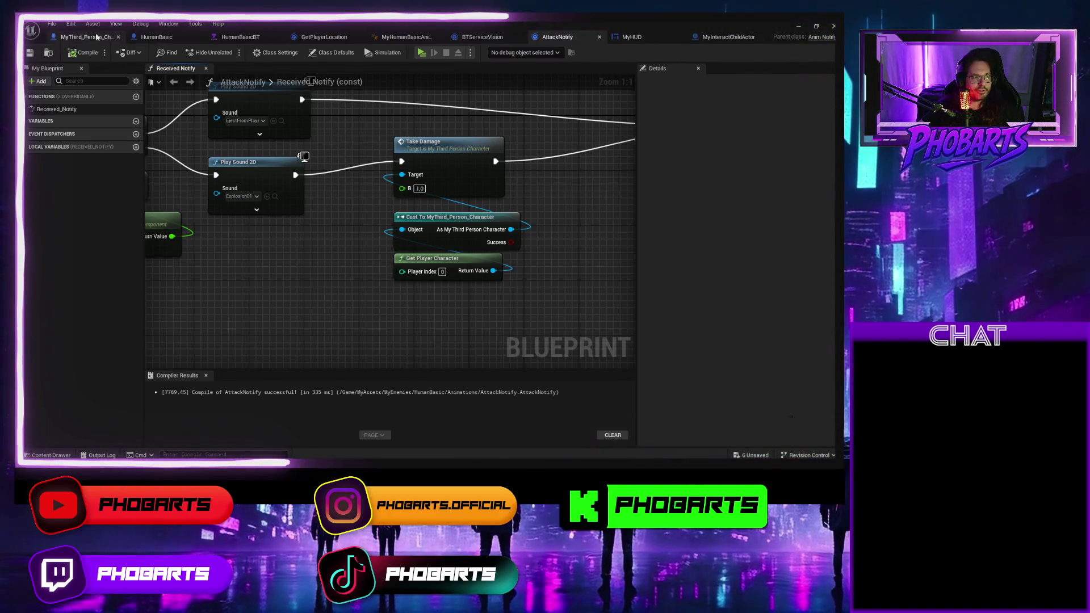
pyautogui.click(416, 255)
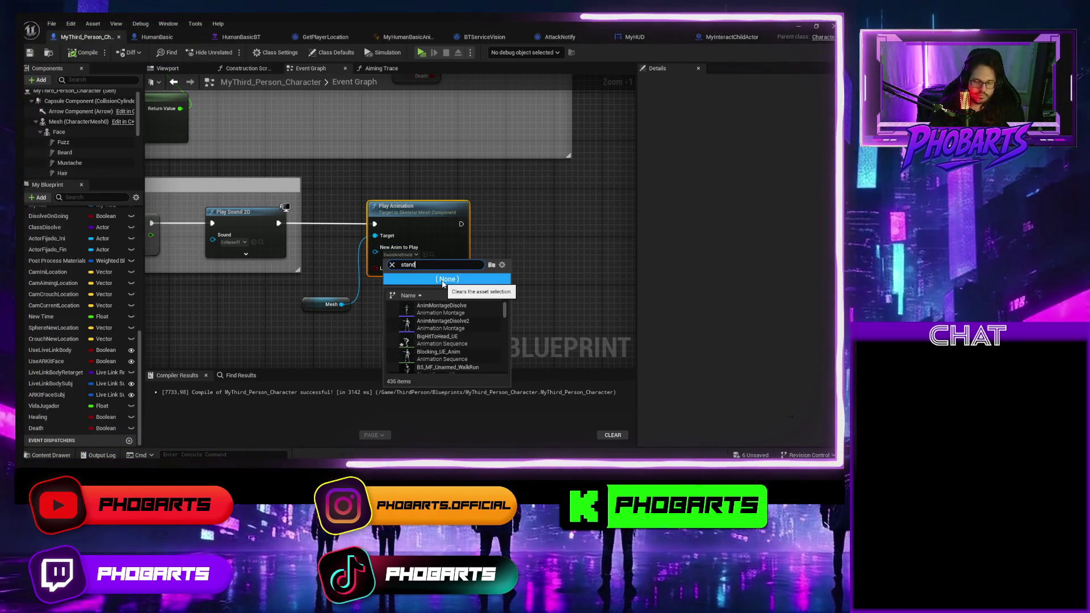
pyautogui.write('in')
pyautogui.scroll(-3, 454, 341)
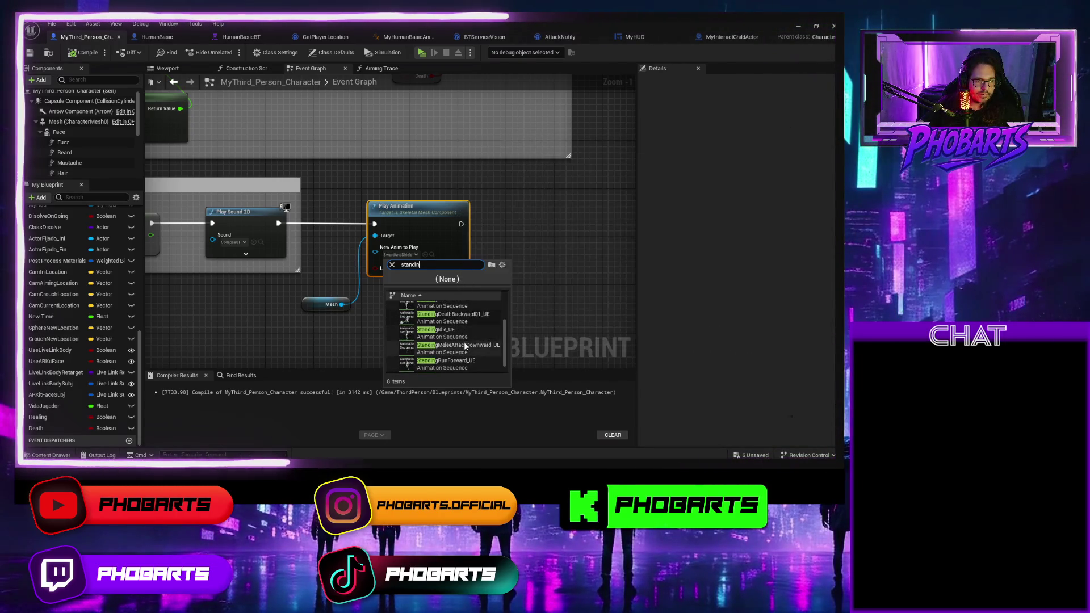
pyautogui.press('Escape')
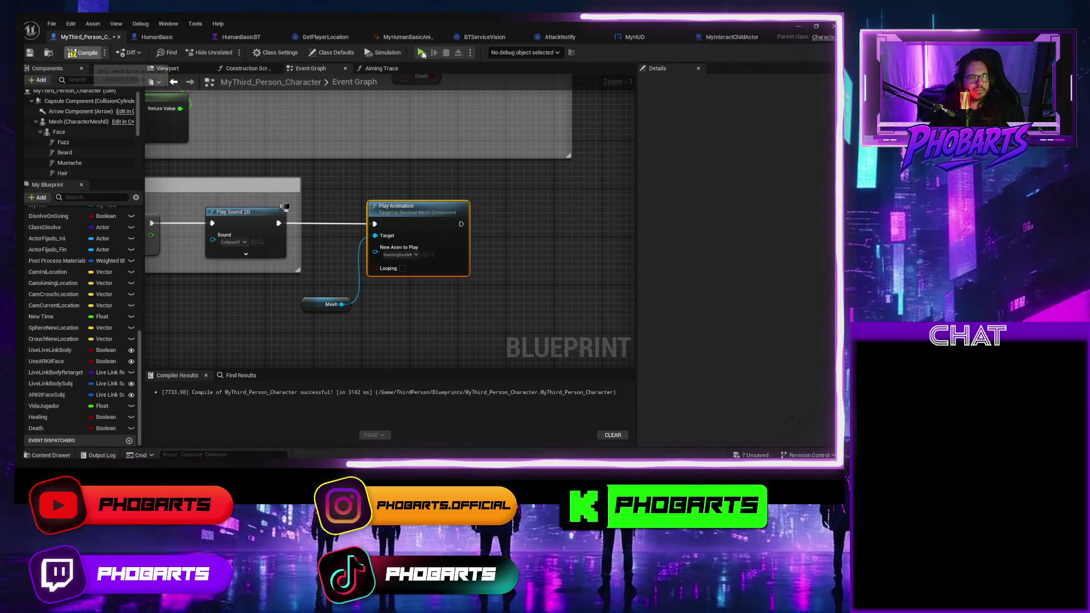
pyautogui.hotkey('ctrl', 's')
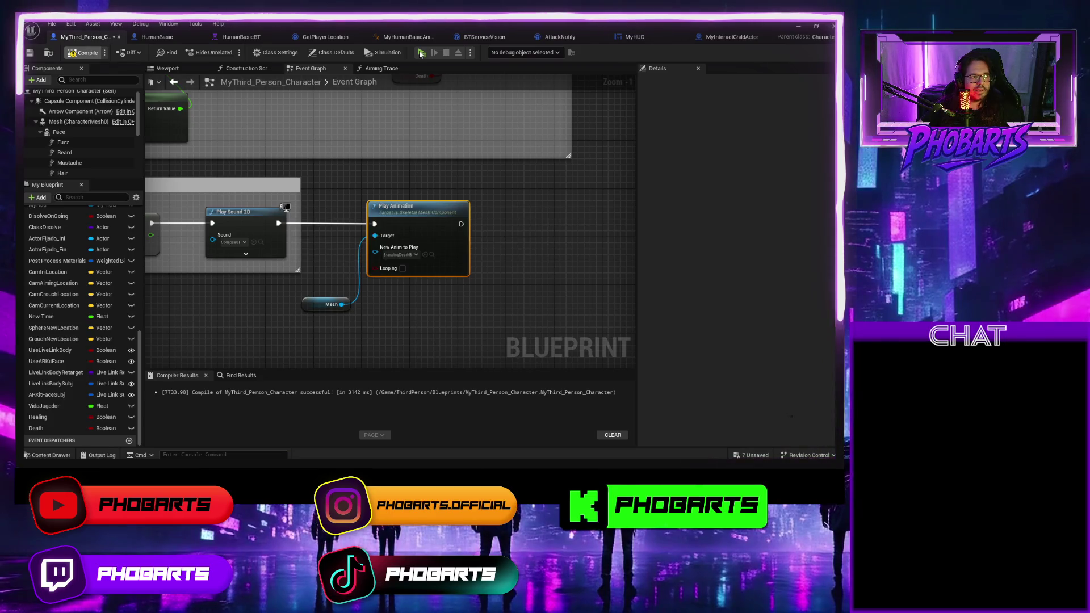
# Run two play-in-editor tests to watch the character fall dead.
pyautogui.click(421, 52)
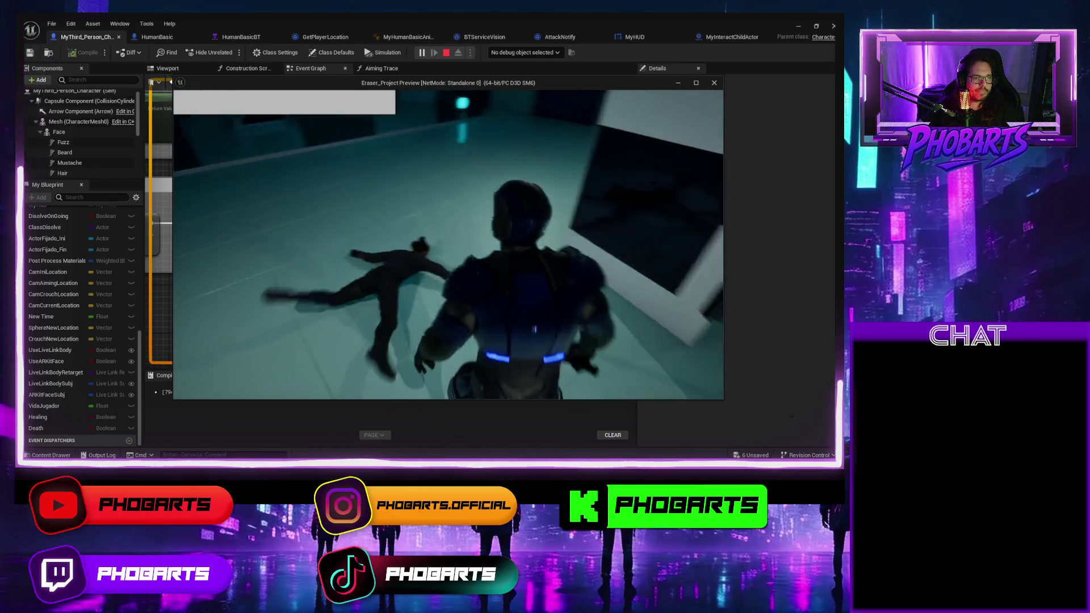
pyautogui.press('Escape')
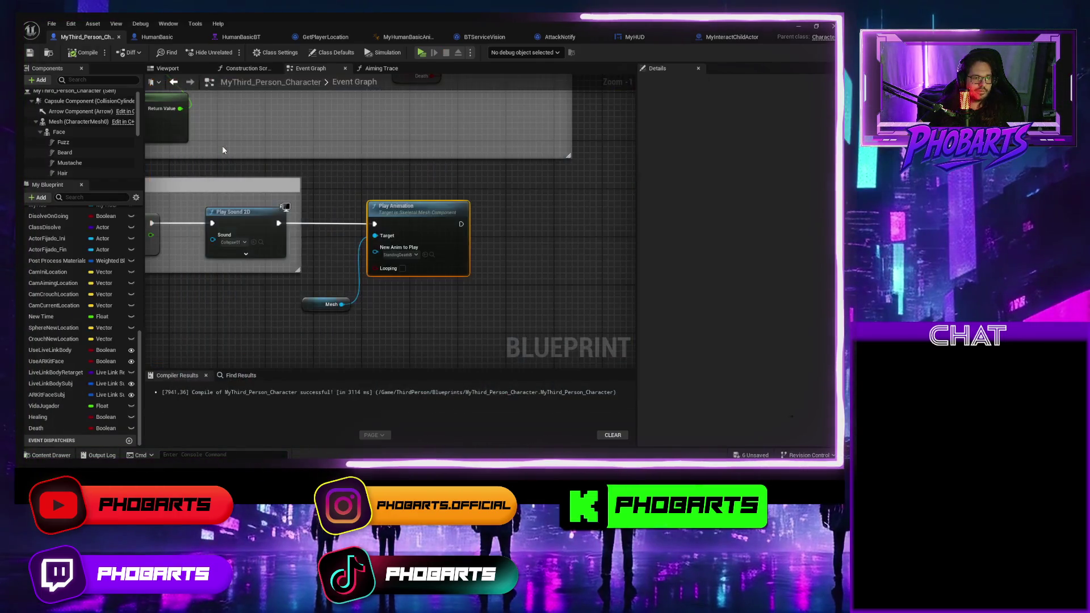
pyautogui.click(421, 52)
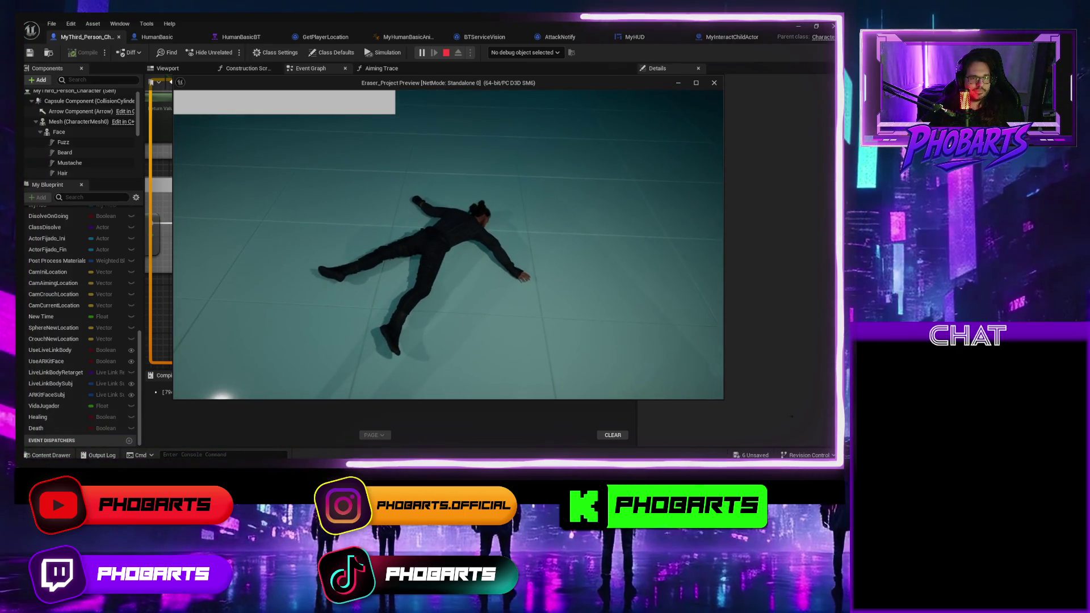
pyautogui.press('Escape')
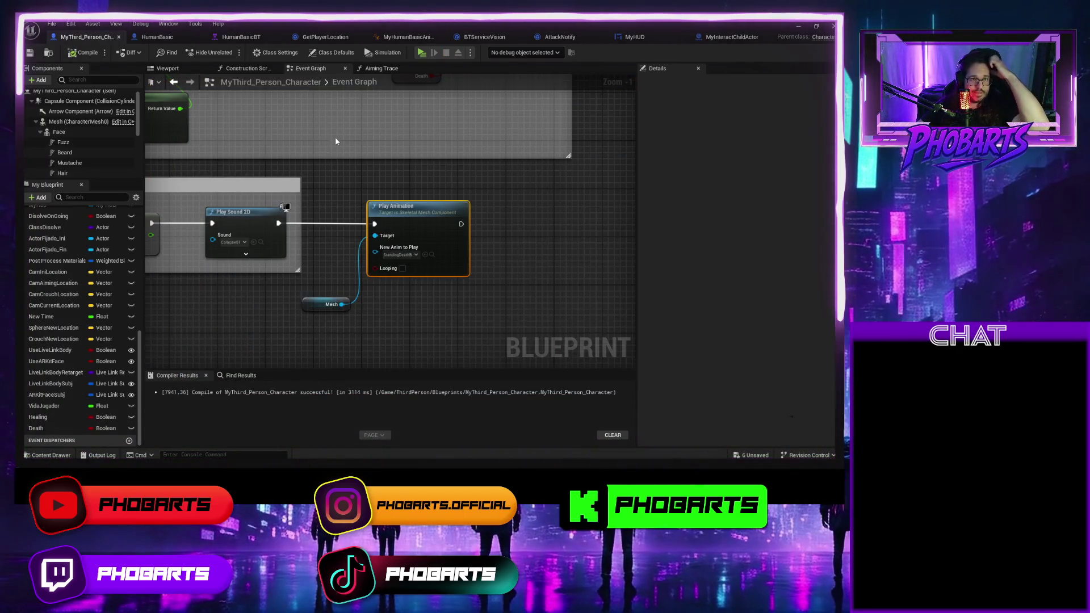
# Navigate past the IA_Disolve nodes to IA_Aiming and drag its comment box's left edge outward.
pyautogui.scroll(-3, 334, 140)
pyautogui.moveTo(333, 139); pyautogui.dragTo(518, 192)
pyautogui.moveTo(309, 184); pyautogui.dragTo(336, 257)
pyautogui.scroll(1, 337, 260)
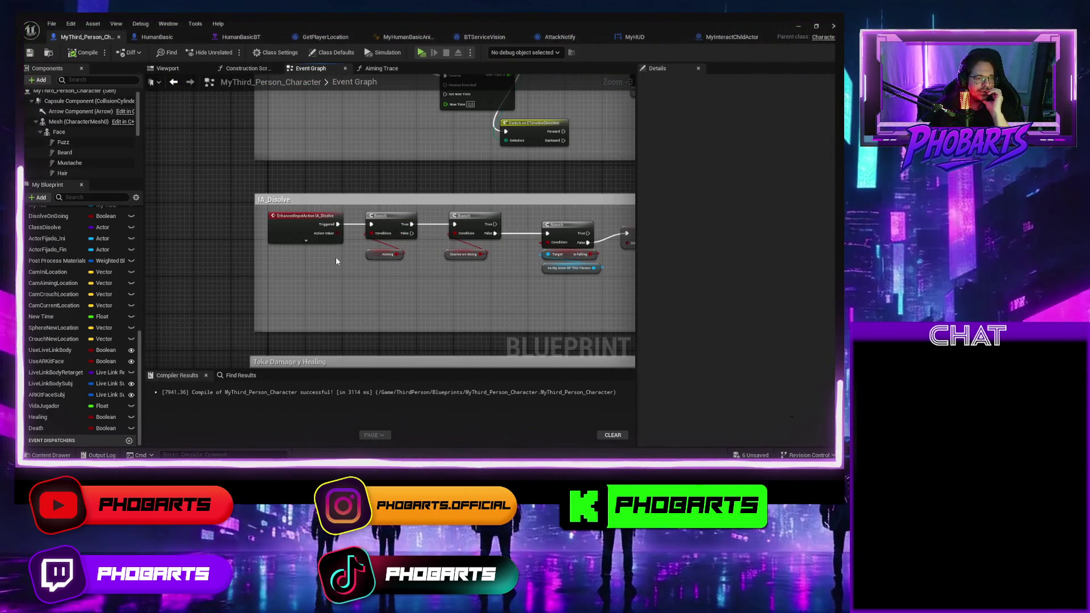
pyautogui.moveTo(323, 218)
pyautogui.mouseDown()
pyautogui.moveTo(306, 255)
pyautogui.moveTo(295, 238)
pyautogui.moveTo(278, 268)
pyautogui.moveTo(337, 271)
pyautogui.moveTo(268, 267)
pyautogui.mouseUp()
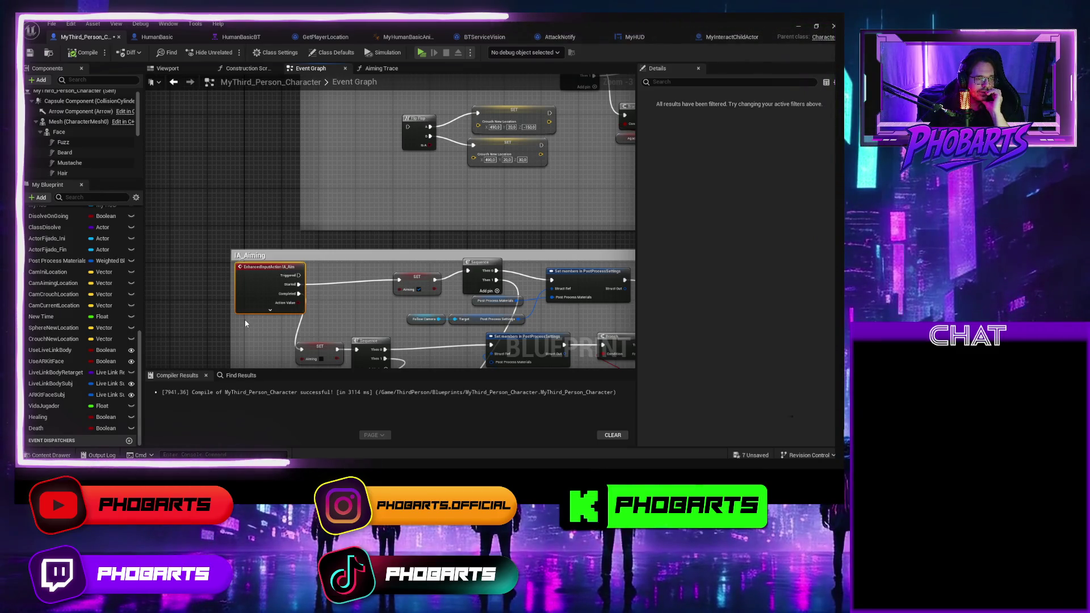
pyautogui.moveTo(231, 334); pyautogui.dragTo(179, 334)
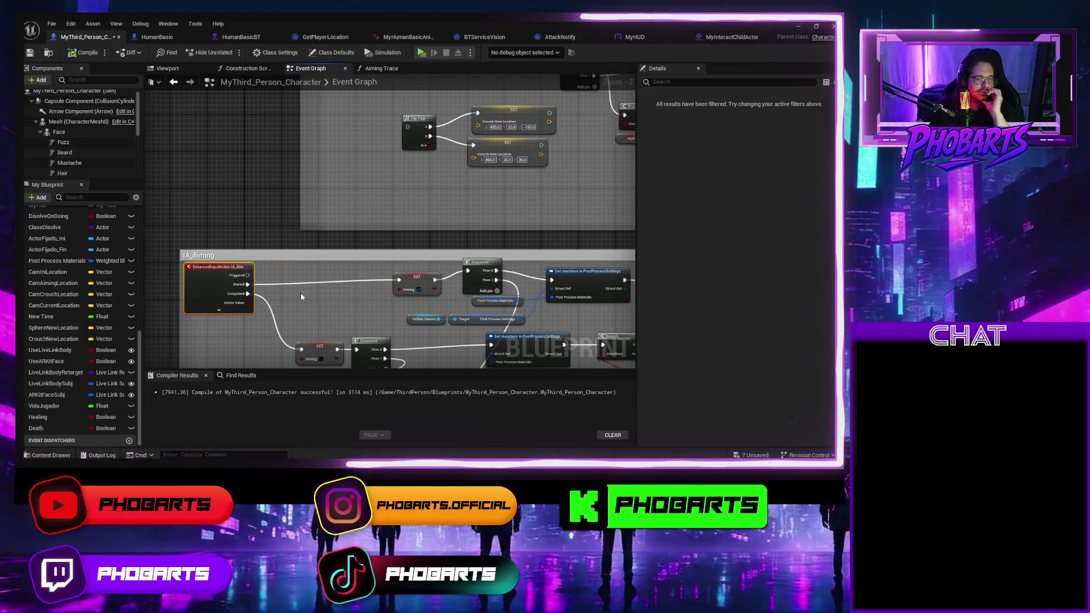
pyautogui.scroll(-3, 365, 225)
pyautogui.scroll(4, 322, 236)
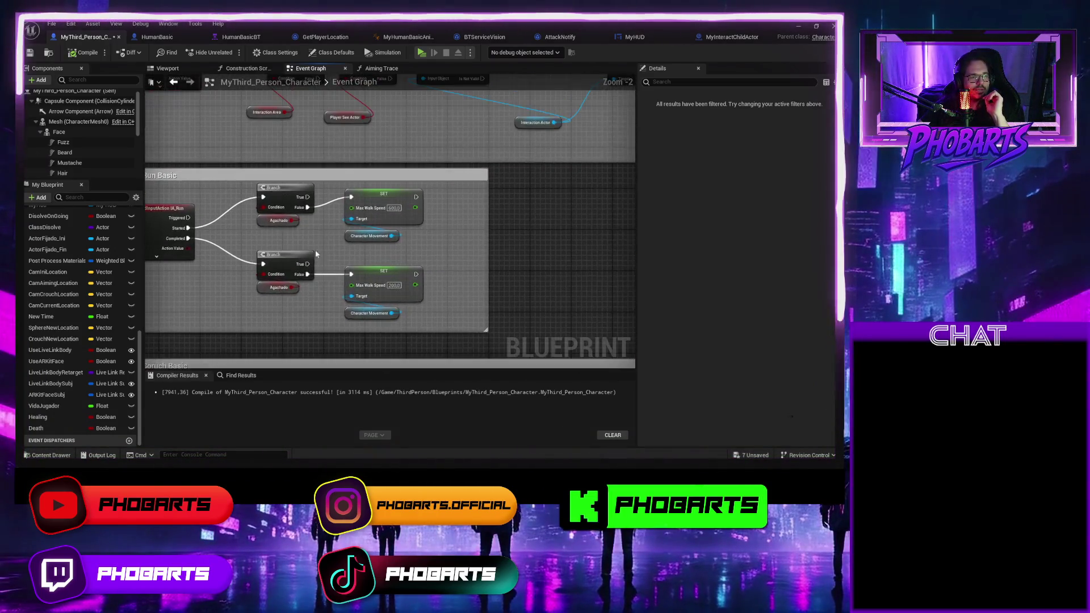
pyautogui.scroll(-4, 307, 329)
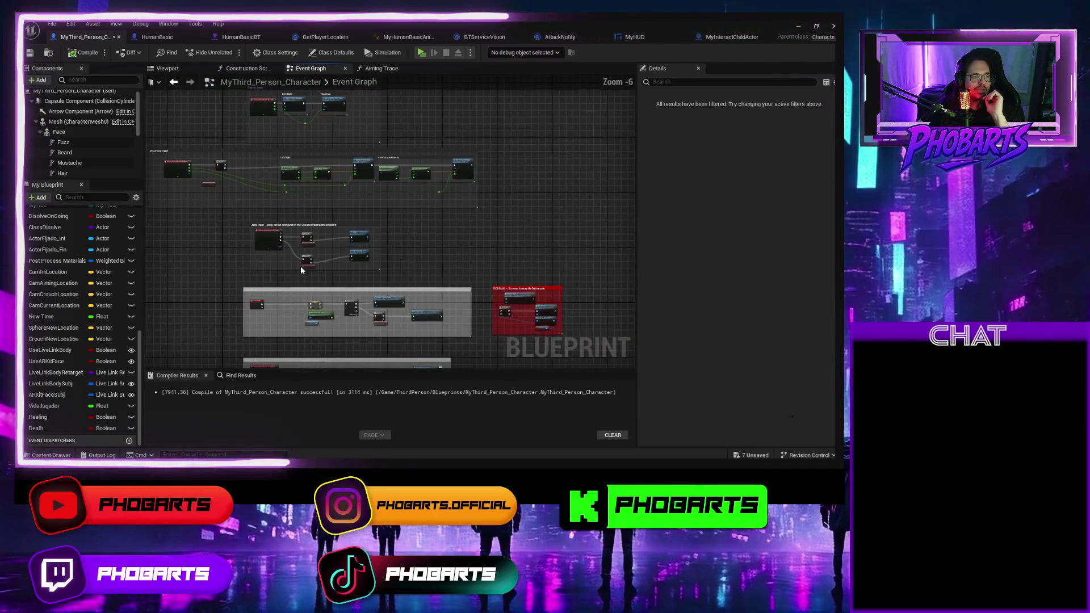
pyautogui.scroll(3, 270, 315)
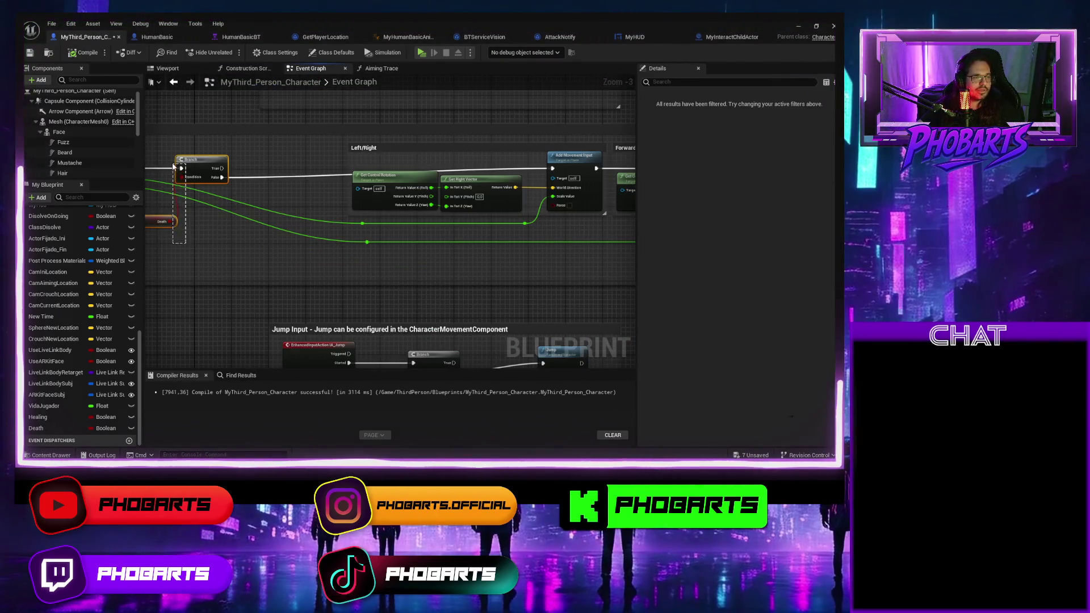
pyautogui.scroll(-3, 219, 288)
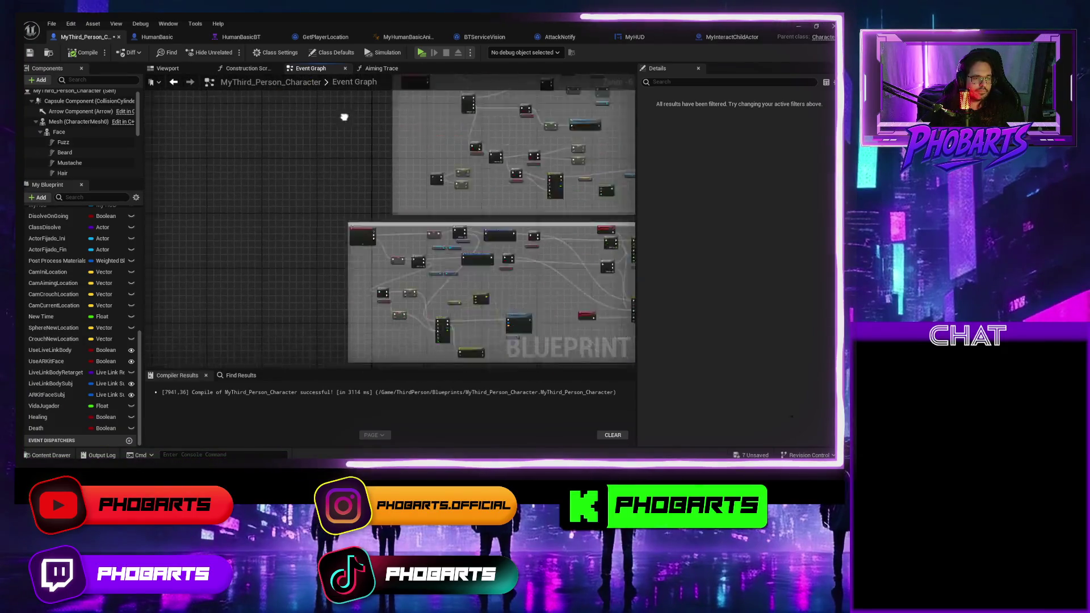
pyautogui.scroll(3, 320, 160)
pyautogui.moveTo(321, 160); pyautogui.dragTo(278, 298)
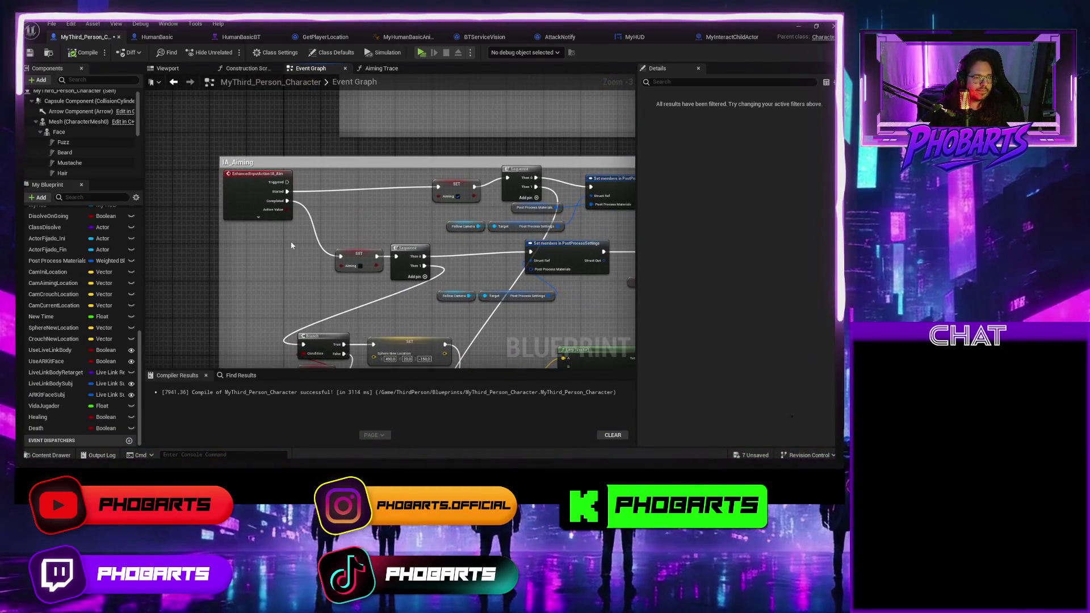
# Restore the Branch on Death and wire it after IA_Aiming's Started pin.
pyautogui.hotkey('ctrl', 'z')
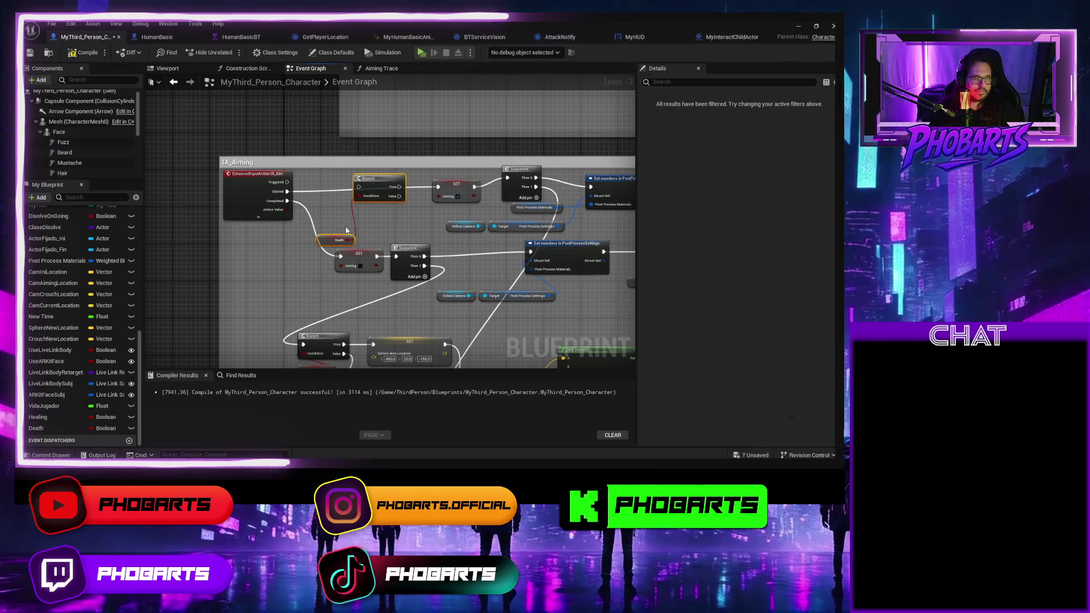
pyautogui.click(330, 242)
pyautogui.moveTo(329, 241)
pyautogui.mouseDown()
pyautogui.moveTo(365, 211)
pyautogui.moveTo(360, 183)
pyautogui.mouseUp()
pyautogui.moveTo(287, 191); pyautogui.dragTo(405, 197)
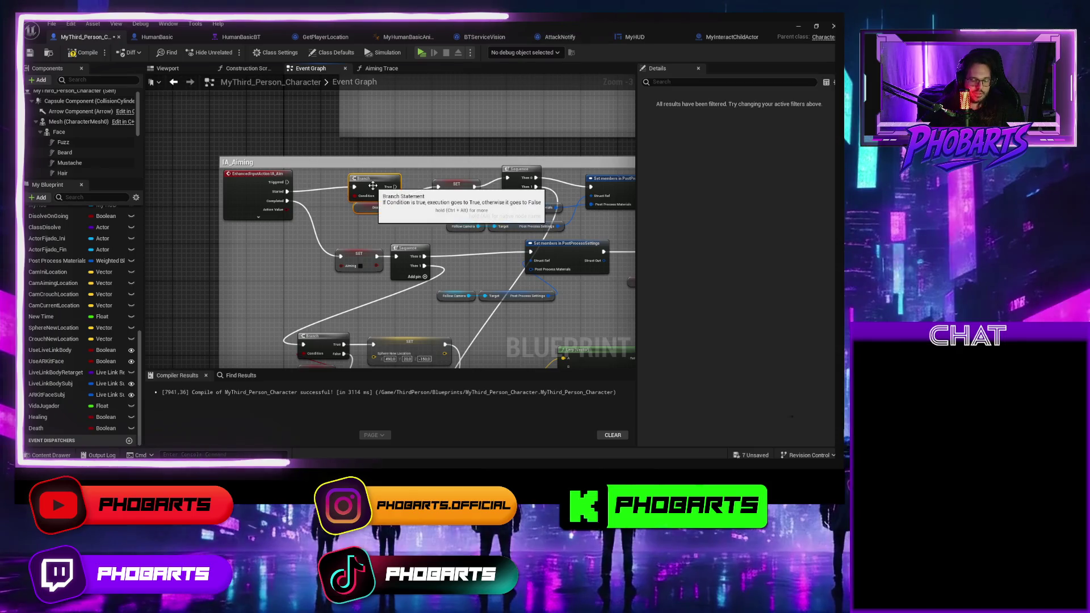
# Paste the Death Branch into the crouch logic, gate Un Crouch Trace on False, save, and play.
pyautogui.scroll(-2, 279, 218)
pyautogui.scroll(3, 279, 218)
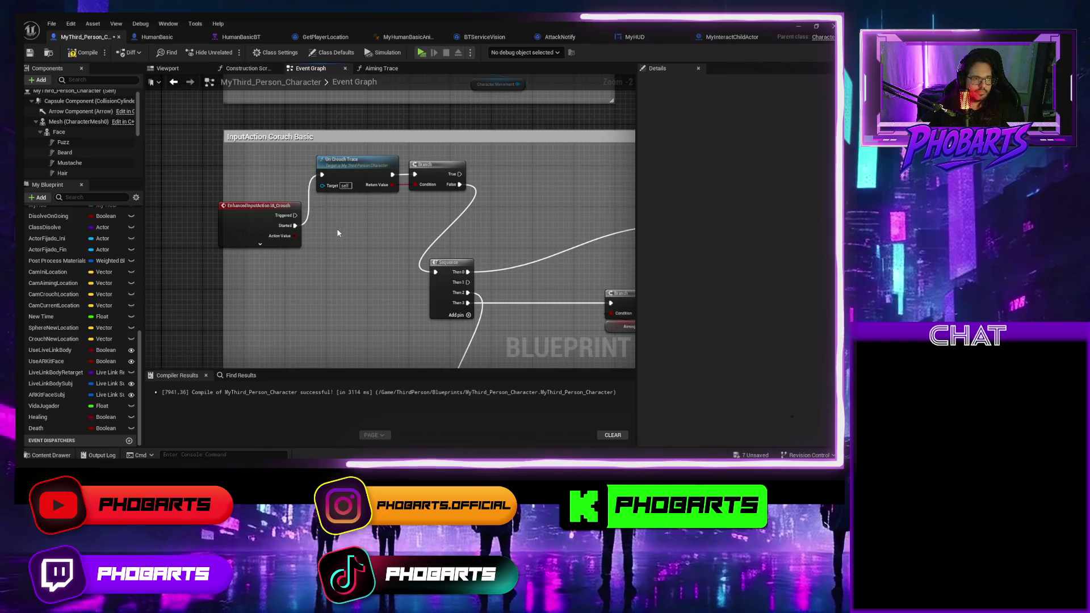
pyautogui.hotkey('ctrl', 'v')
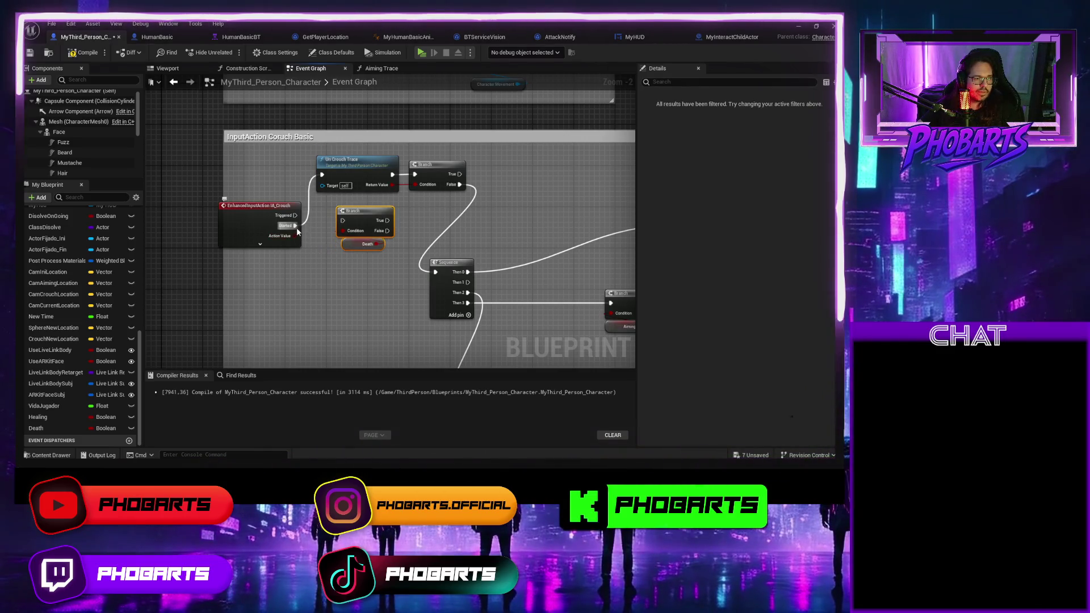
pyautogui.moveTo(296, 226); pyautogui.dragTo(321, 226)
pyautogui.moveTo(387, 230)
pyautogui.mouseDown()
pyautogui.moveTo(341, 204)
pyautogui.moveTo(322, 175)
pyautogui.mouseUp()
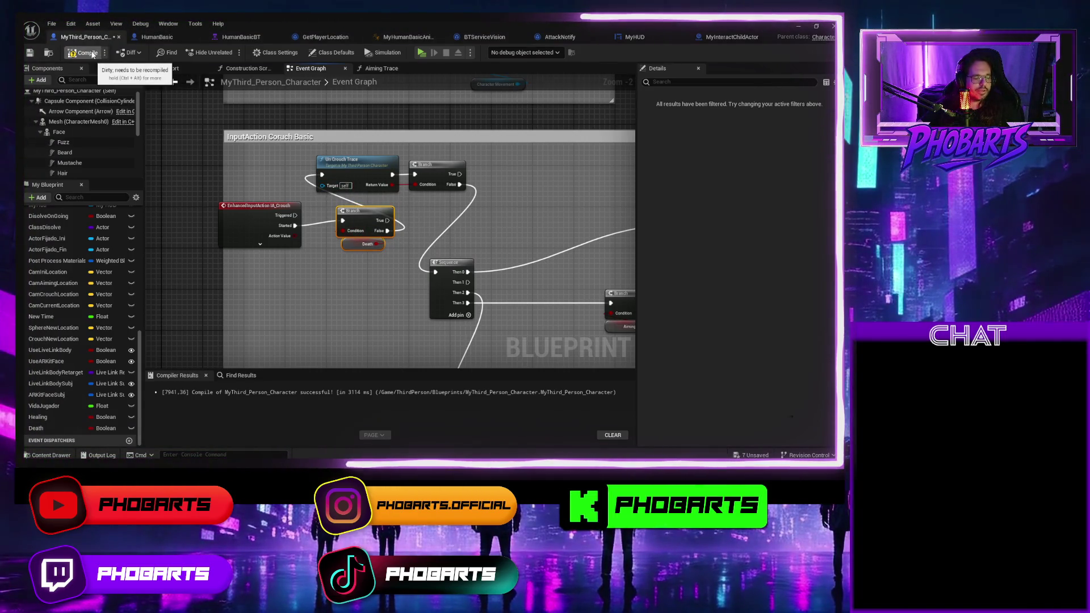
pyautogui.hotkey('ctrl', 's')
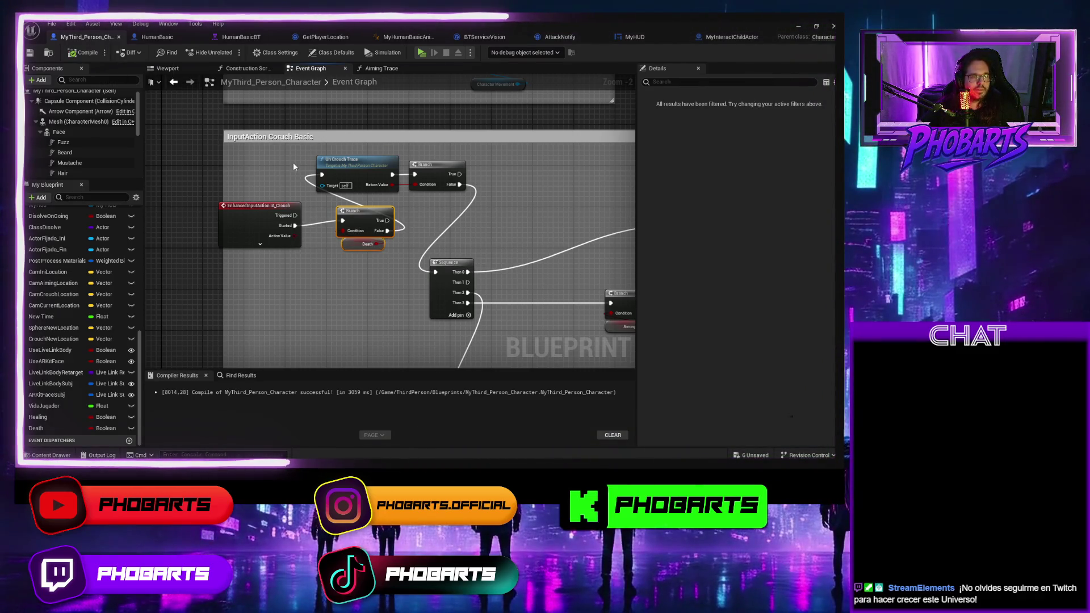
pyautogui.click(422, 53)
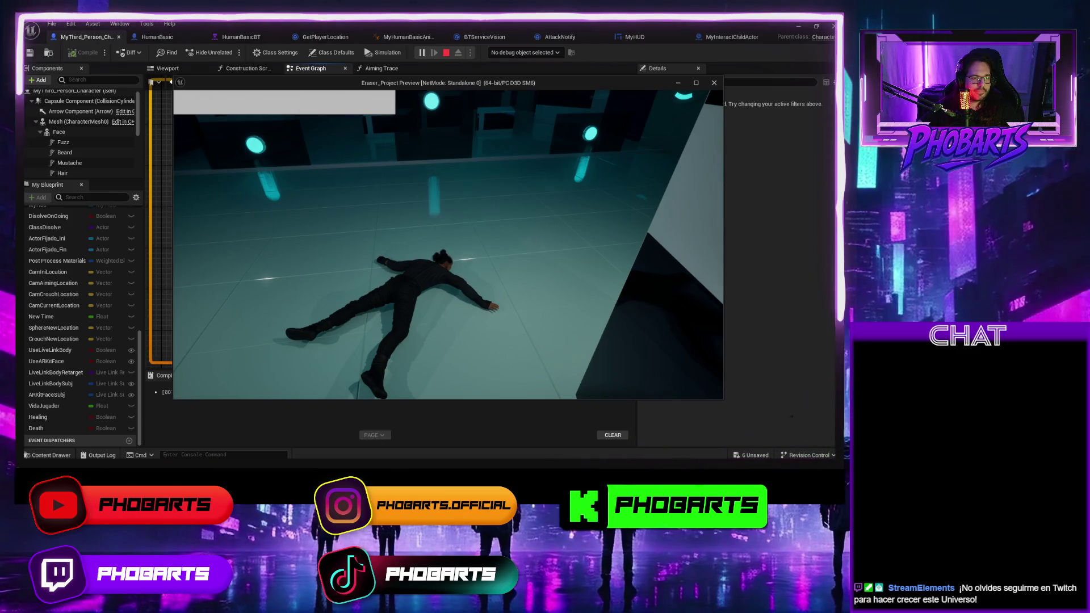
# Run four more play-in-editor tests of the dead character, then switch to the MyHUD widget blueprint.
pyautogui.press('Escape')
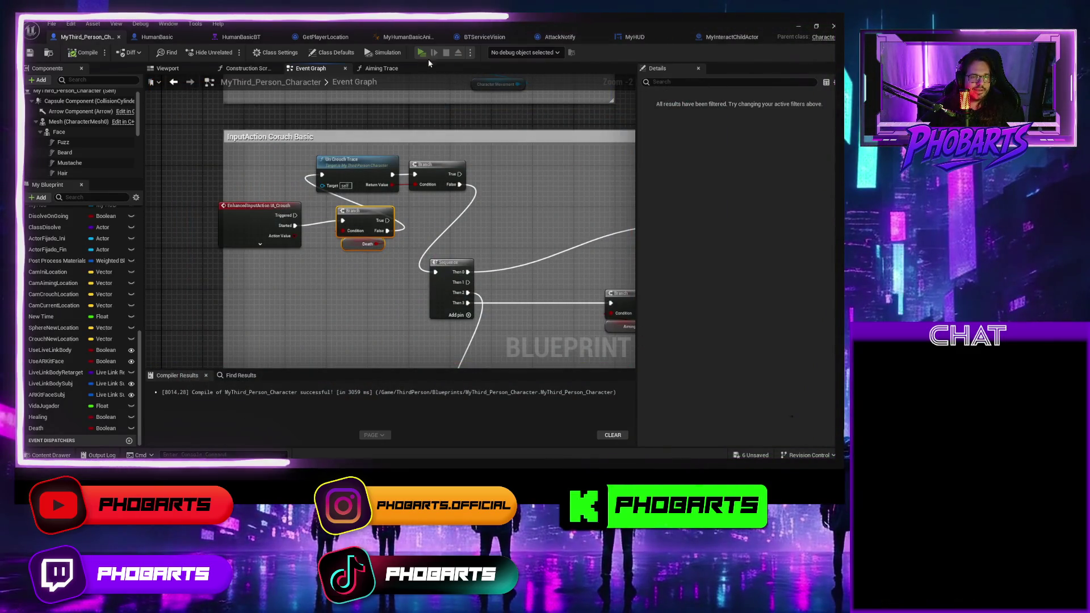
pyautogui.click(422, 52)
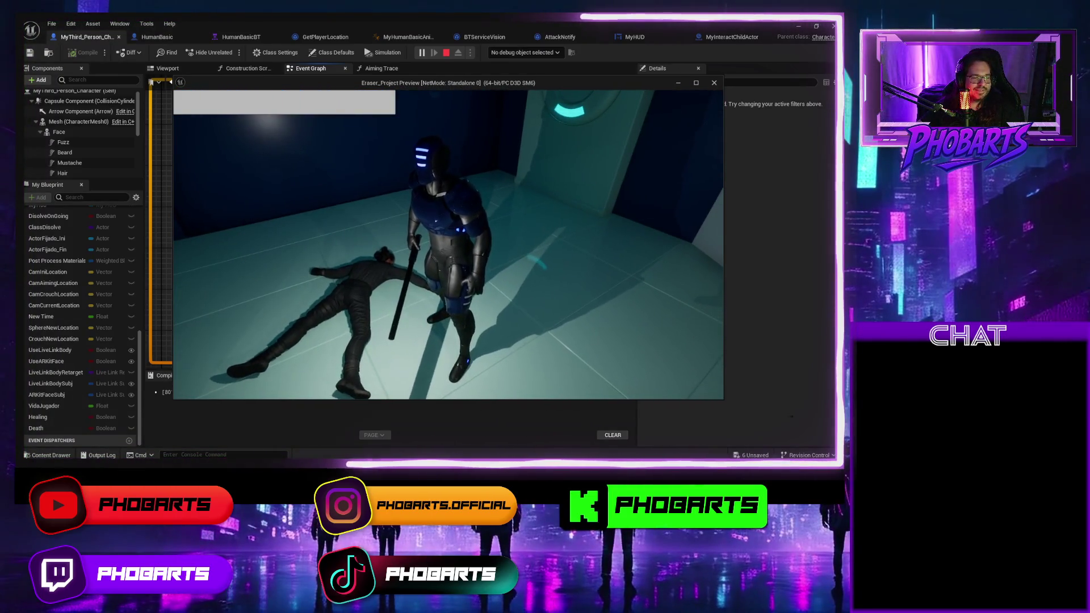
pyautogui.press('Escape')
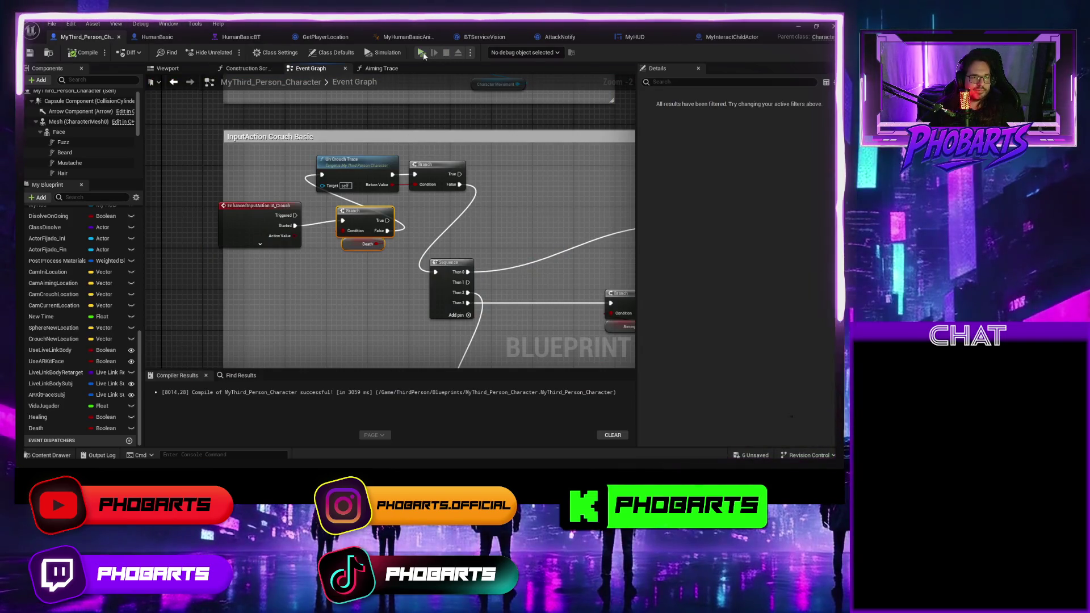
pyautogui.click(420, 52)
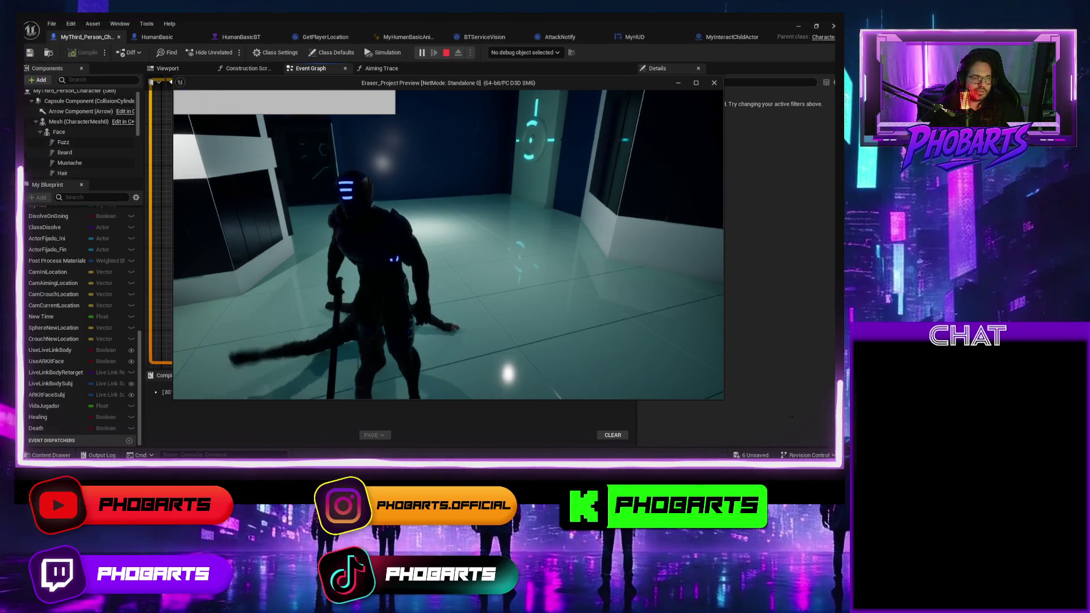
pyautogui.press('Escape')
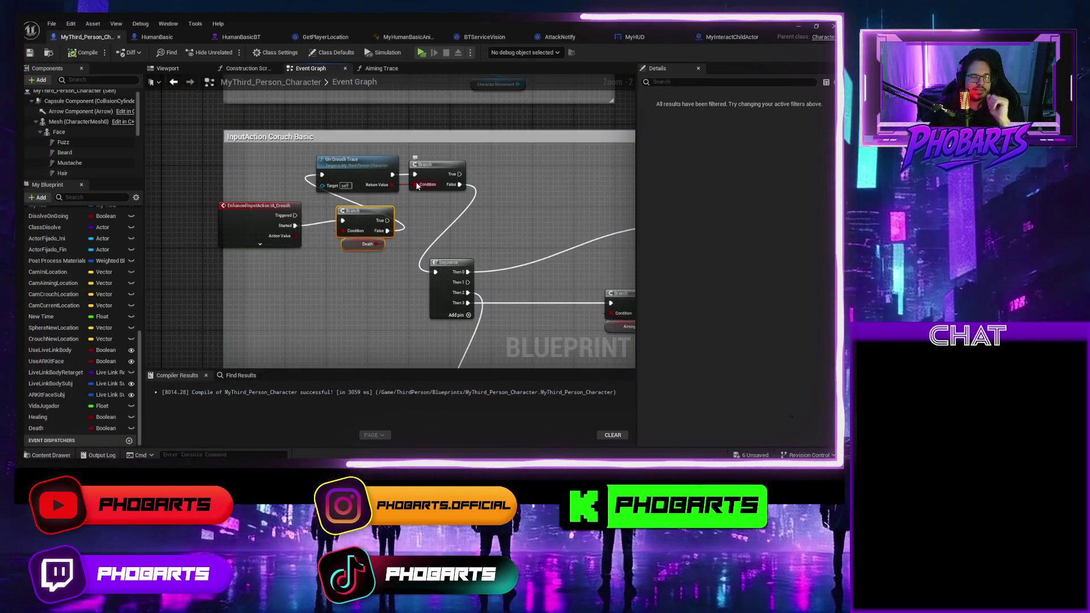
pyautogui.click(421, 53)
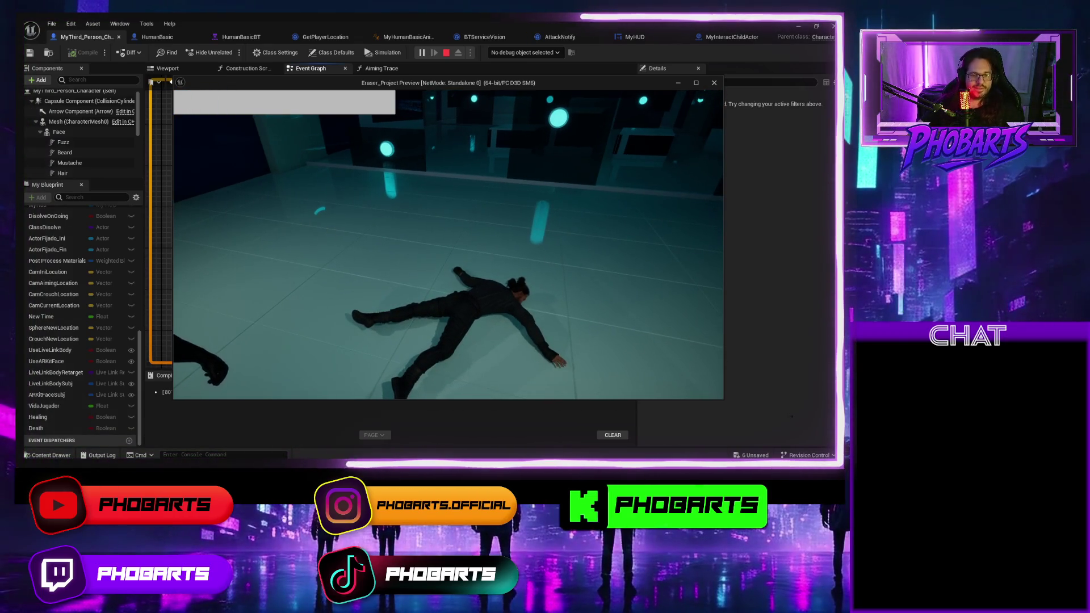
pyautogui.press('Escape')
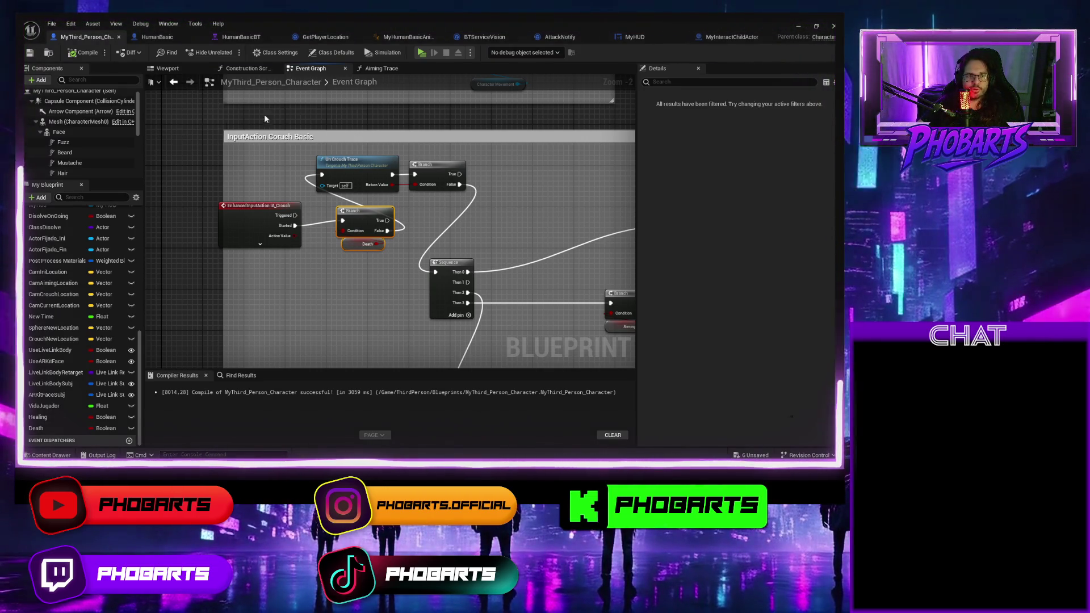
pyautogui.click(421, 54)
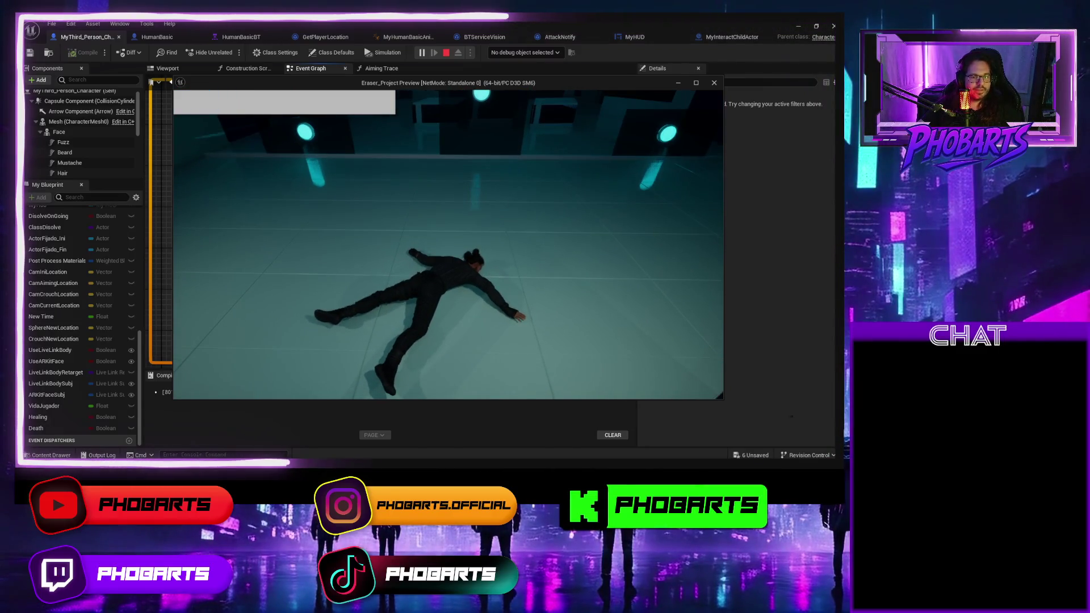
pyautogui.press('Escape')
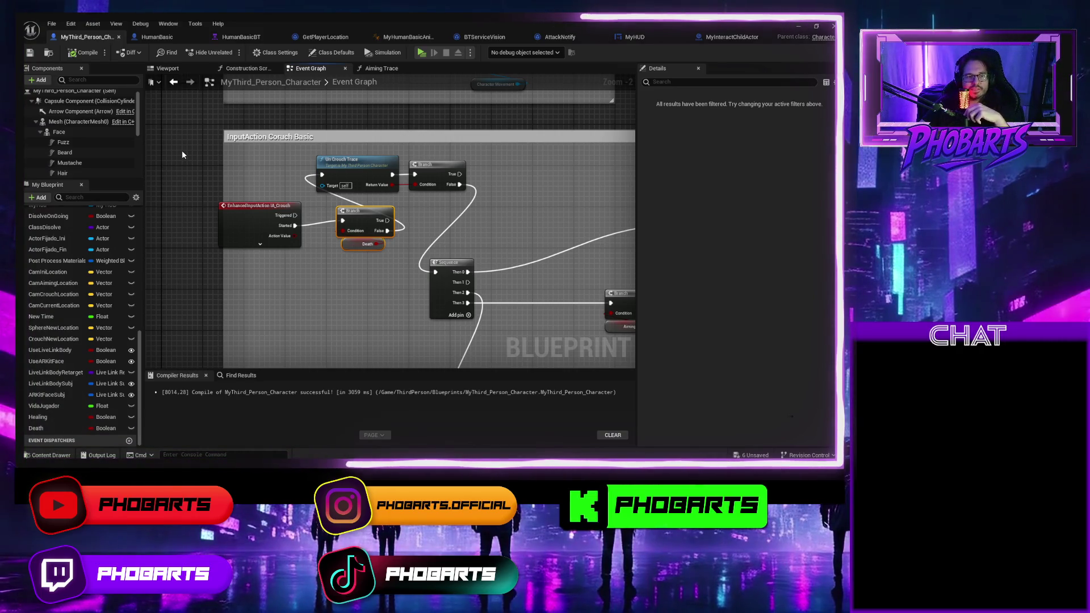
pyautogui.click(632, 37)
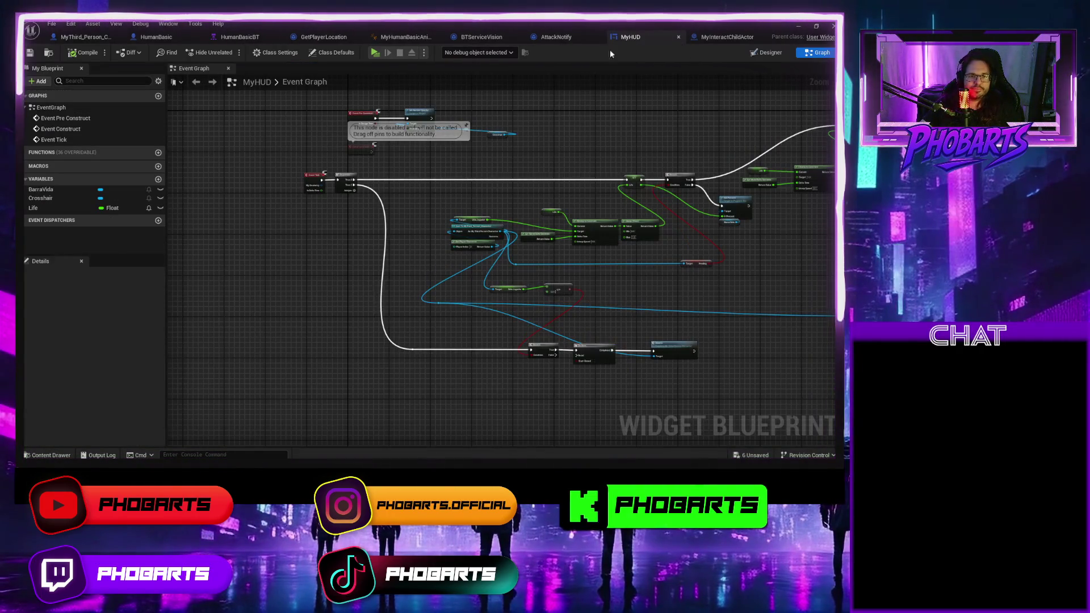
pyautogui.click(557, 38)
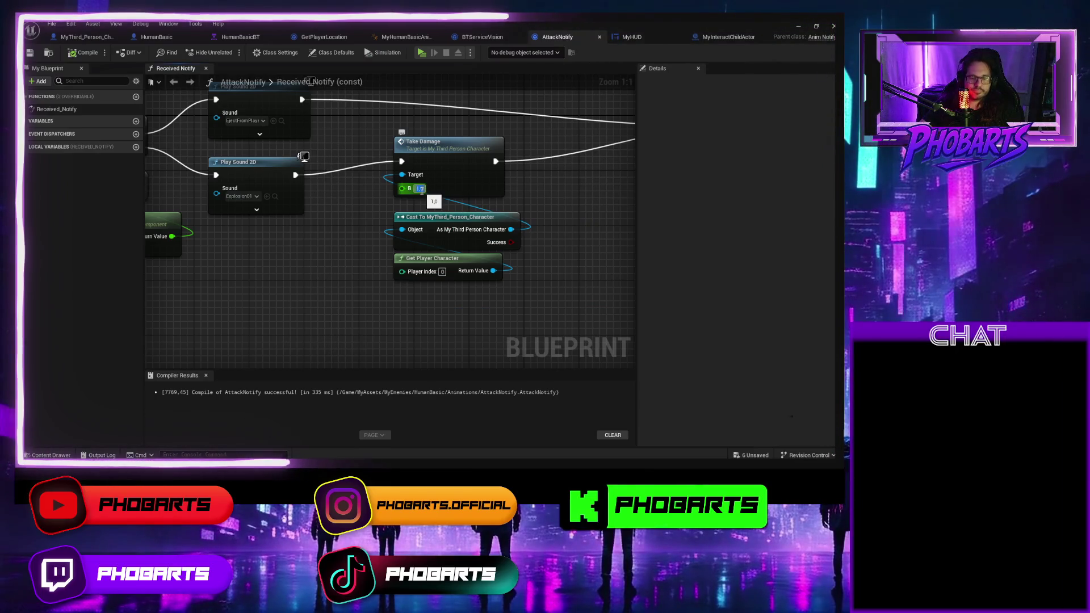
pyautogui.write('0,2')
pyautogui.press('Return')
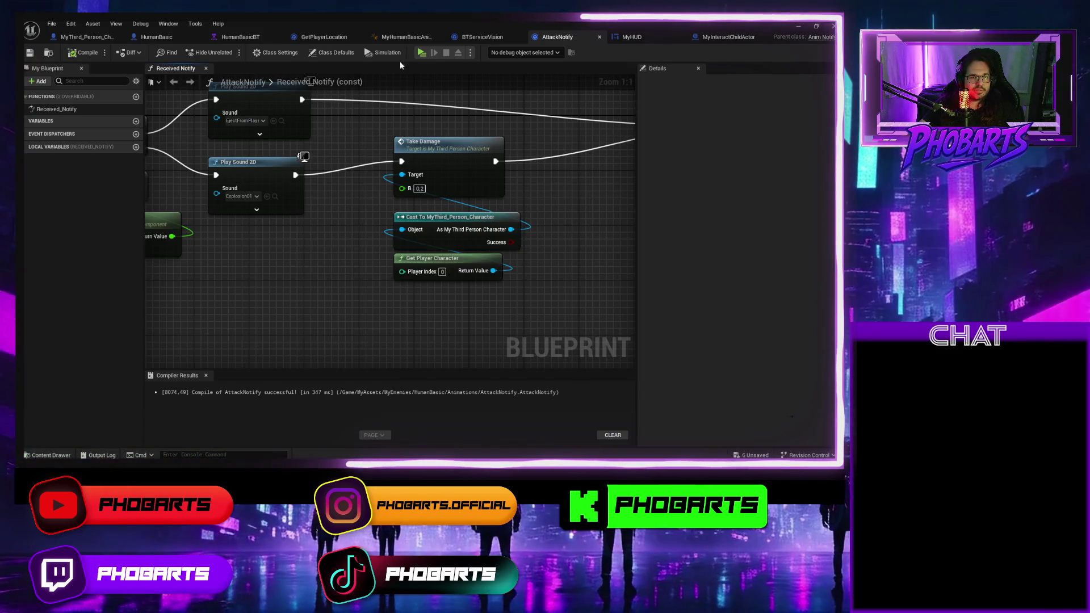
pyautogui.click(91, 39)
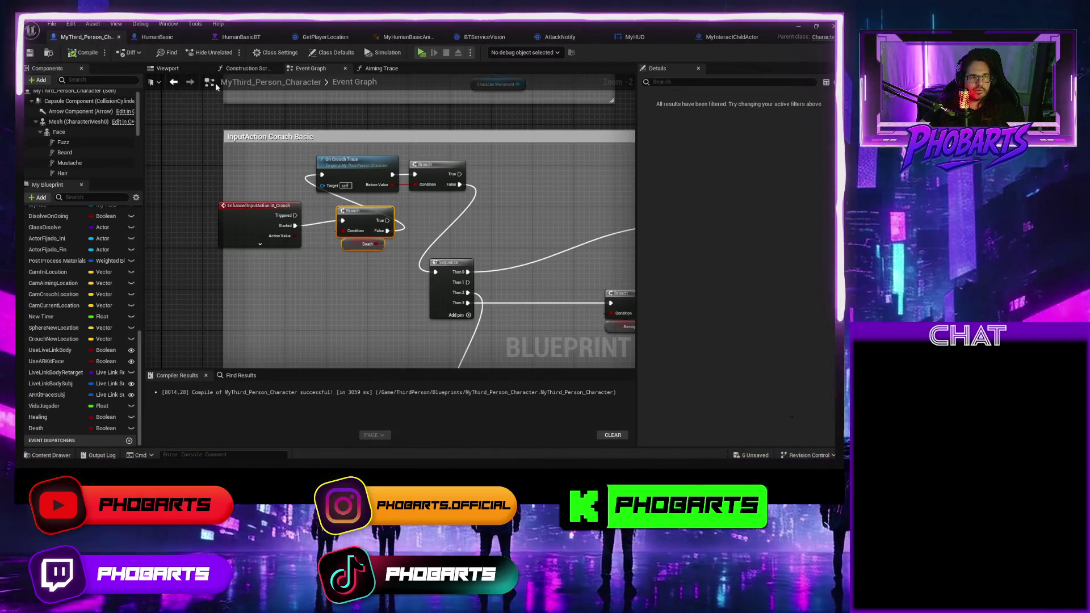
pyautogui.click(421, 55)
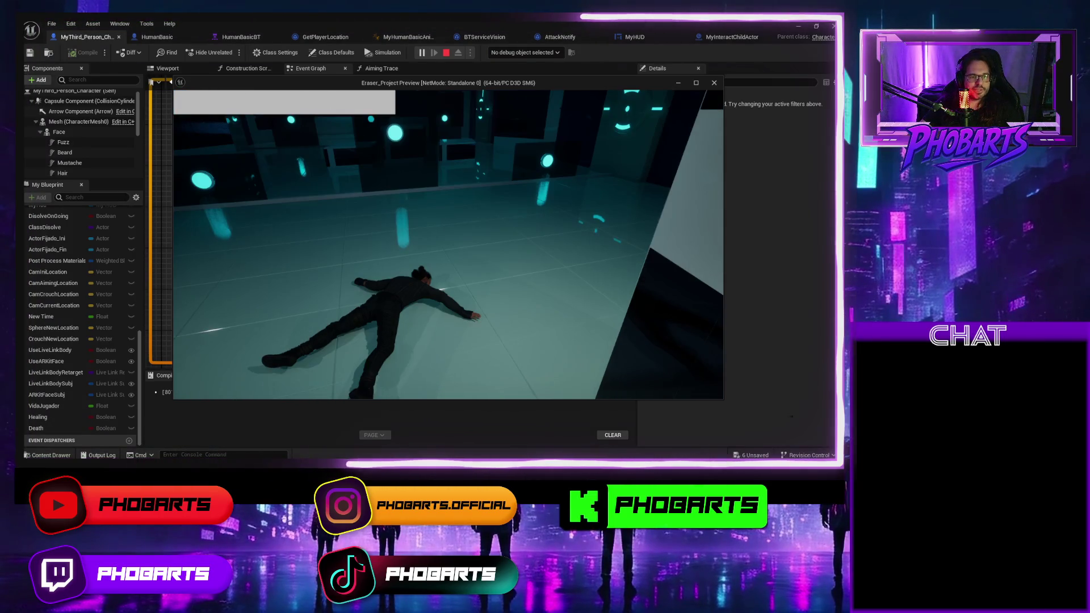
pyautogui.press('Escape')
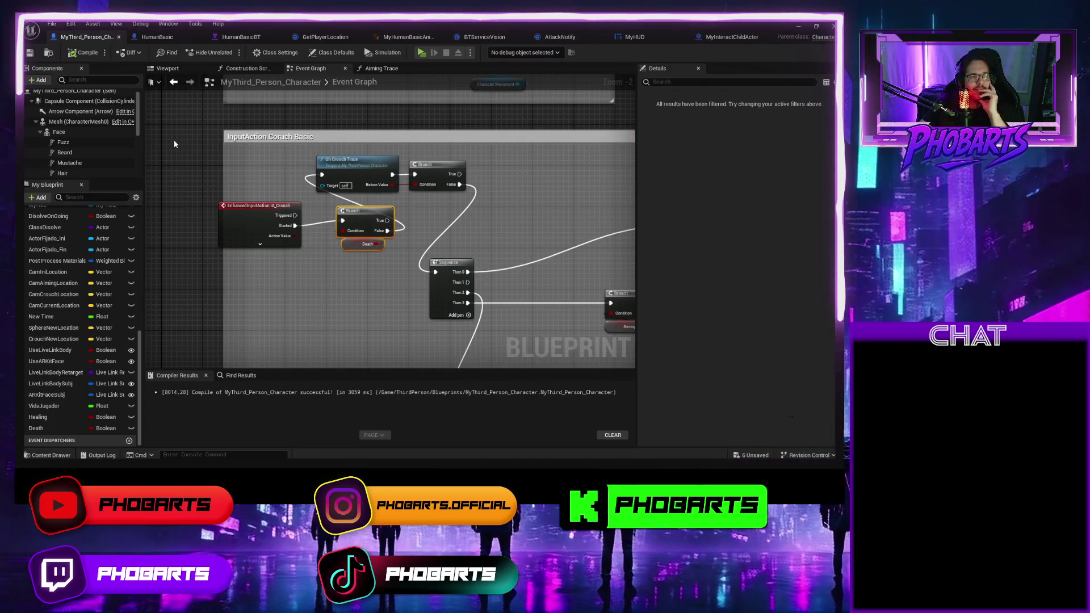
pyautogui.click(223, 179)
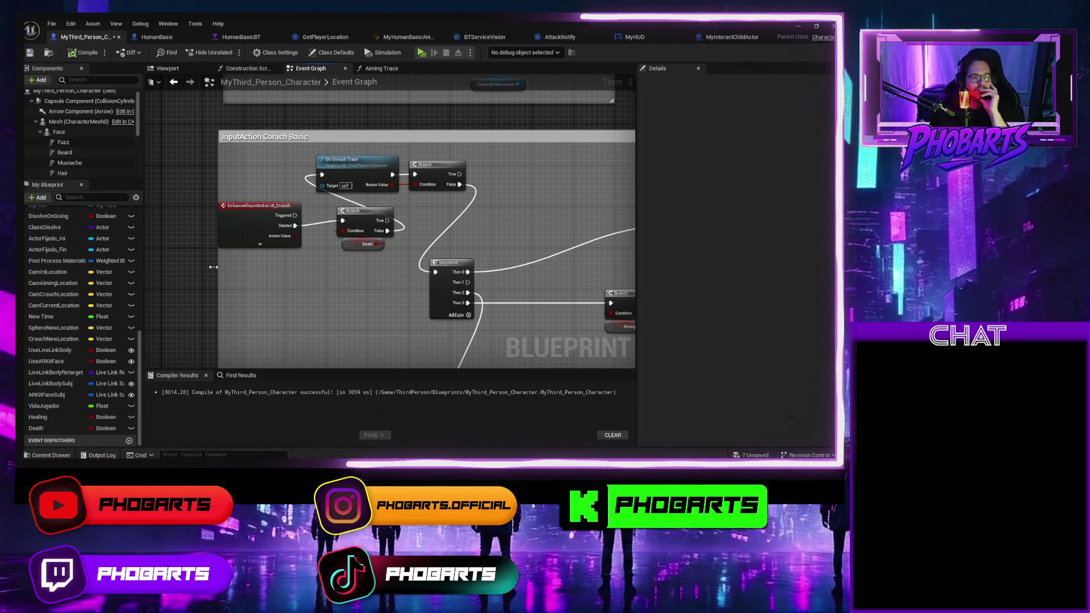
pyautogui.click(558, 37)
# View AttackNotify's Received Notify entry, then switch to the BTServiceVision Event Graph.
pyautogui.moveTo(380, 170); pyautogui.dragTo(543, 218)
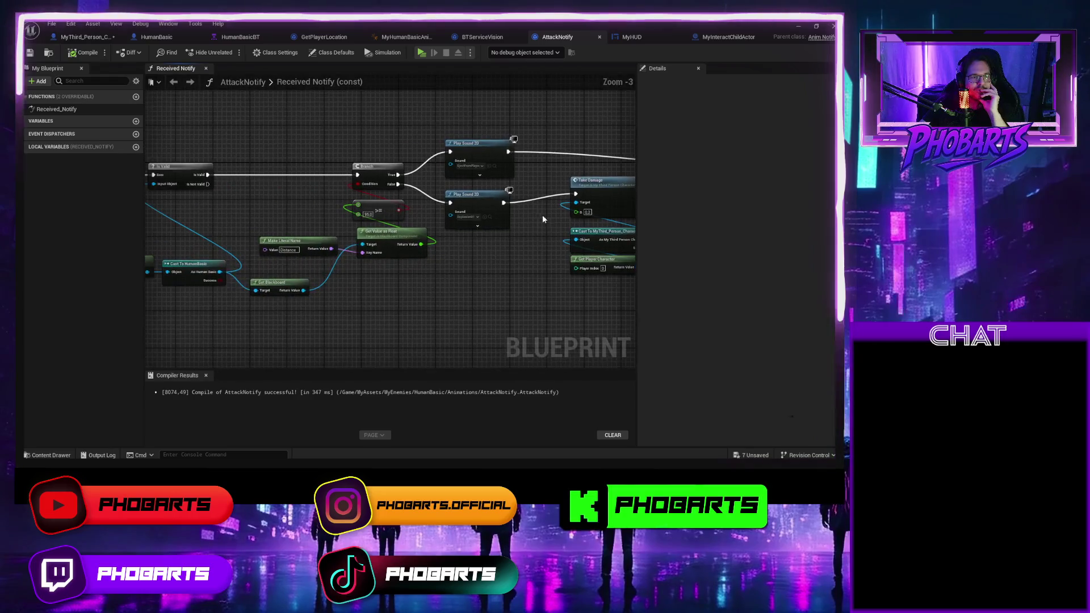
pyautogui.moveTo(292, 205); pyautogui.dragTo(350, 202)
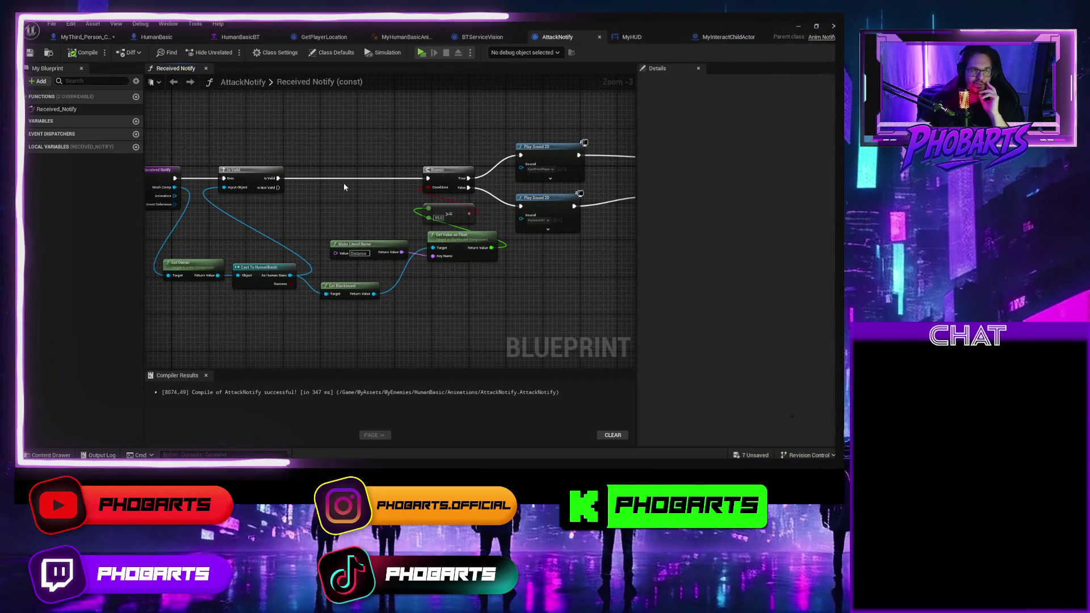
pyautogui.click(484, 38)
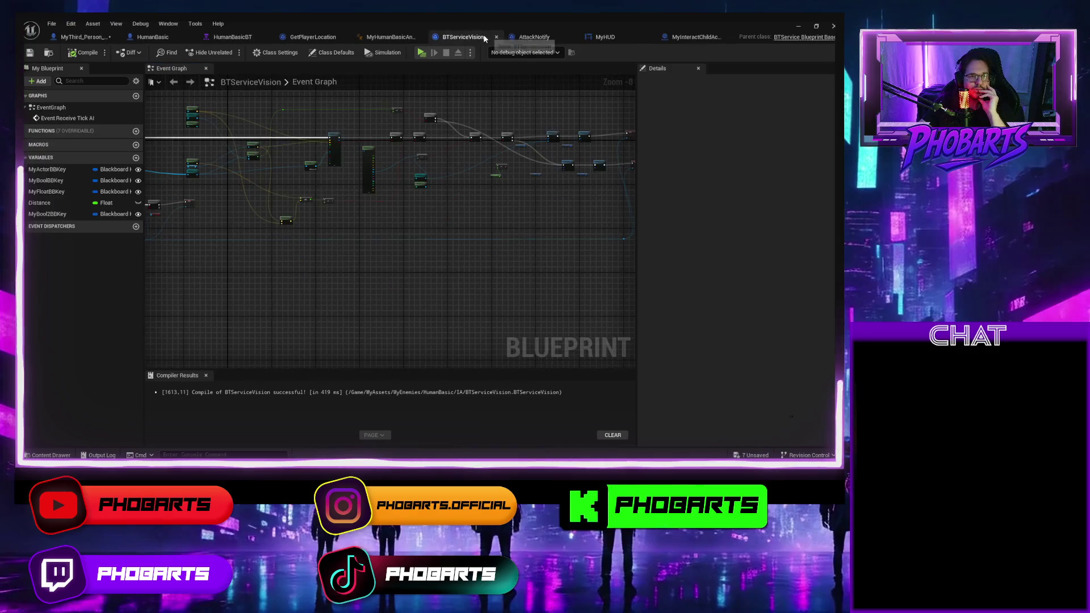
pyautogui.scroll(5, 321, 189)
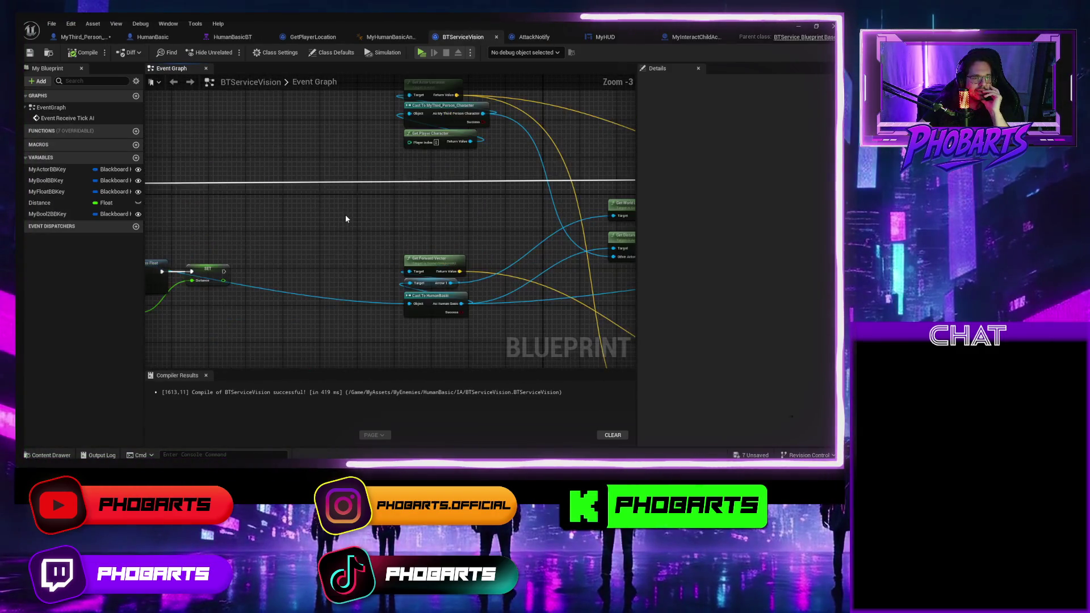
pyautogui.scroll(-2, 509, 205)
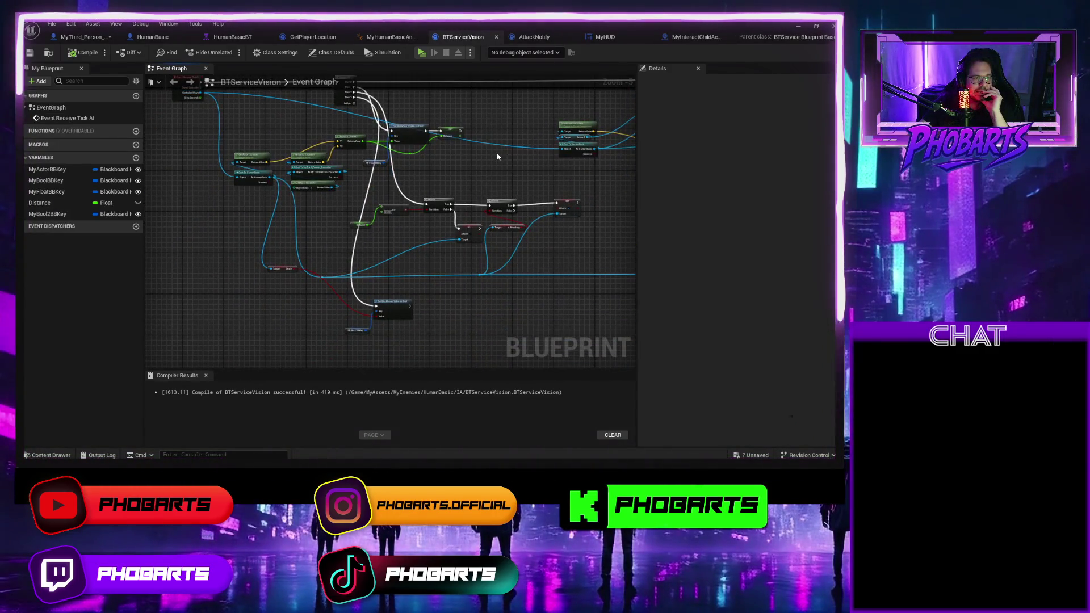
pyautogui.scroll(-1, 496, 152)
pyautogui.scroll(4, 319, 178)
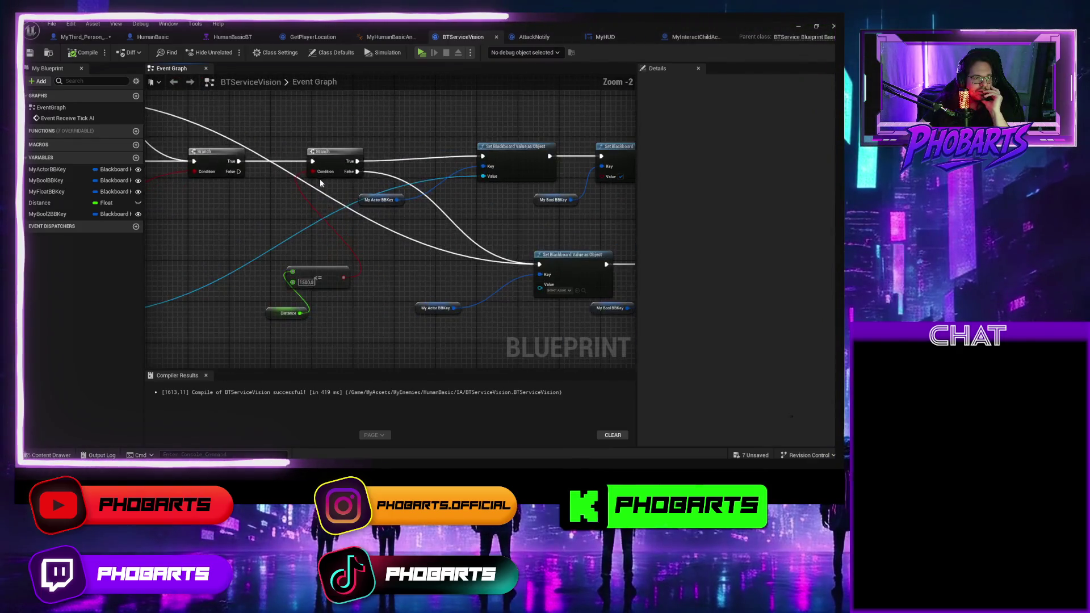
# Pan through the Branch, Cast, Sphere Trace, SET and Set Blackboard Value as Bool nodes.
pyautogui.moveTo(269, 308)
pyautogui.mouseDown()
pyautogui.moveTo(288, 236)
pyautogui.moveTo(324, 254)
pyautogui.moveTo(439, 185)
pyautogui.moveTo(452, 333)
pyautogui.mouseUp()
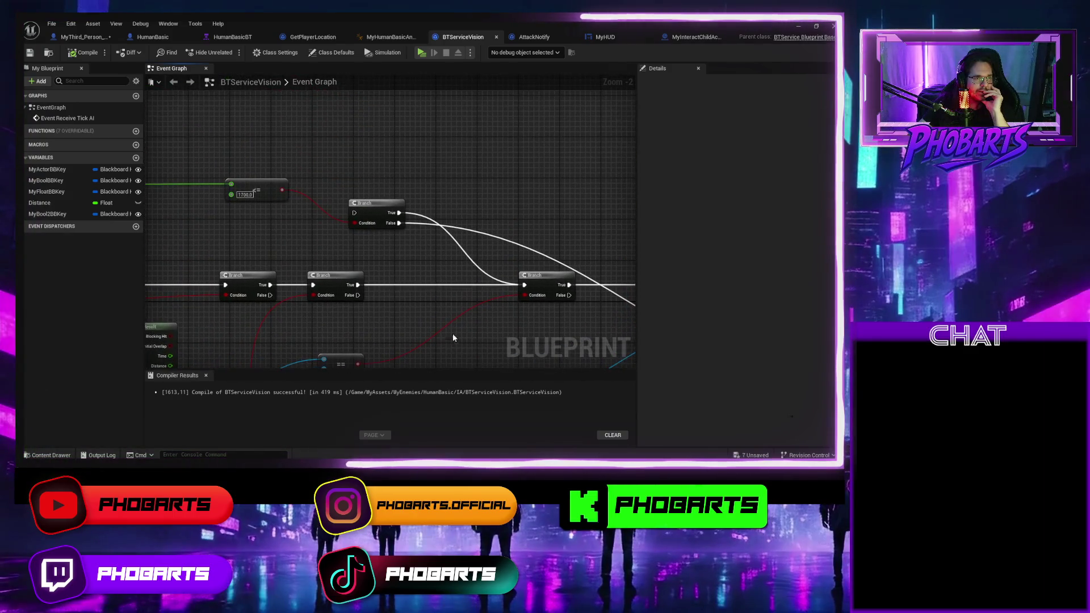
pyautogui.scroll(-1, 452, 333)
pyautogui.moveTo(456, 254)
pyautogui.mouseDown()
pyautogui.moveTo(330, 257)
pyautogui.moveTo(494, 267)
pyautogui.moveTo(394, 198)
pyautogui.moveTo(635, 200)
pyautogui.moveTo(540, 197)
pyautogui.moveTo(433, 230)
pyautogui.mouseUp()
pyautogui.scroll(-1, 457, 251)
pyautogui.scroll(2, 433, 230)
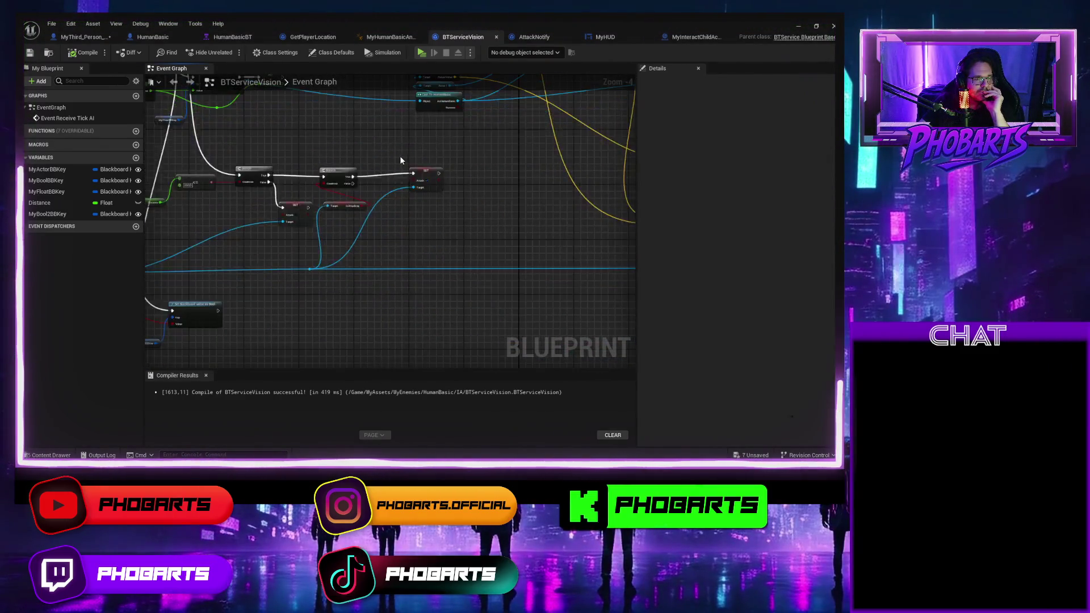
pyautogui.moveTo(329, 142); pyautogui.dragTo(434, 167)
pyautogui.scroll(-1, 284, 193)
pyautogui.moveTo(284, 193)
pyautogui.mouseDown()
pyautogui.moveTo(537, 162)
pyautogui.moveTo(409, 190)
pyautogui.moveTo(348, 120)
pyautogui.mouseUp()
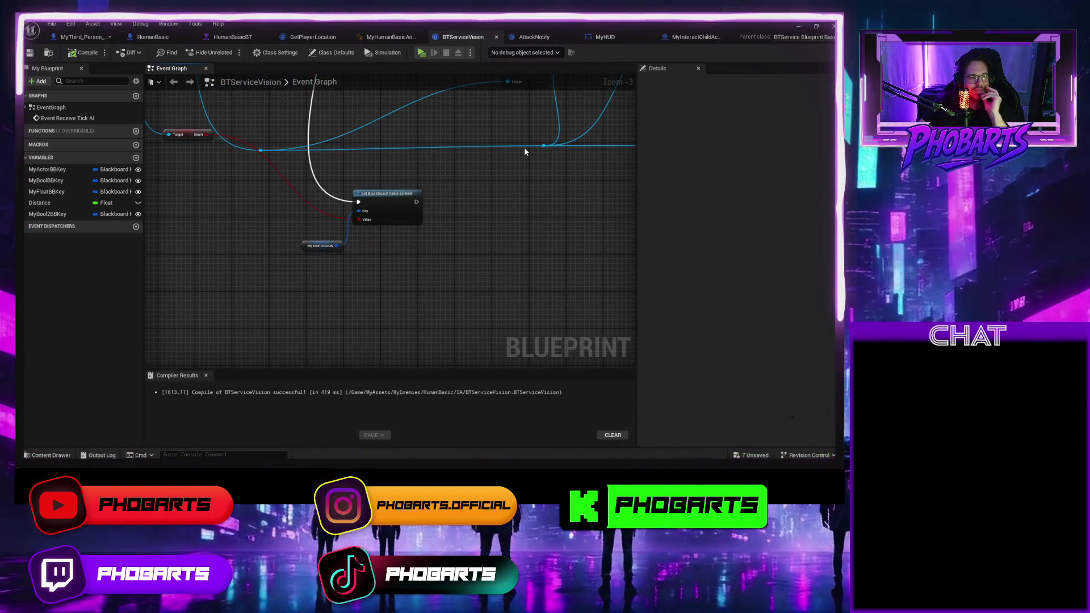
pyautogui.scroll(-2, 527, 153)
pyautogui.moveTo(527, 153)
pyautogui.mouseDown()
pyautogui.moveTo(480, 205)
pyautogui.moveTo(514, 241)
pyautogui.mouseUp()
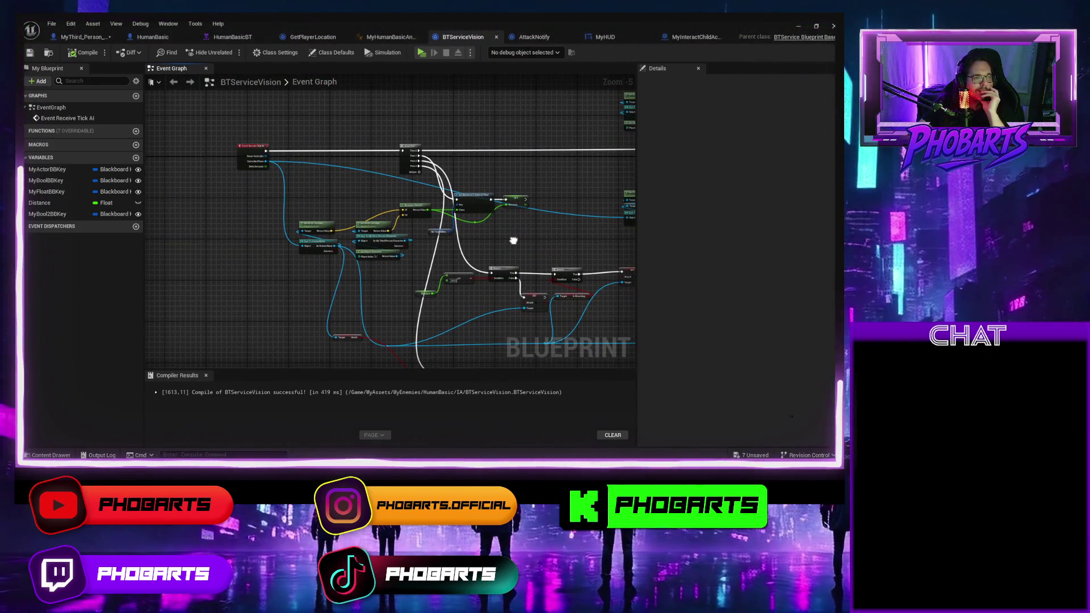
# Centre the view on the Get Forward Vector, dot product and trace section.
pyautogui.scroll(2, 513, 241)
pyautogui.moveTo(399, 171)
pyautogui.mouseDown()
pyautogui.moveTo(276, 199)
pyautogui.moveTo(385, 180)
pyautogui.moveTo(317, 238)
pyautogui.moveTo(224, 134)
pyautogui.moveTo(404, 211)
pyautogui.moveTo(311, 169)
pyautogui.moveTo(321, 234)
pyautogui.mouseUp()
pyautogui.scroll(-1, 404, 212)
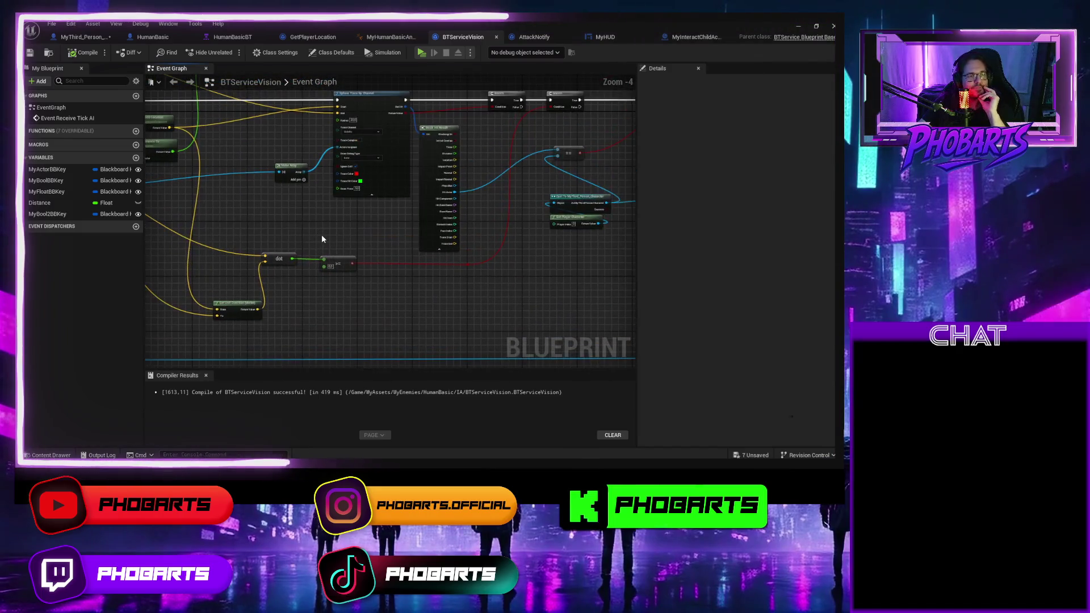
pyautogui.moveTo(304, 245)
pyautogui.mouseDown()
pyautogui.moveTo(364, 240)
pyautogui.moveTo(315, 264)
pyautogui.moveTo(411, 239)
pyautogui.mouseUp()
pyautogui.scroll(-2, 394, 223)
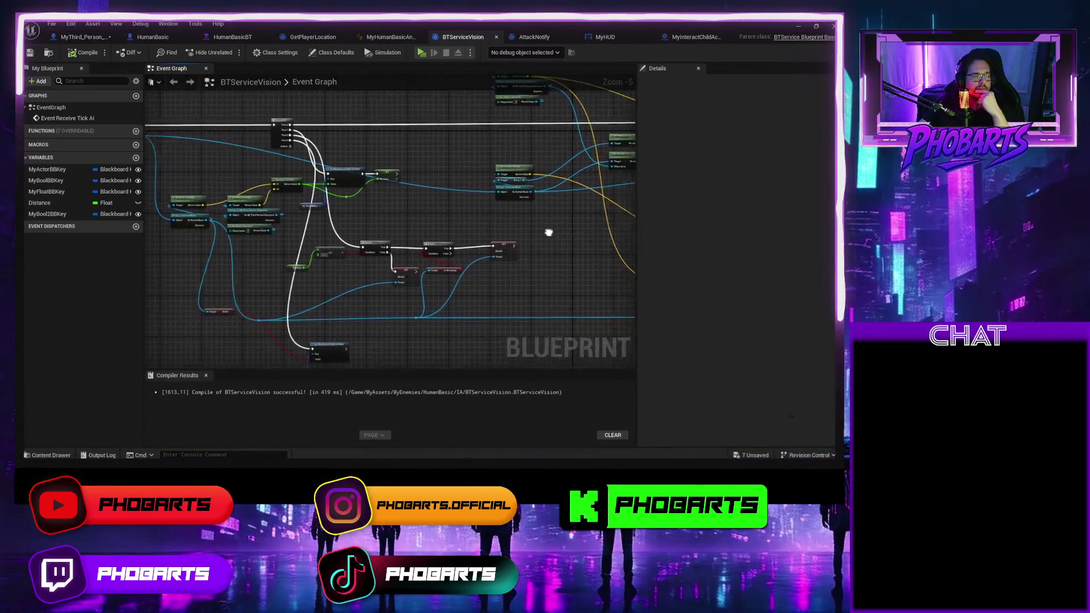
pyautogui.moveTo(548, 231); pyautogui.dragTo(262, 236)
pyautogui.moveTo(411, 226); pyautogui.dragTo(285, 167)
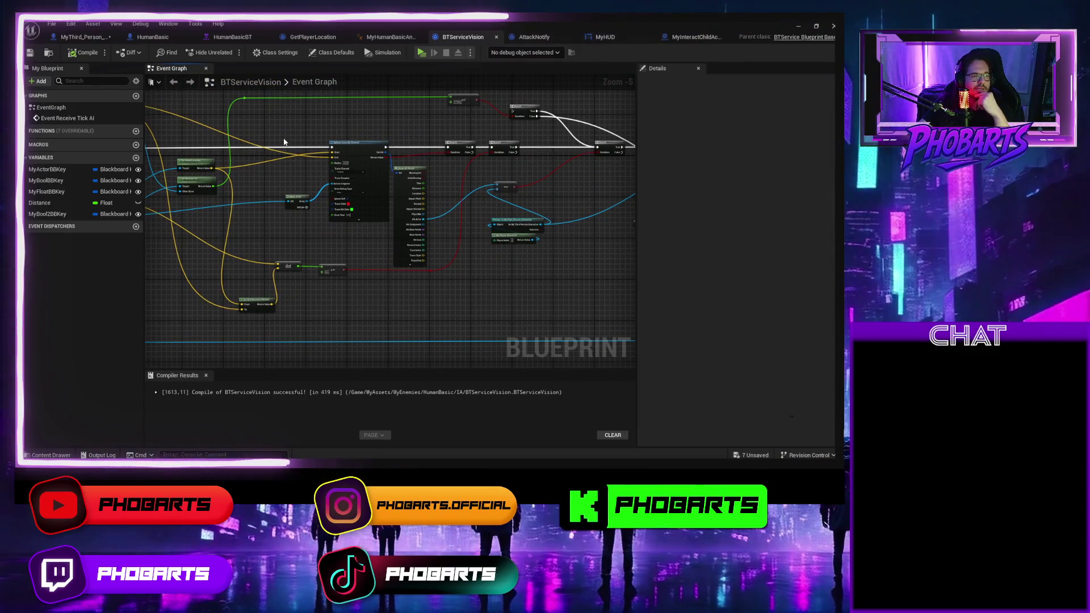
# Add a Print String fed by the dot result, chain it into the trace's execution, and play.
pyautogui.rightClick(284, 142)
pyautogui.write('print str')
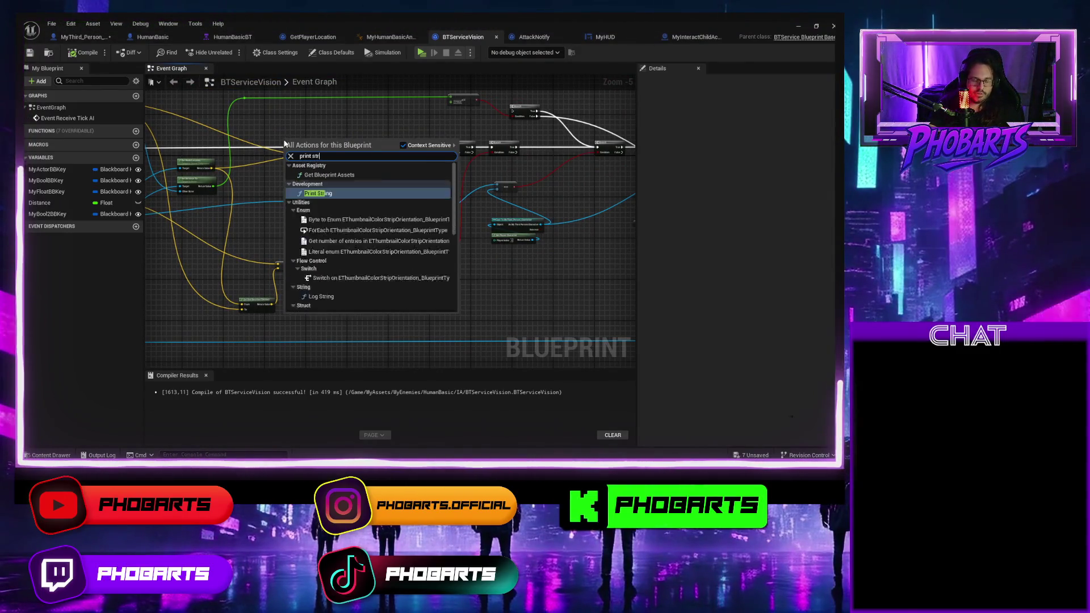
pyautogui.write('ing')
pyautogui.press('Return')
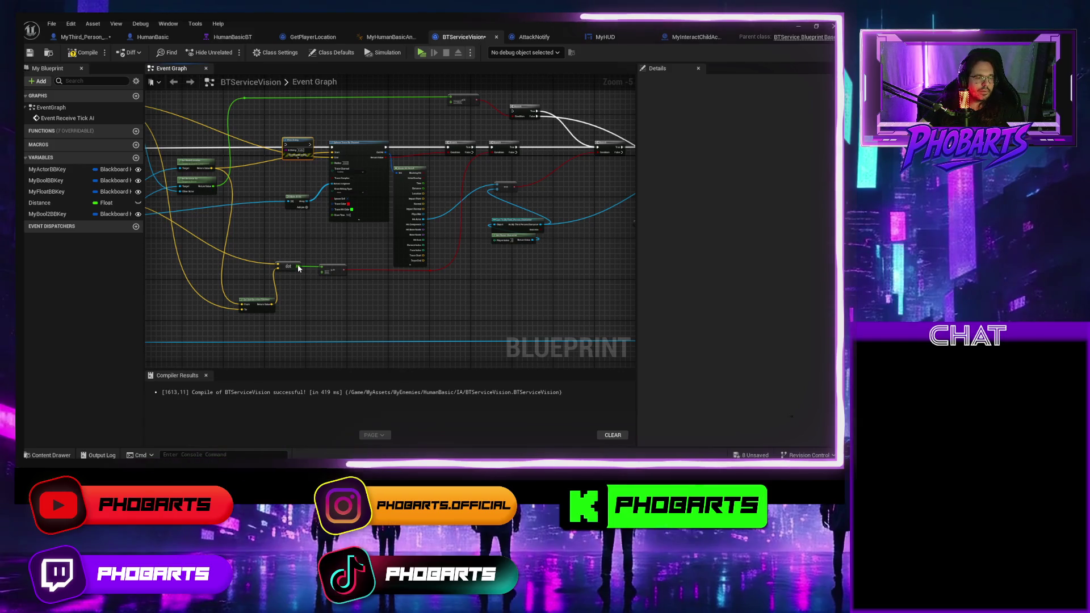
pyautogui.moveTo(299, 267); pyautogui.dragTo(286, 149)
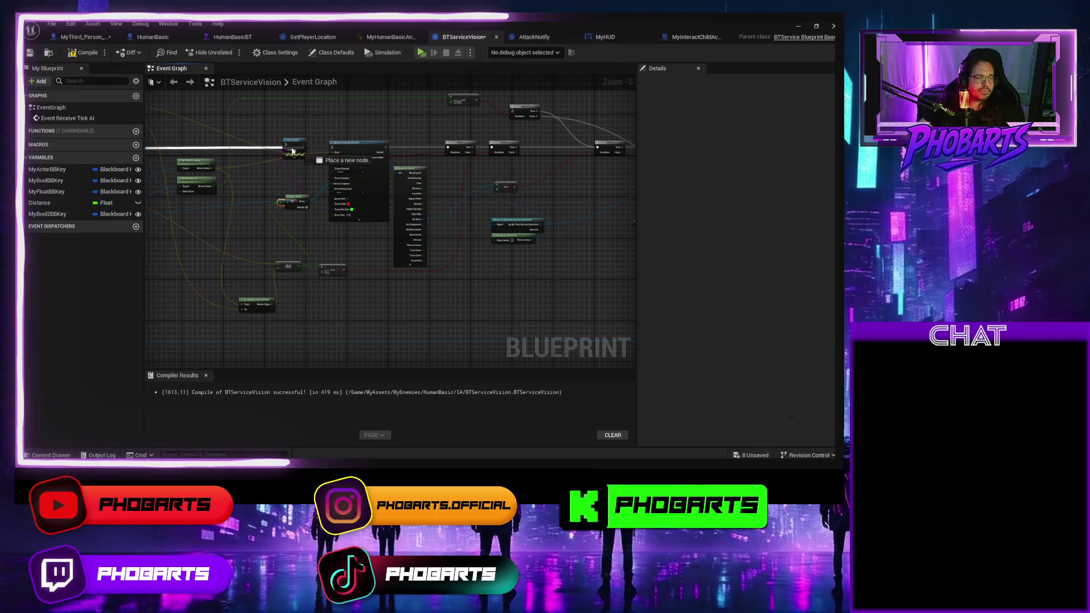
pyautogui.moveTo(305, 149); pyautogui.dragTo(333, 151)
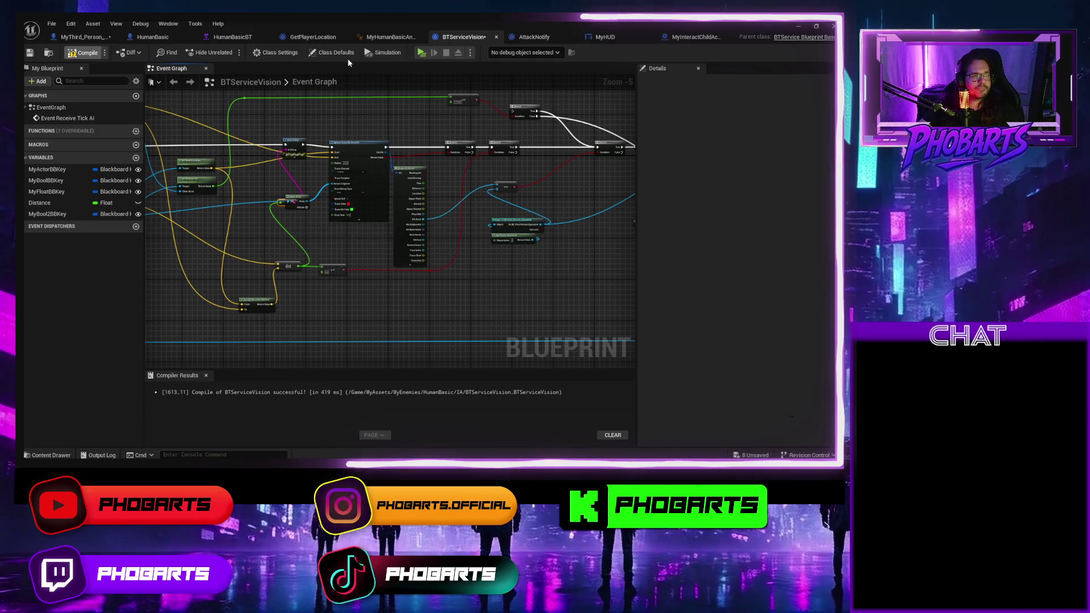
pyautogui.click(421, 52)
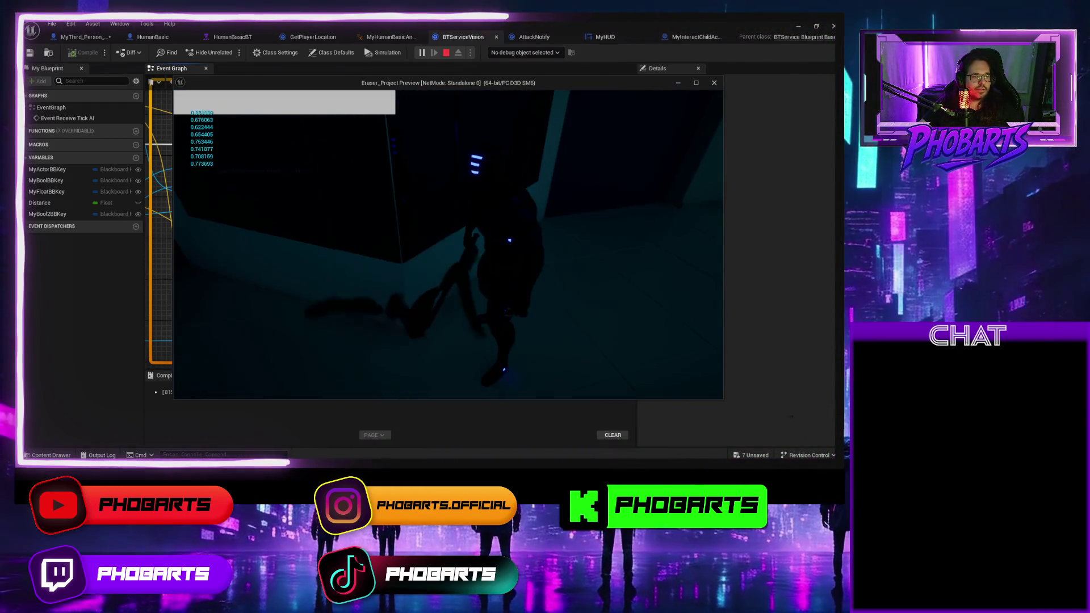
# Stop the preview, rerun the play test from the Blueprint editor, and stop it again.
pyautogui.press('Escape')
pyautogui.click(421, 52)
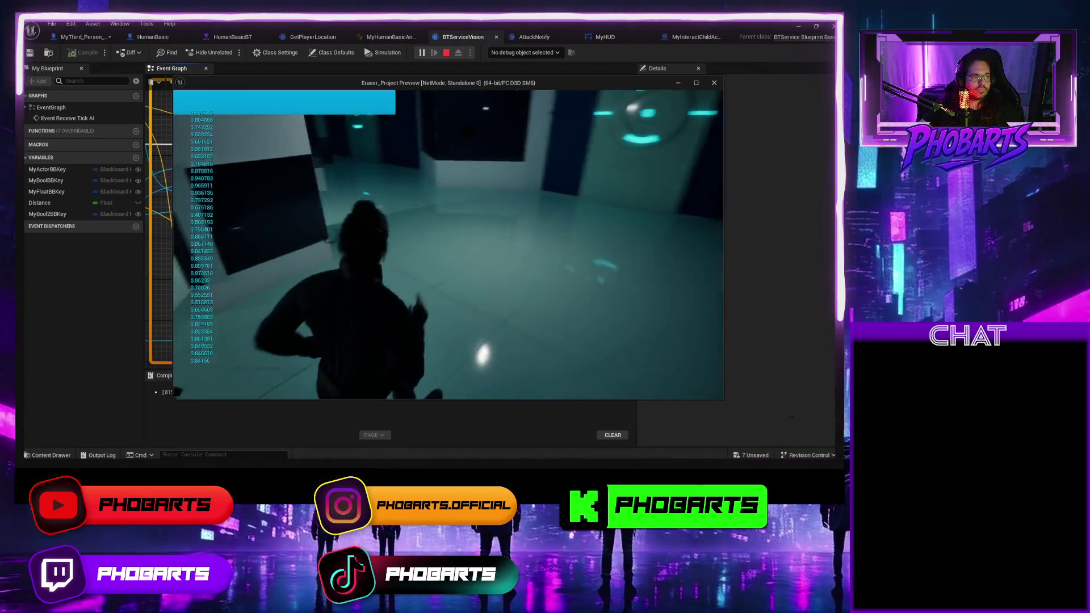
pyautogui.press('Escape')
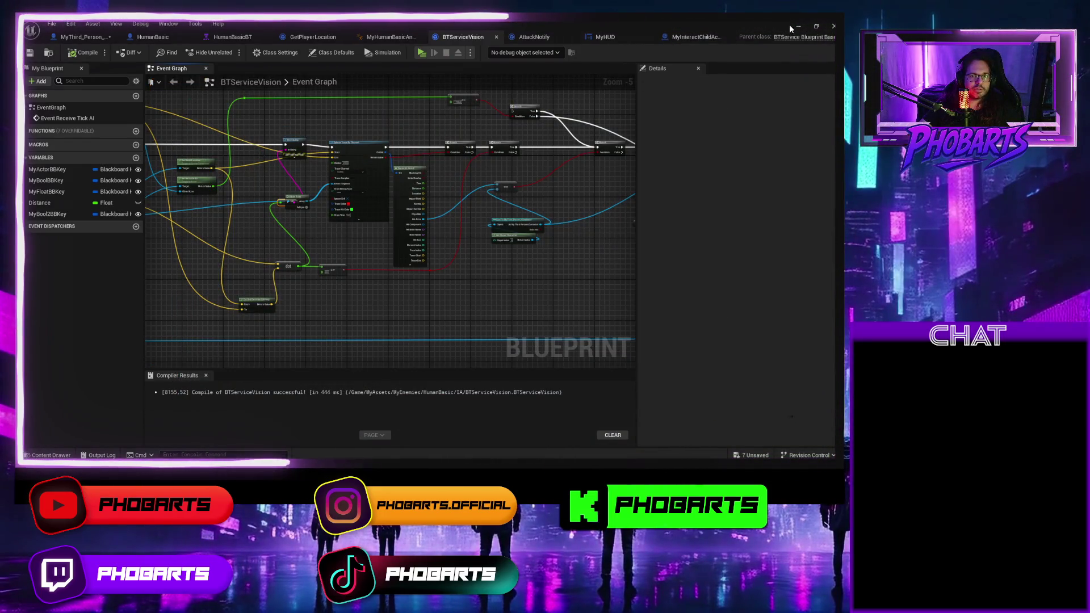
# Play from the level editor, moving the player to vary the printed dot values (about -0.69 to 0.99), then stop.
pyautogui.click(798, 26)
pyautogui.moveTo(346, 111)
pyautogui.mouseDown()
pyautogui.moveTo(335, 131)
pyautogui.moveTo(346, 110)
pyautogui.mouseUp()
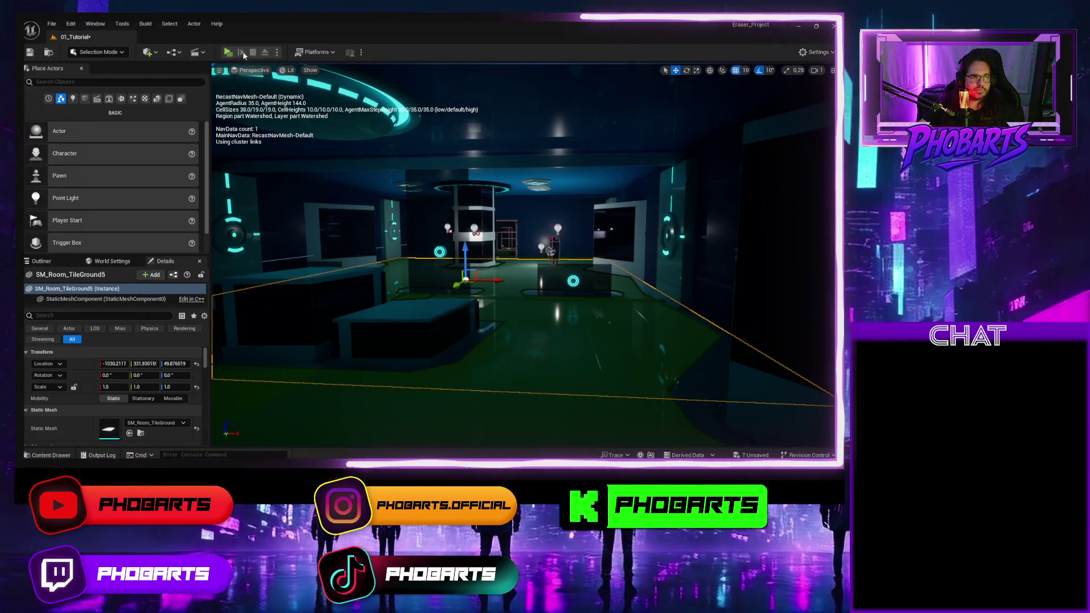
pyautogui.click(227, 51)
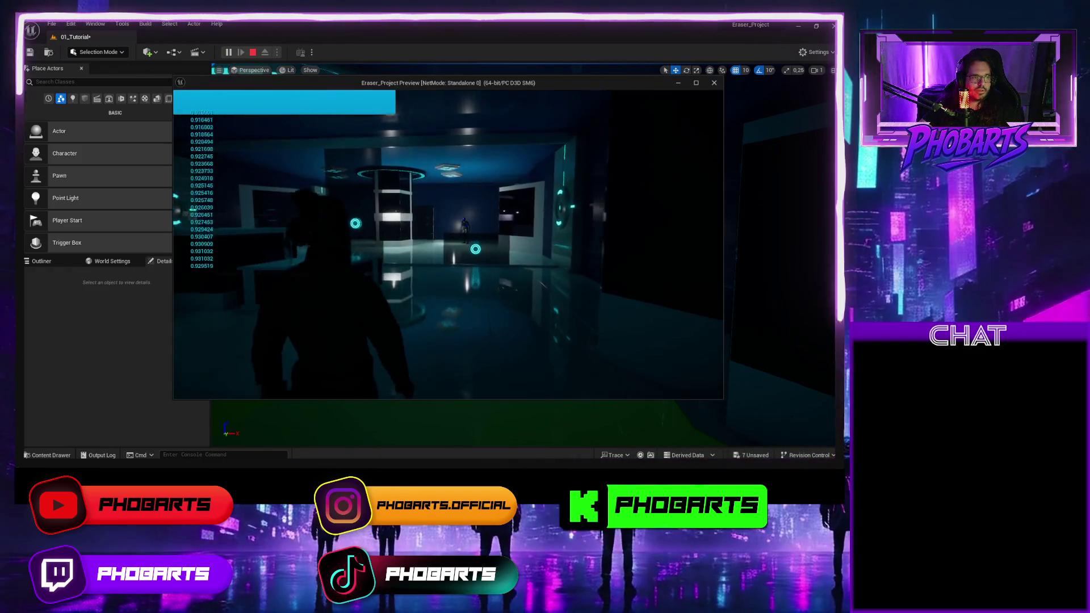
pyautogui.press('w')
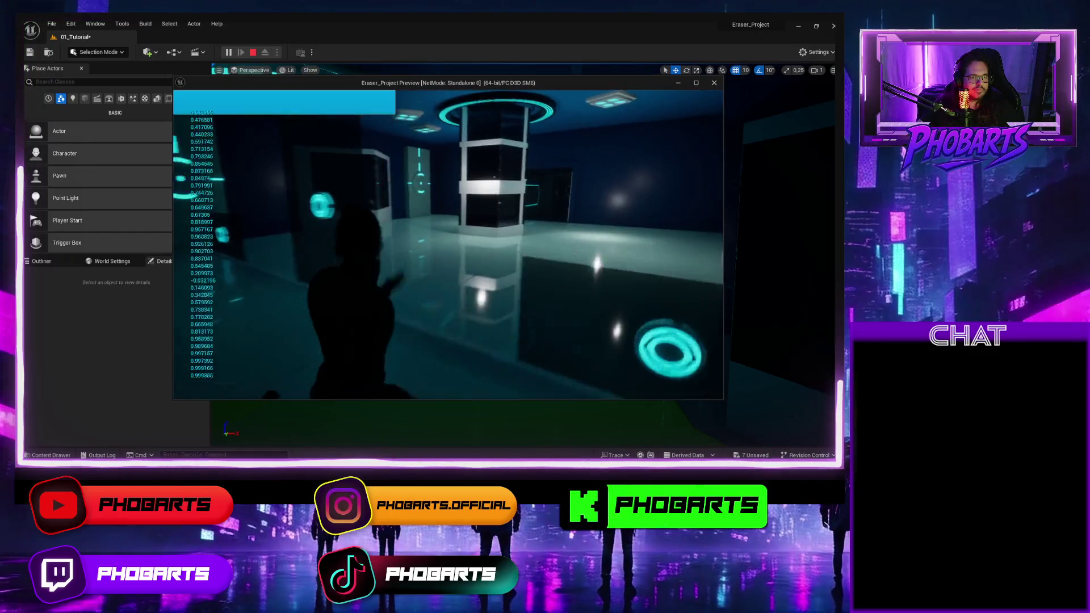
pyautogui.press('Escape')
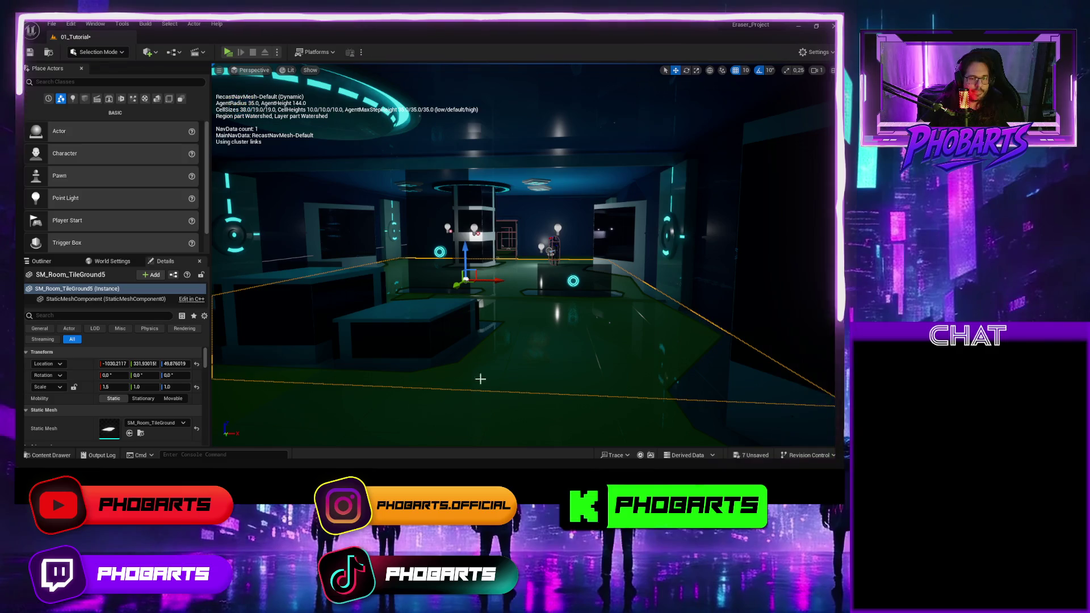
pyautogui.click(620, 446)
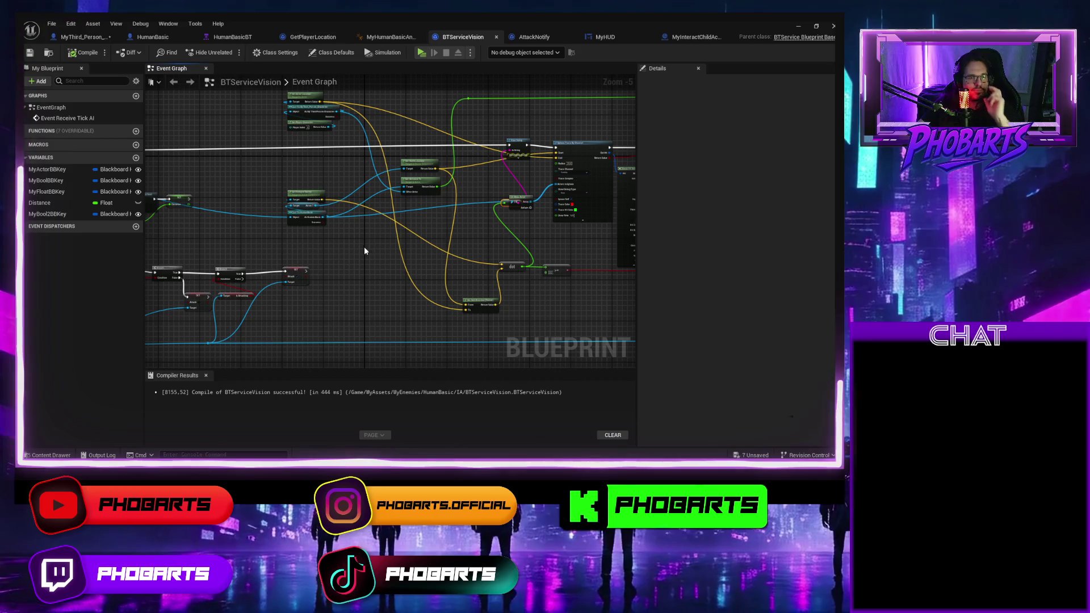
# Pan BTServiceVision's graph past its dot, Get Actor Location and Cast nodes, then show MyThird_Person_Character's graph.
pyautogui.scroll(3, 493, 287)
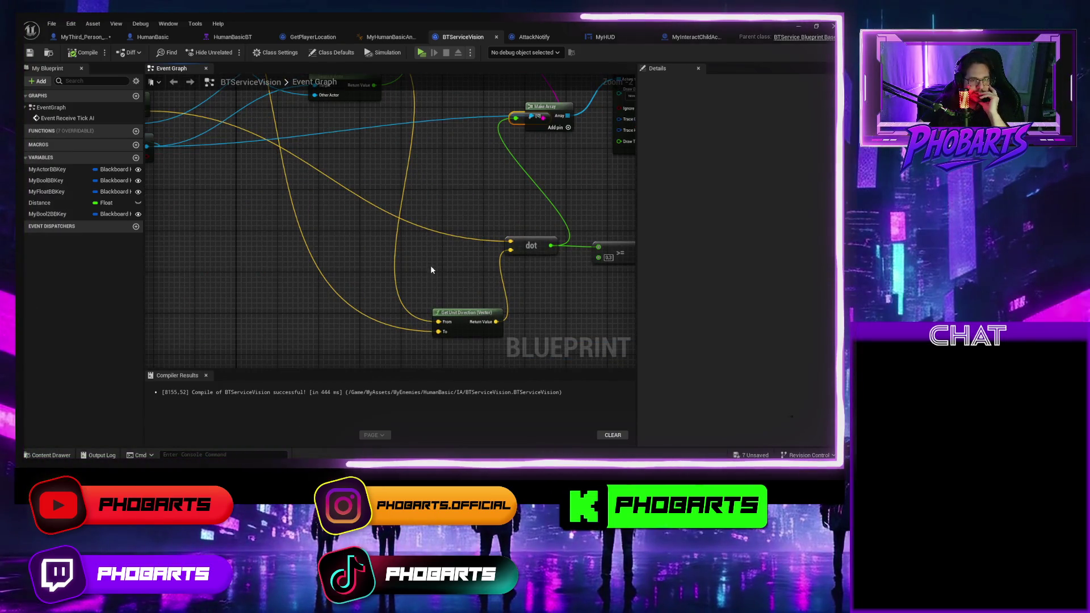
pyautogui.moveTo(407, 235); pyautogui.dragTo(359, 264)
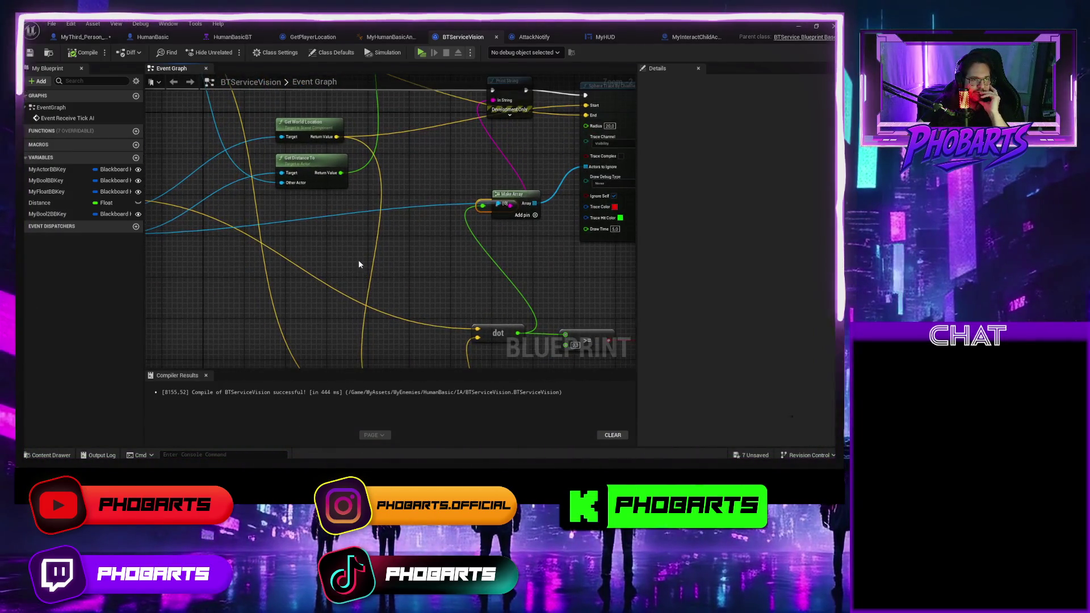
pyautogui.moveTo(287, 235)
pyautogui.mouseDown()
pyautogui.moveTo(344, 305)
pyautogui.moveTo(429, 229)
pyautogui.moveTo(348, 195)
pyautogui.mouseUp()
pyautogui.scroll(-2, 356, 308)
pyautogui.scroll(2, 335, 290)
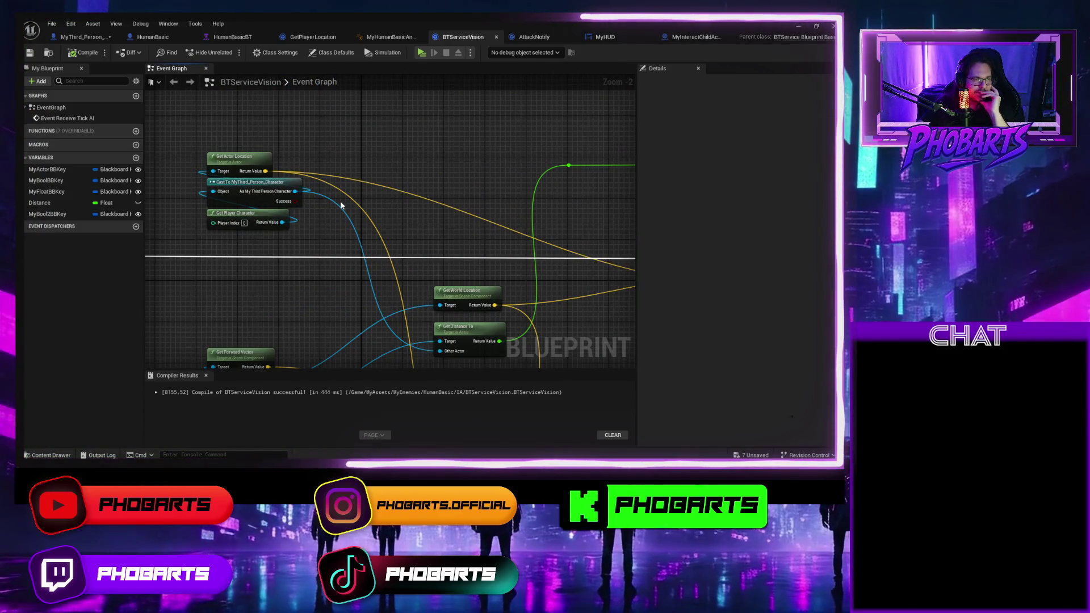
pyautogui.moveTo(299, 284)
pyautogui.mouseDown()
pyautogui.moveTo(291, 255)
pyautogui.moveTo(321, 226)
pyautogui.mouseUp()
pyautogui.moveTo(257, 160); pyautogui.dragTo(305, 277)
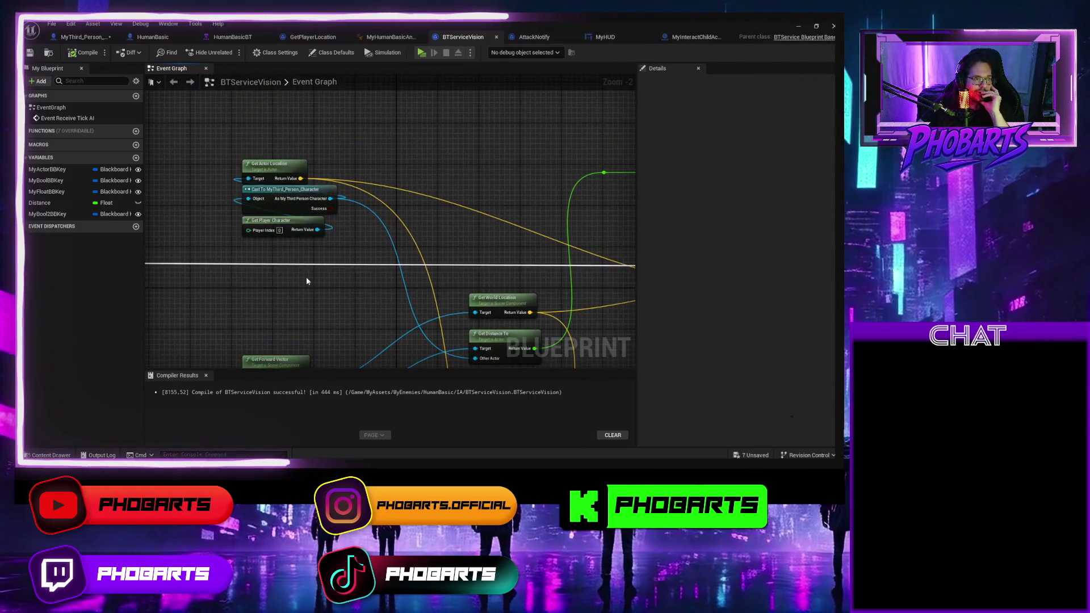
pyautogui.click(98, 41)
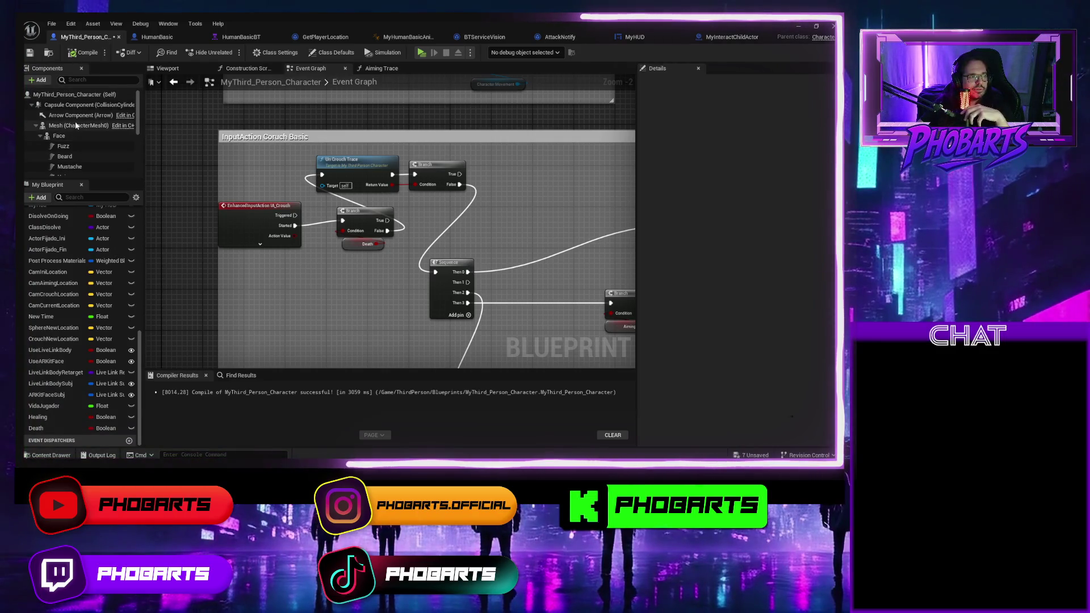
# Inspect the red Arrow1 on the character's head in the viewport and save MyThird_Person_Character.
pyautogui.click(86, 91)
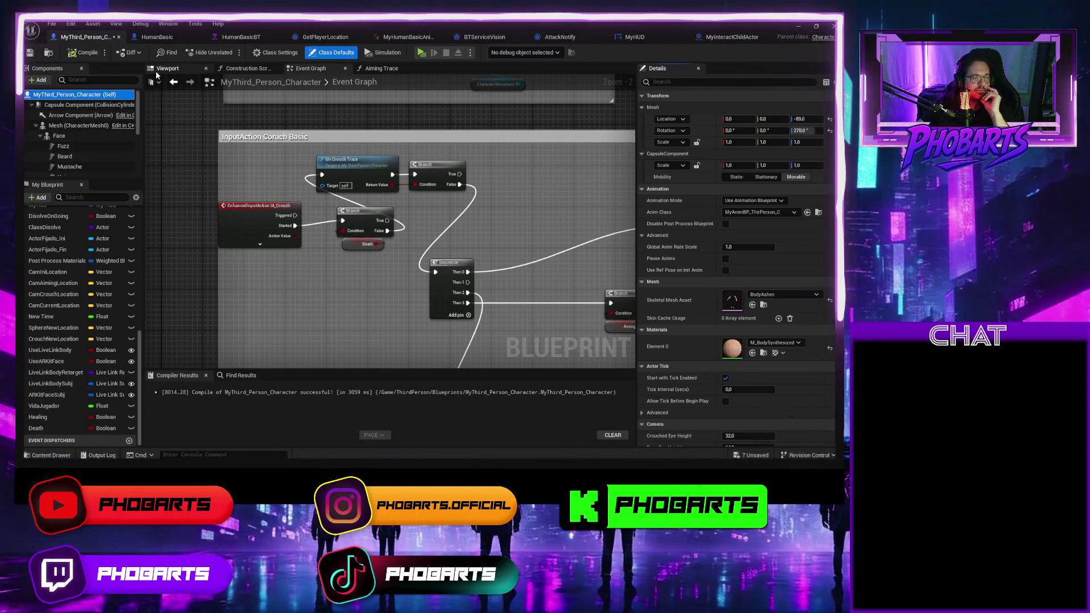
pyautogui.click(167, 68)
pyautogui.click(436, 167)
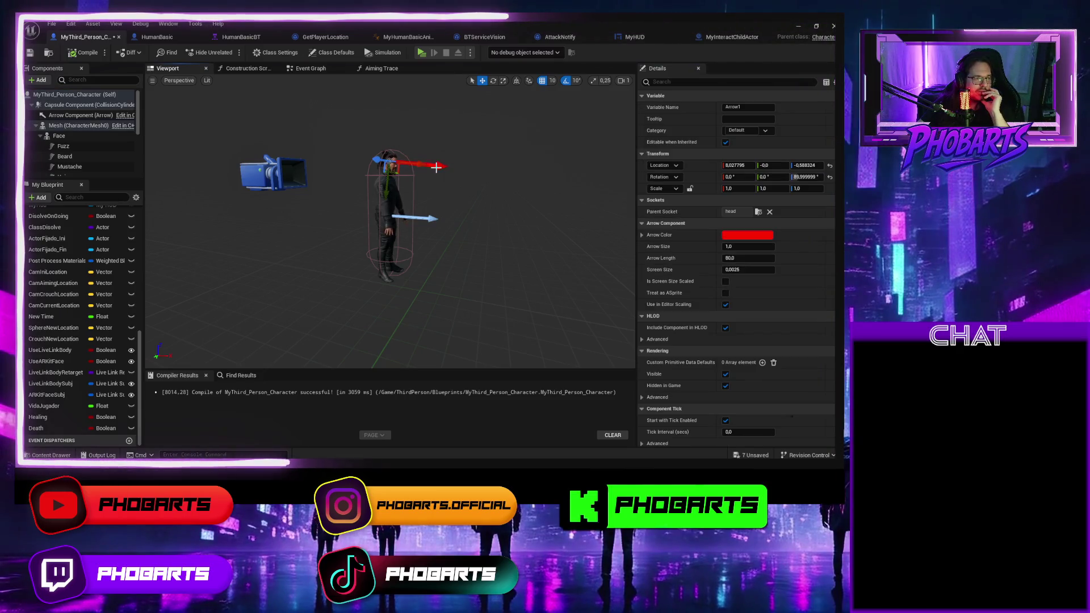
pyautogui.press('w')
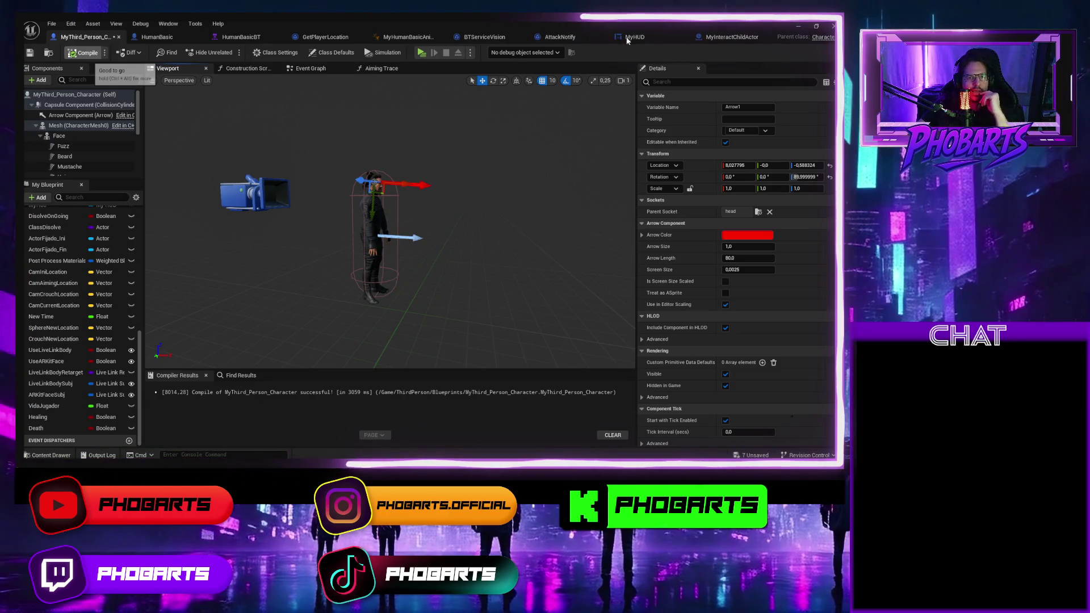
pyautogui.hotkey('ctrl', 's')
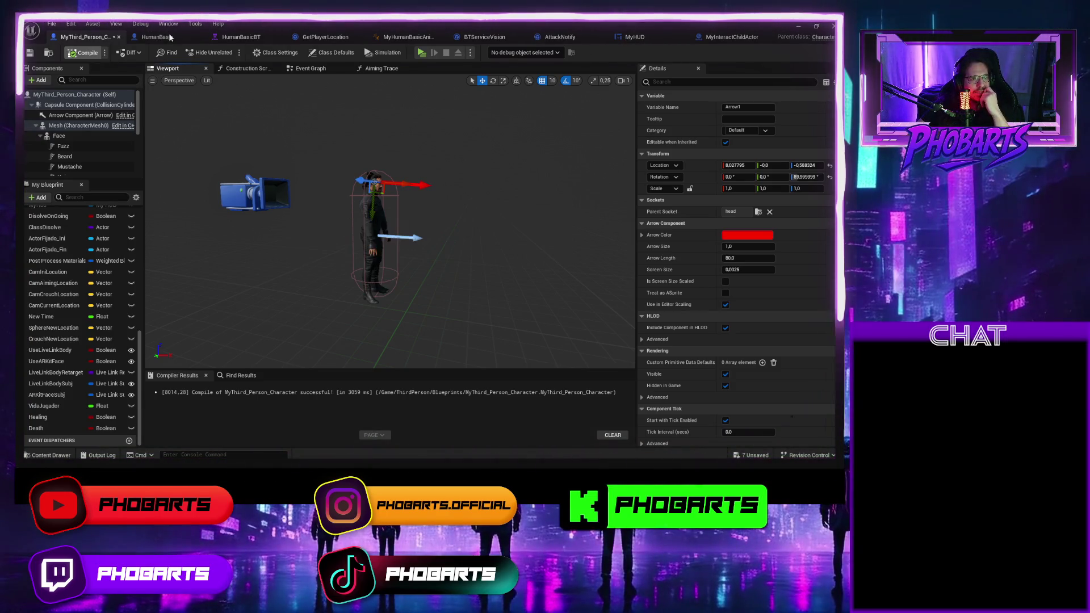
pyautogui.click(471, 37)
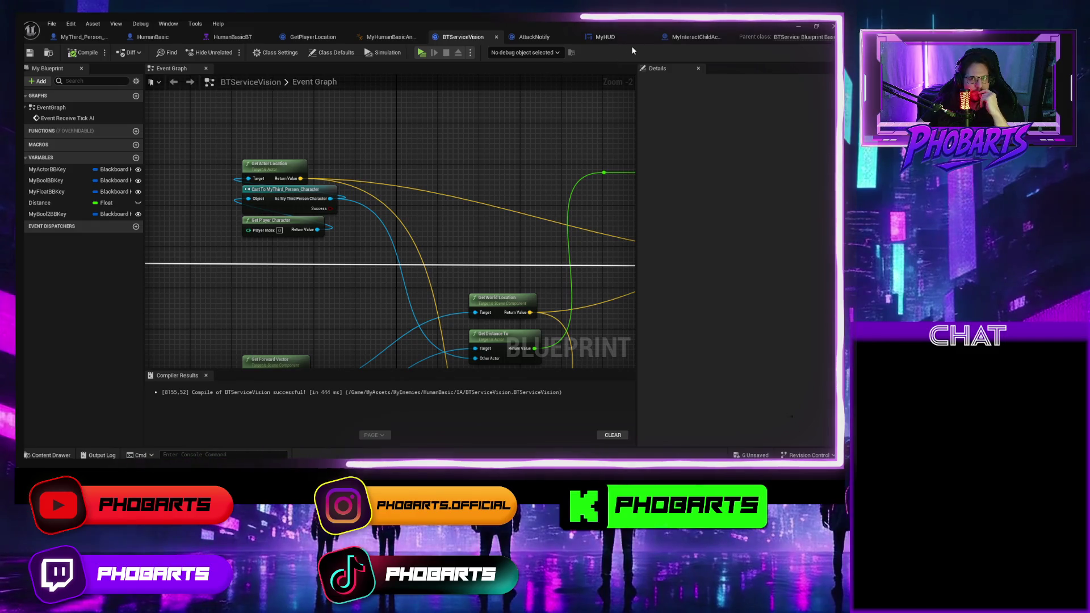
pyautogui.click(534, 37)
# Move the Return node right and recentre Received Notify on the cast and branch nodes.
pyautogui.scroll(-3, 373, 178)
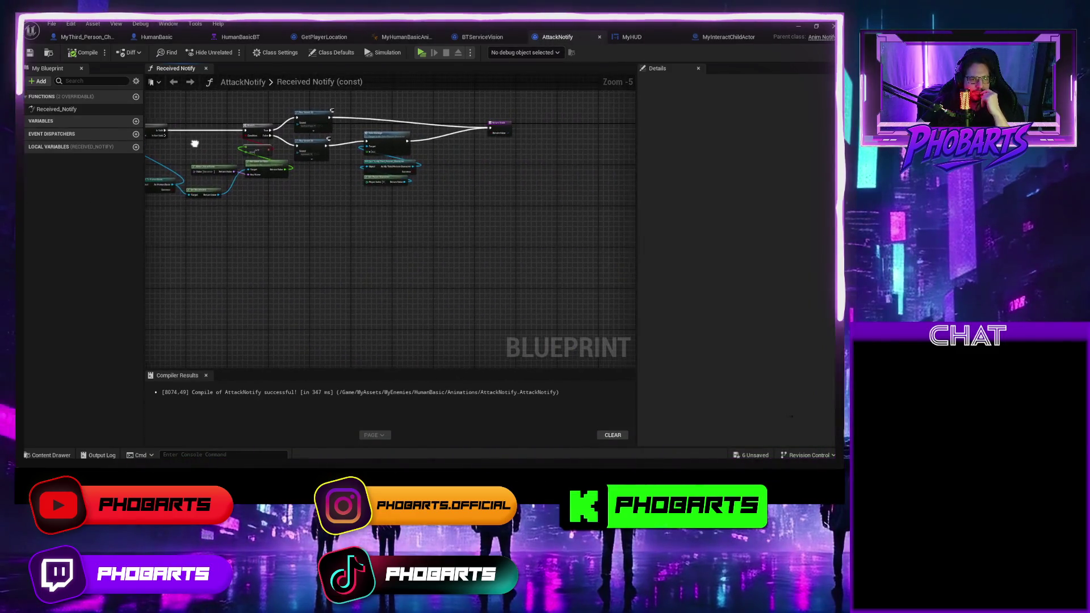
pyautogui.moveTo(496, 123); pyautogui.dragTo(541, 117)
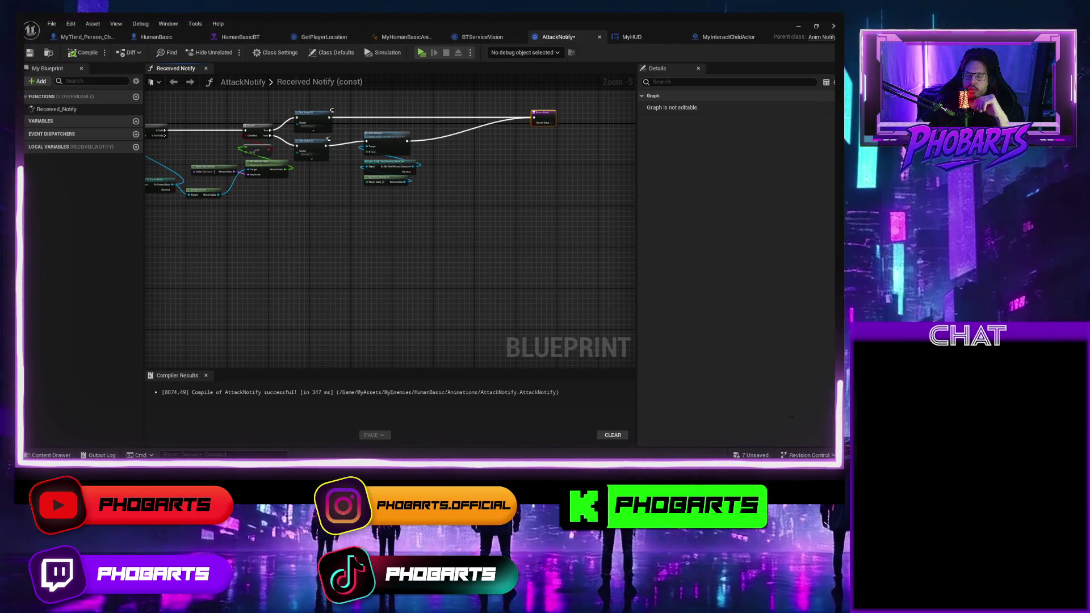
pyautogui.moveTo(416, 255); pyautogui.dragTo(564, 285)
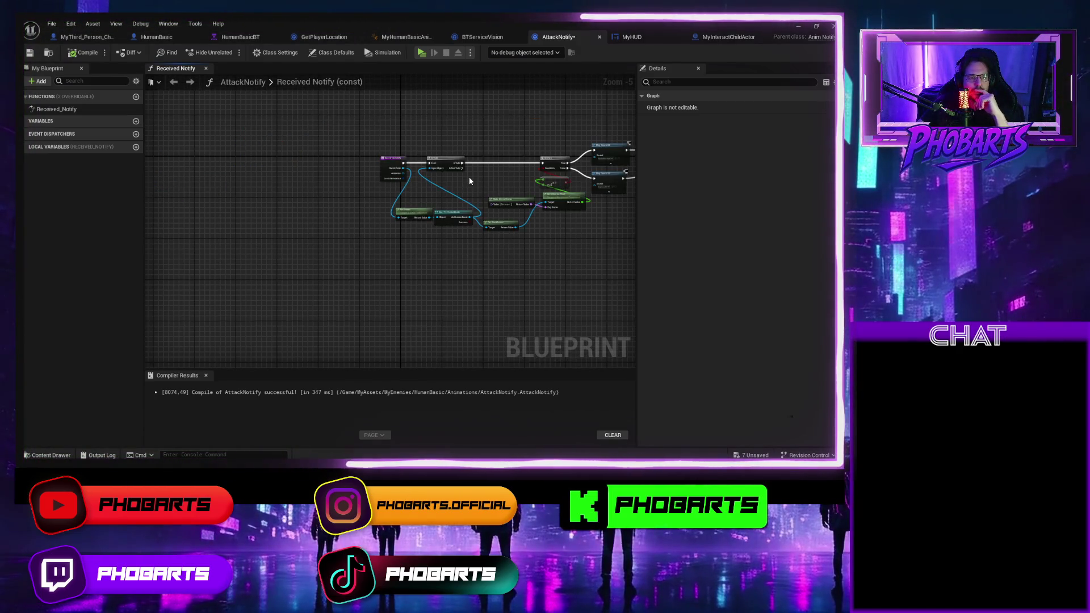
pyautogui.scroll(3, 448, 197)
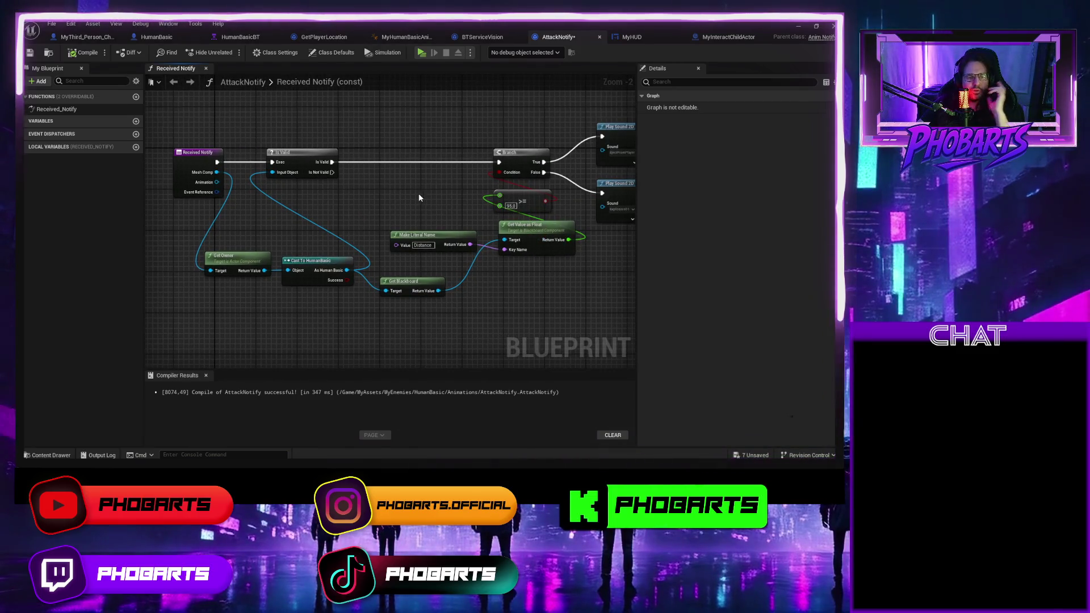
pyautogui.moveTo(418, 193); pyautogui.dragTo(321, 178)
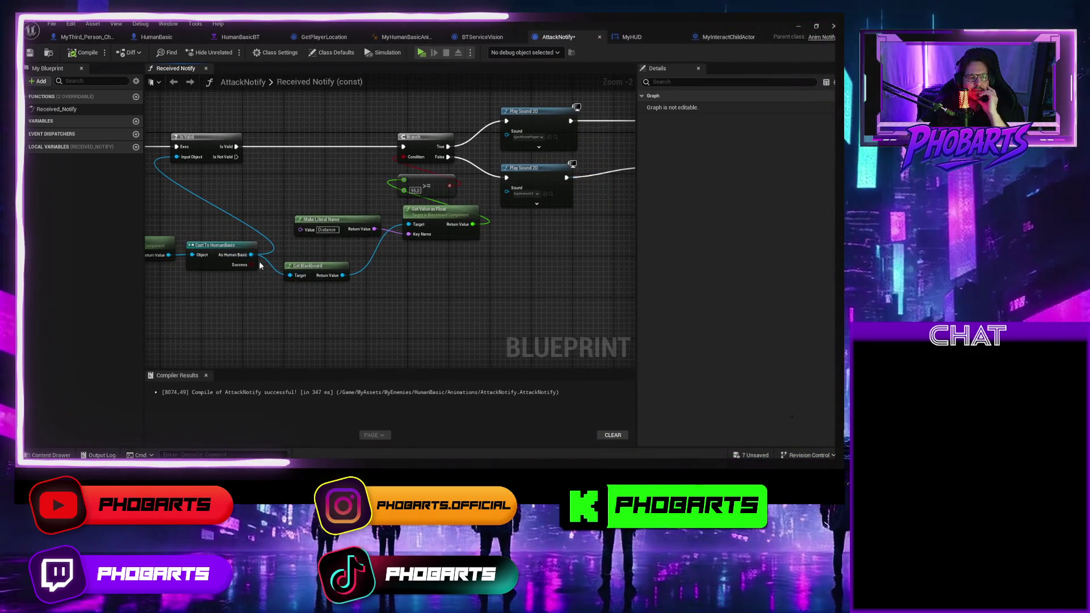
# Add a Get Arrow1 node from the Cast To HumanBasic's As Human Basic output.
pyautogui.moveTo(251, 254)
pyautogui.mouseDown()
pyautogui.moveTo(277, 310)
pyautogui.moveTo(298, 316)
pyautogui.mouseUp()
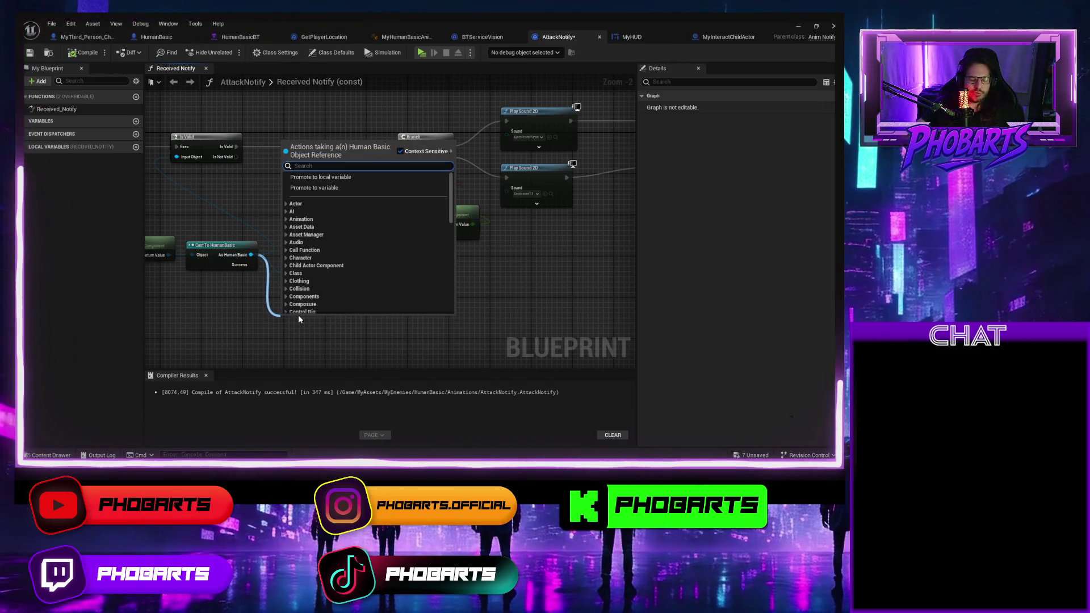
pyautogui.write('get arroe')
pyautogui.press('BackSpace')
pyautogui.write('w')
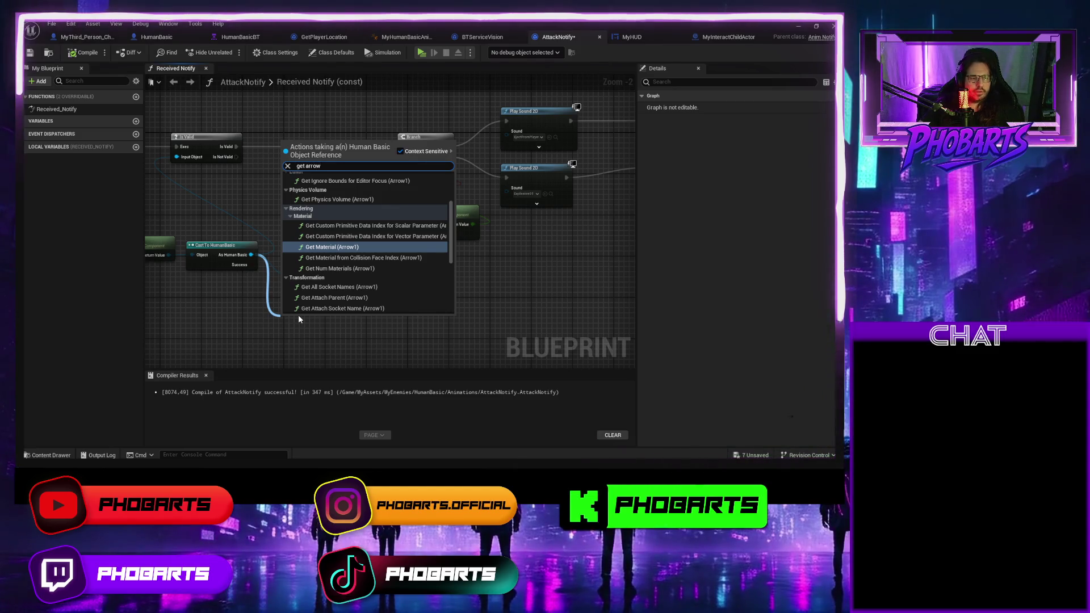
pyautogui.click(312, 314)
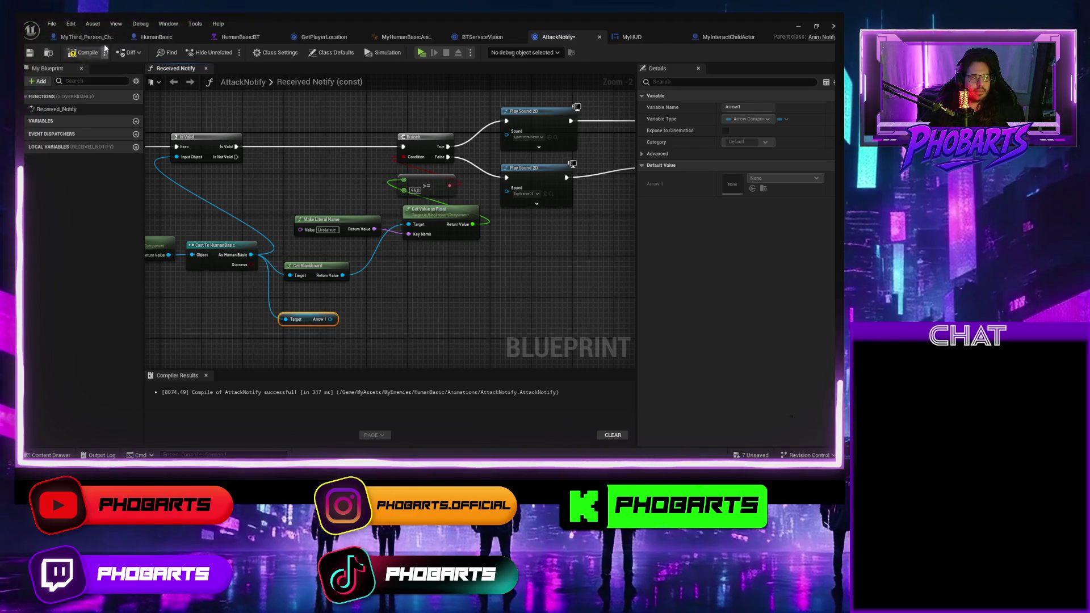
pyautogui.click(88, 37)
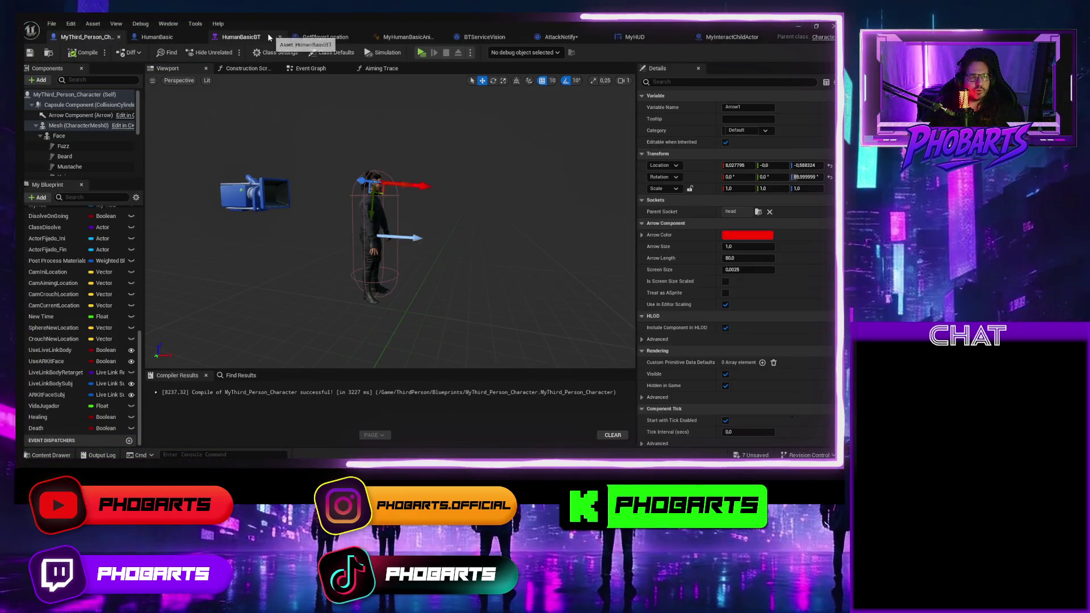
# Open BTServiceVision from the HumanBasicBT behavior tree to reference its Arrow 1 Get Forward Vector.
pyautogui.click(255, 37)
pyautogui.click(442, 38)
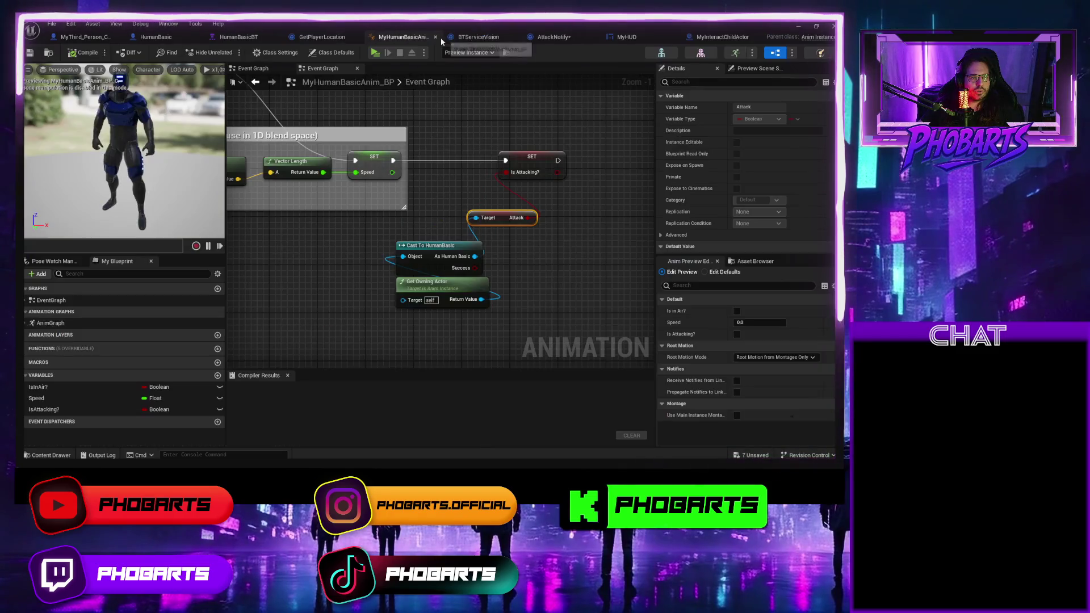
pyautogui.click(253, 39)
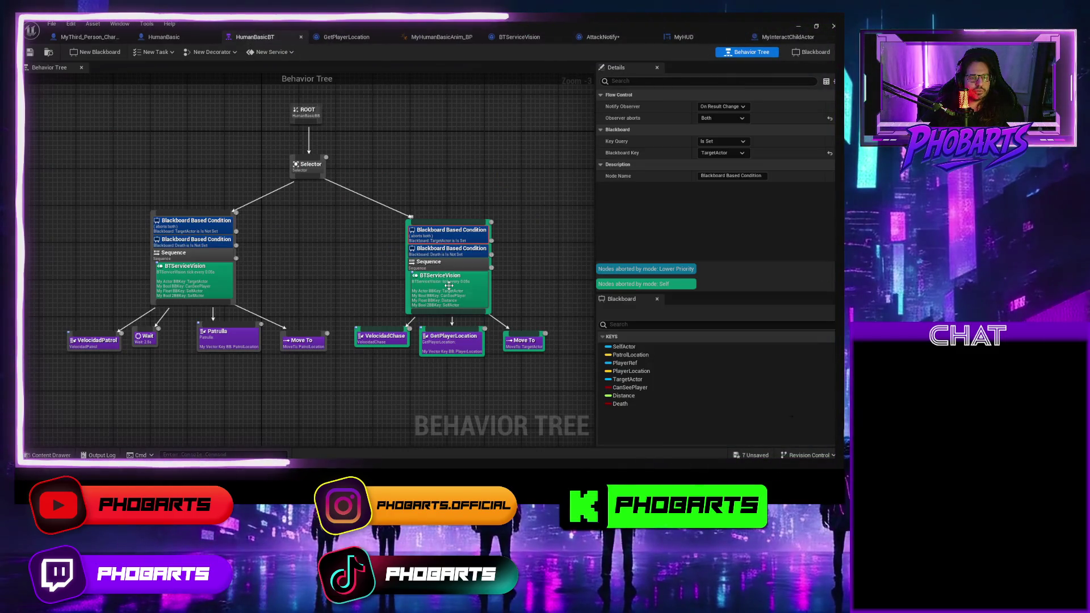
pyautogui.doubleClick(448, 289)
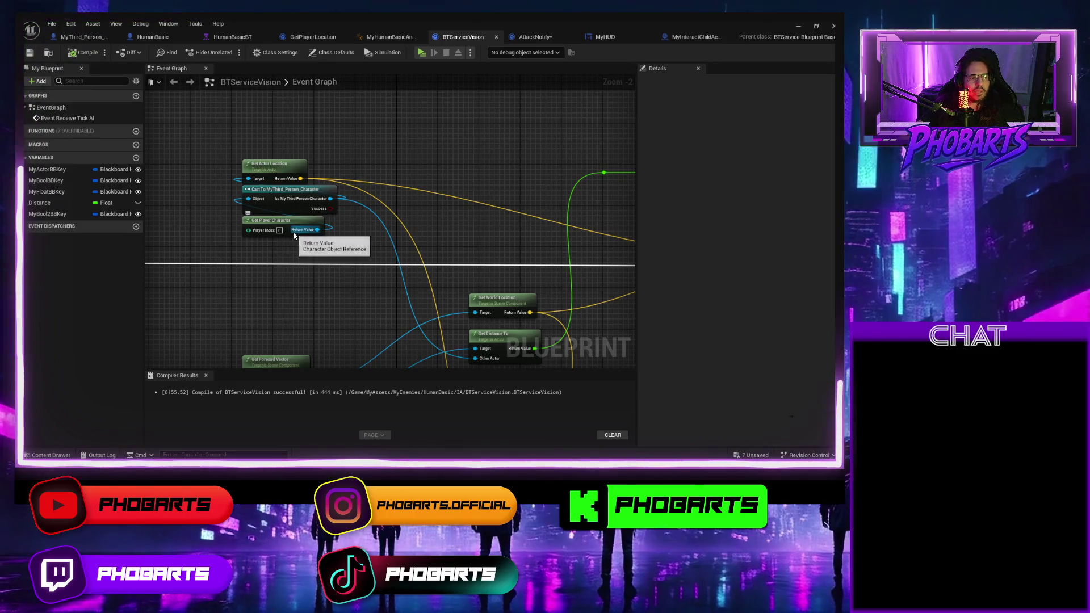
pyautogui.scroll(-2, 294, 236)
pyautogui.scroll(5, 307, 138)
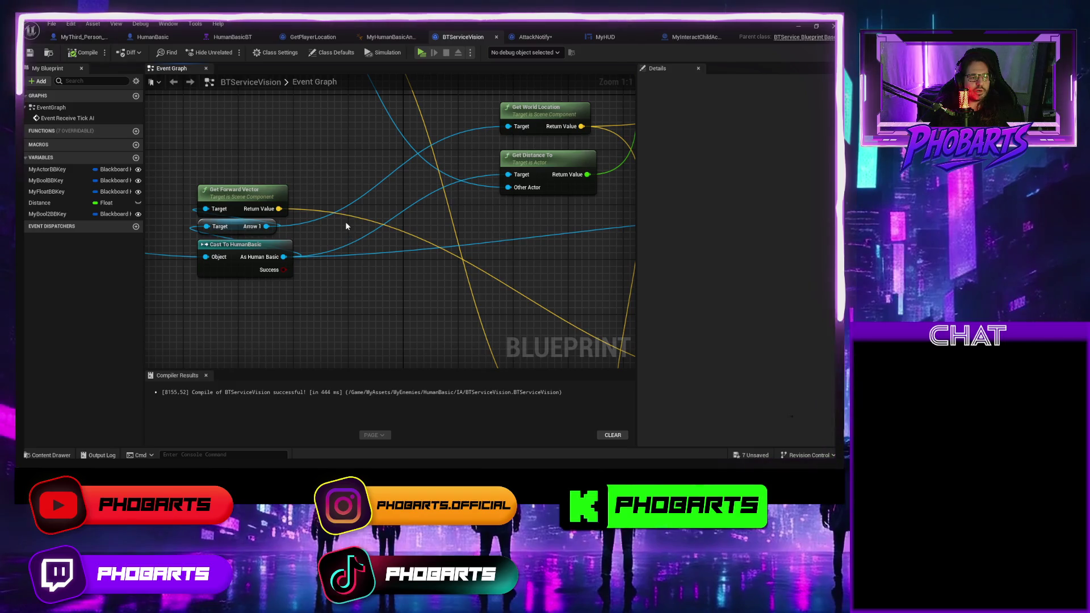
pyautogui.click(300, 37)
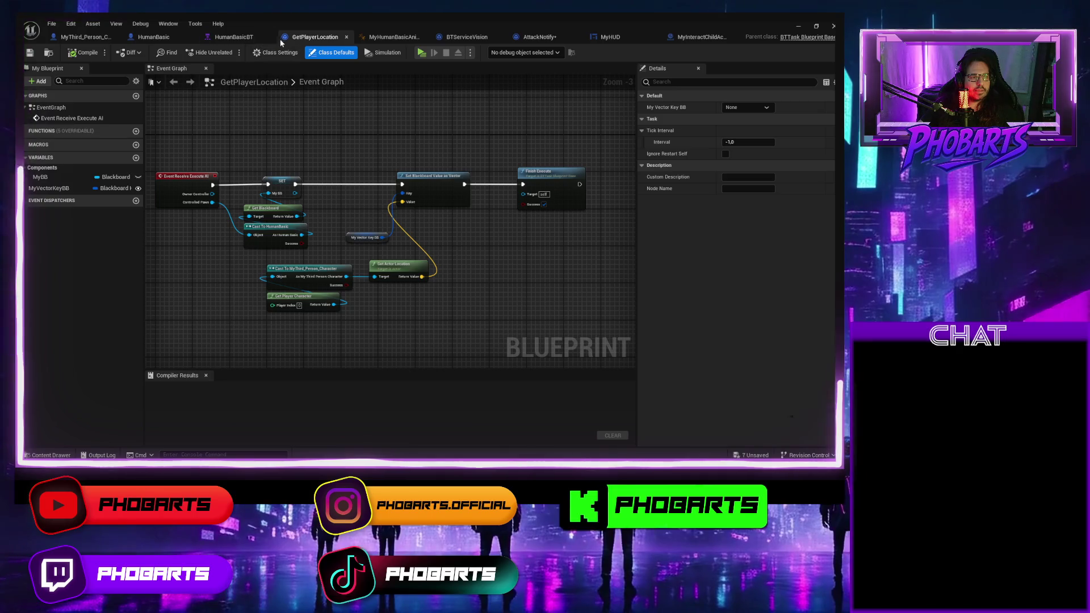
pyautogui.click(232, 38)
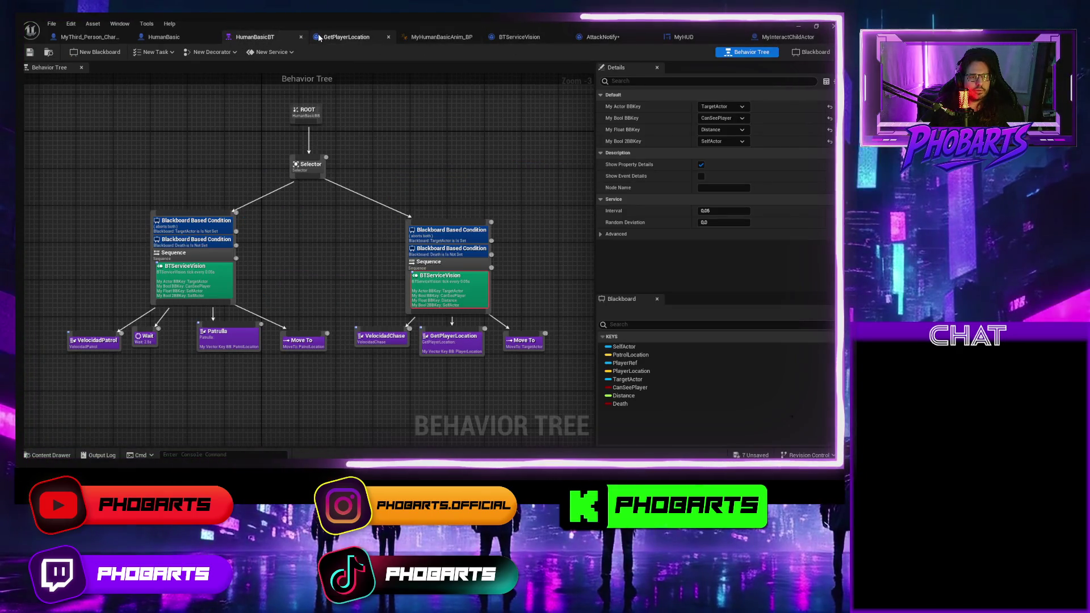
pyautogui.doubleClick(457, 293)
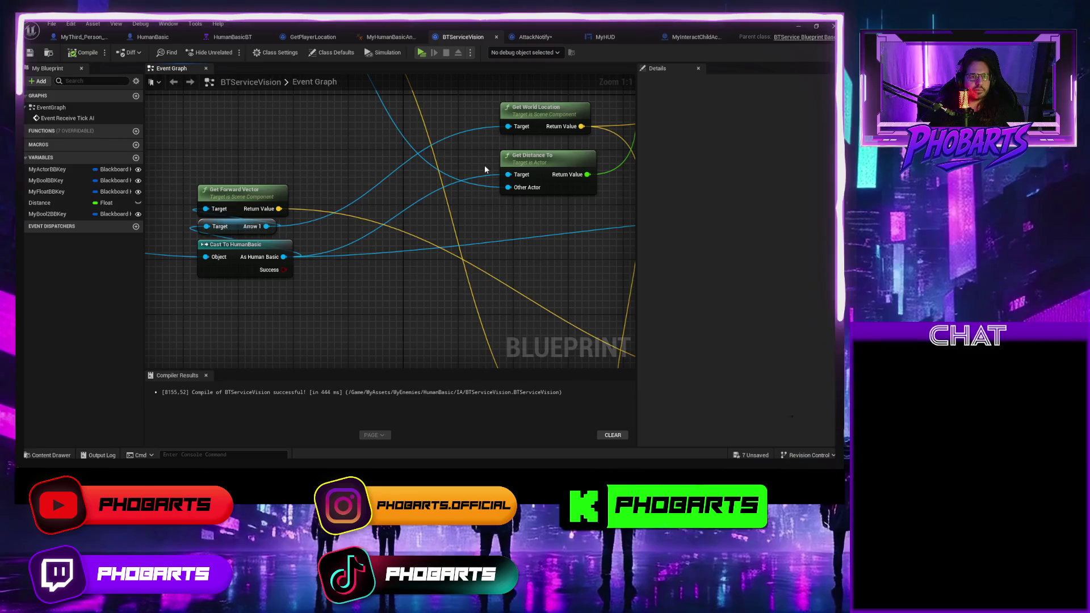
pyautogui.click(548, 38)
# Add a Get Forward Vector node fed by the HumanBasic Arrow1 getter.
pyautogui.moveTo(330, 319); pyautogui.dragTo(368, 318)
pyautogui.write('get for')
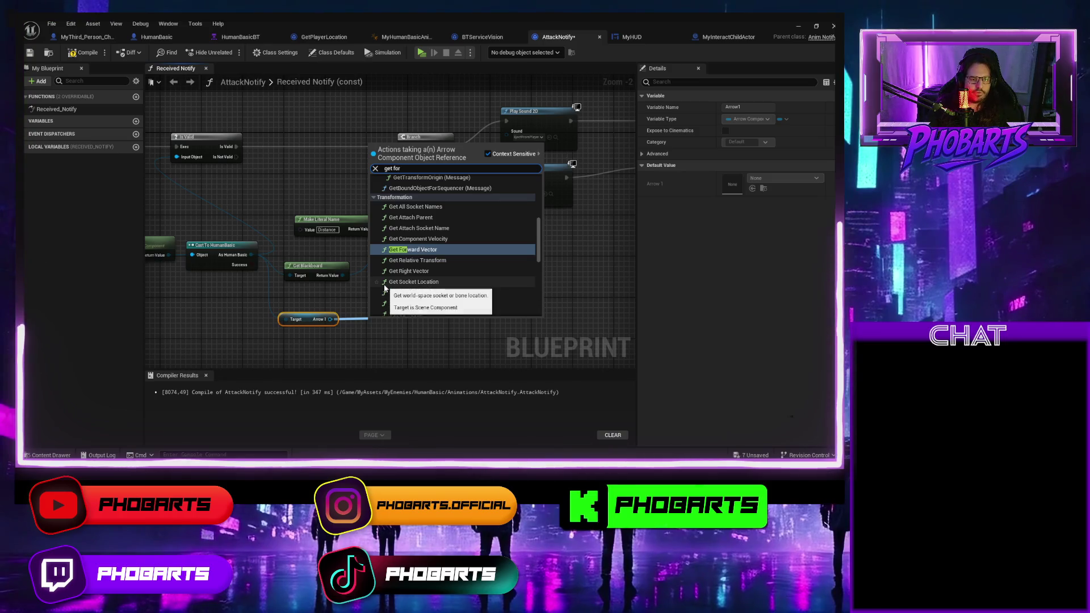
pyautogui.press('Return')
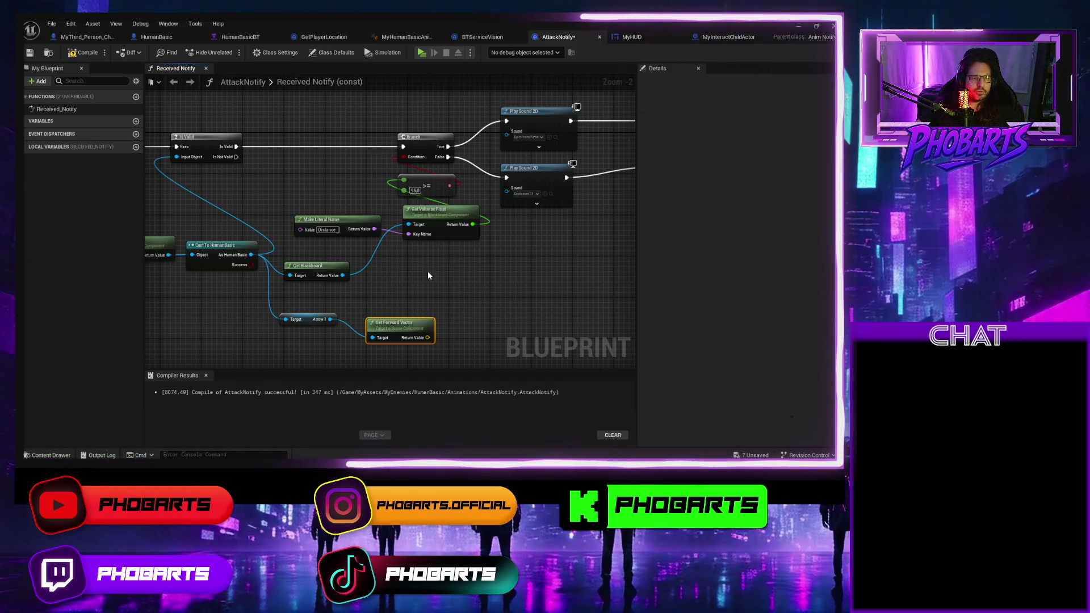
pyautogui.moveTo(427, 271); pyautogui.dragTo(376, 253)
pyautogui.scroll(-1, 376, 253)
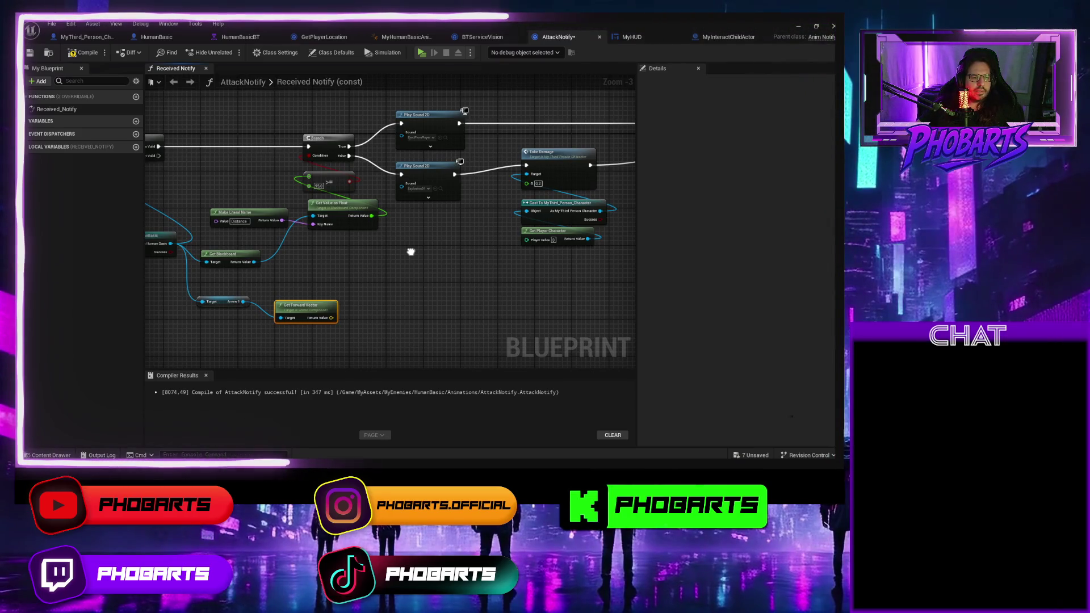
# Shift Take Damage and Return right, then paste the Cast To MyThird_Person_Character and Get Player Character nodes.
pyautogui.moveTo(411, 251); pyautogui.dragTo(289, 247)
pyautogui.scroll(-1, 289, 248)
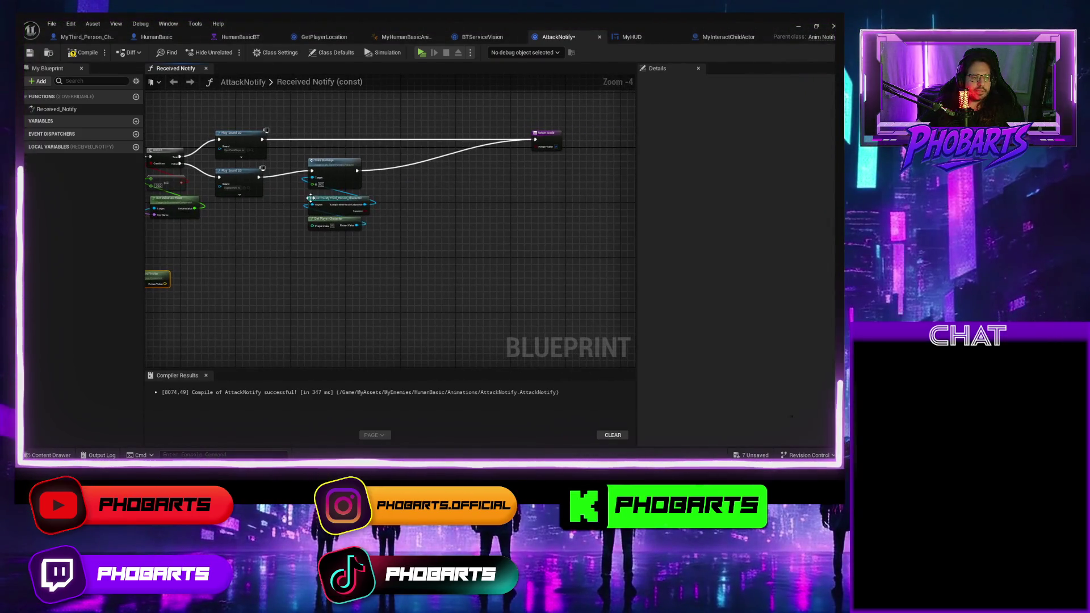
pyautogui.moveTo(336, 166); pyautogui.dragTo(475, 172)
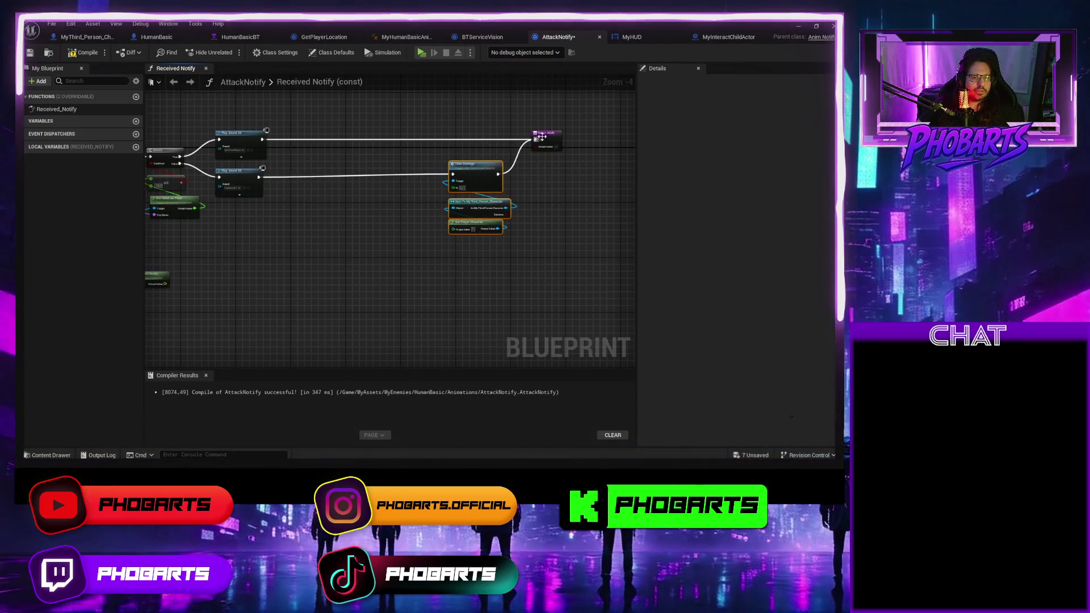
pyautogui.moveTo(553, 135); pyautogui.dragTo(583, 135)
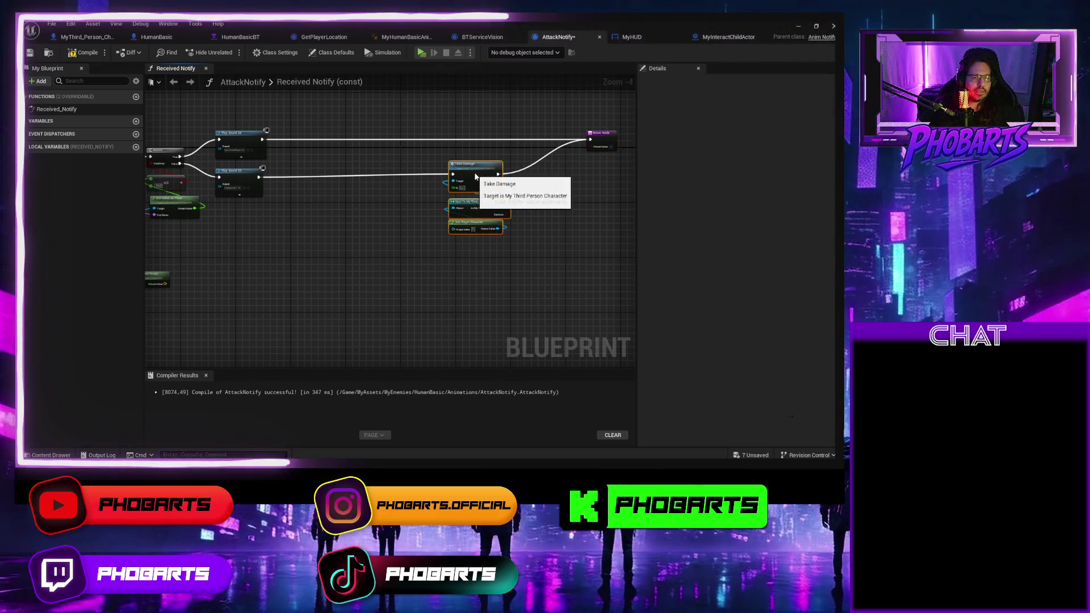
pyautogui.moveTo(477, 170); pyautogui.dragTo(531, 171)
pyautogui.scroll(2, 500, 251)
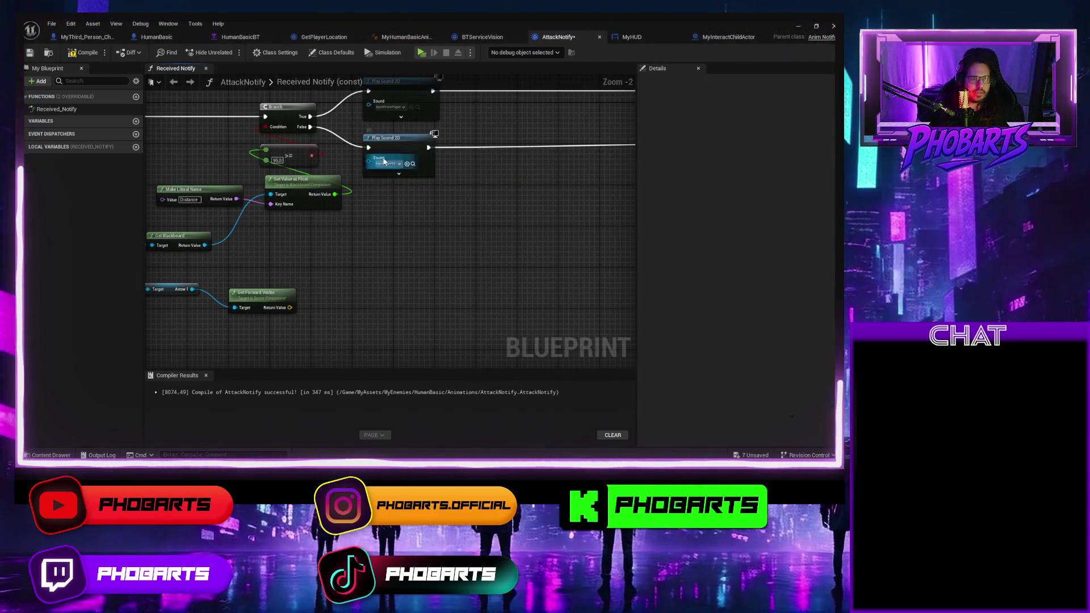
pyautogui.scroll(-3, 318, 300)
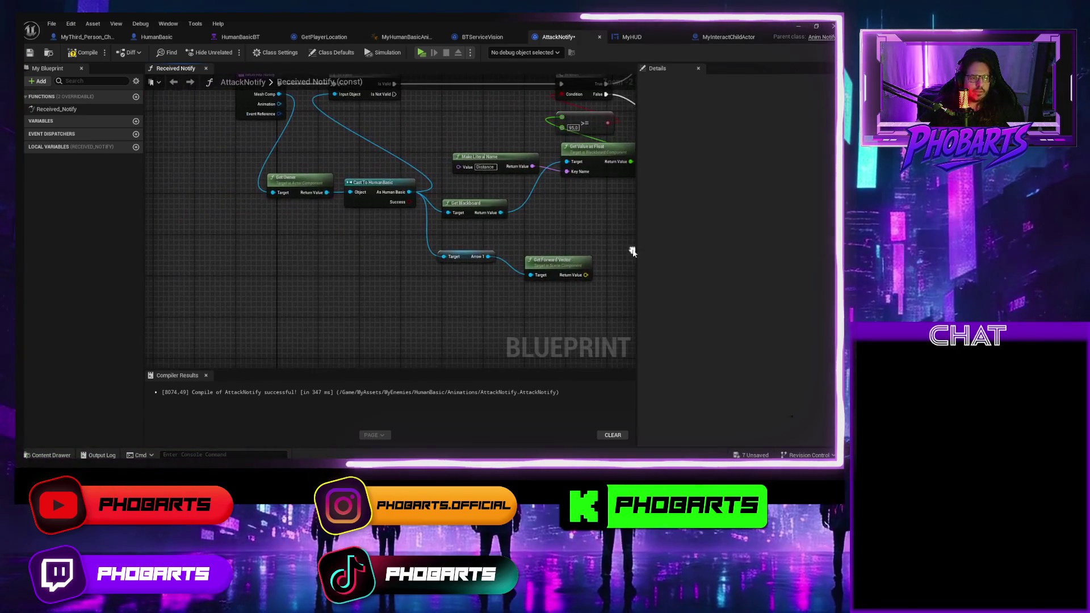
pyautogui.scroll(2, 632, 248)
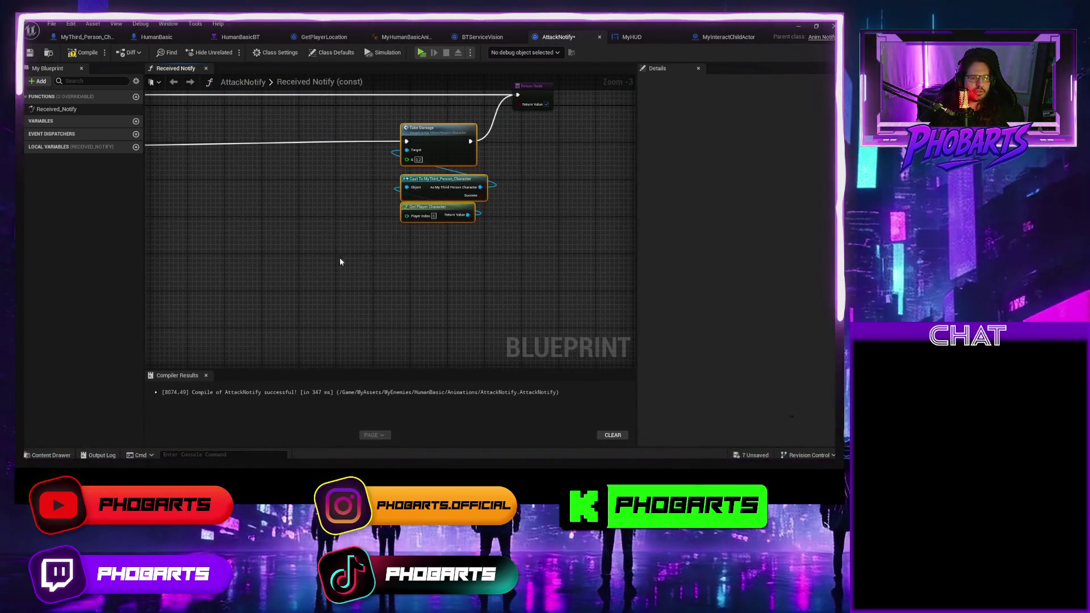
pyautogui.moveTo(299, 260); pyautogui.dragTo(420, 255)
pyautogui.hotkey('ctrl', 'v')
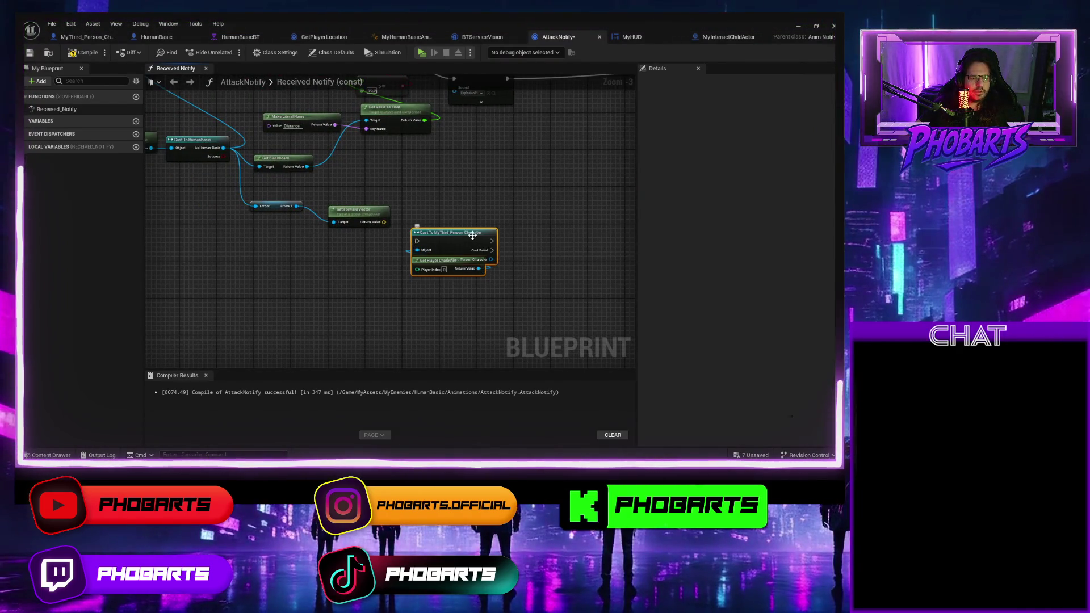
# Convert the player cast to a pure cast and add an Arrow1 getter from its output.
pyautogui.rightClick(471, 234)
pyautogui.rightClick(458, 239)
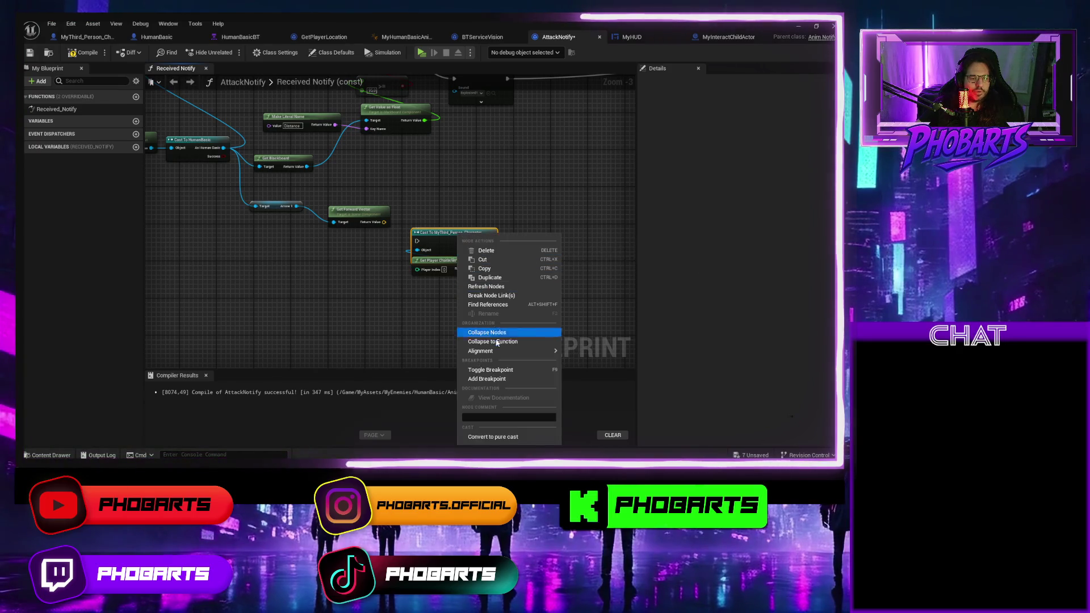
pyautogui.click(493, 437)
pyautogui.moveTo(463, 233)
pyautogui.mouseDown()
pyautogui.moveTo(429, 288)
pyautogui.moveTo(496, 282)
pyautogui.mouseUp()
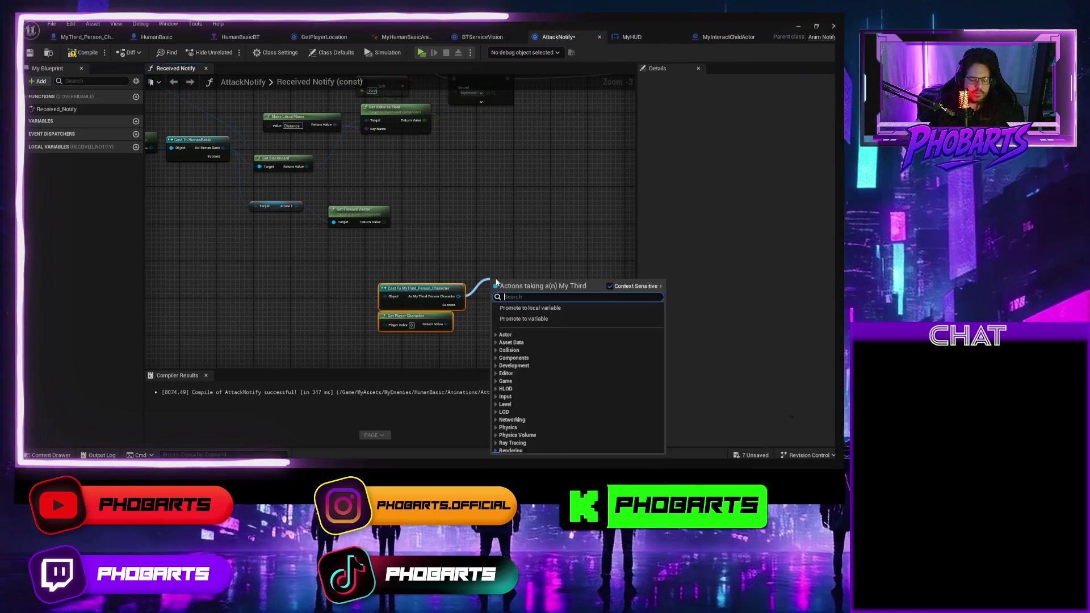
pyautogui.write('get arrow')
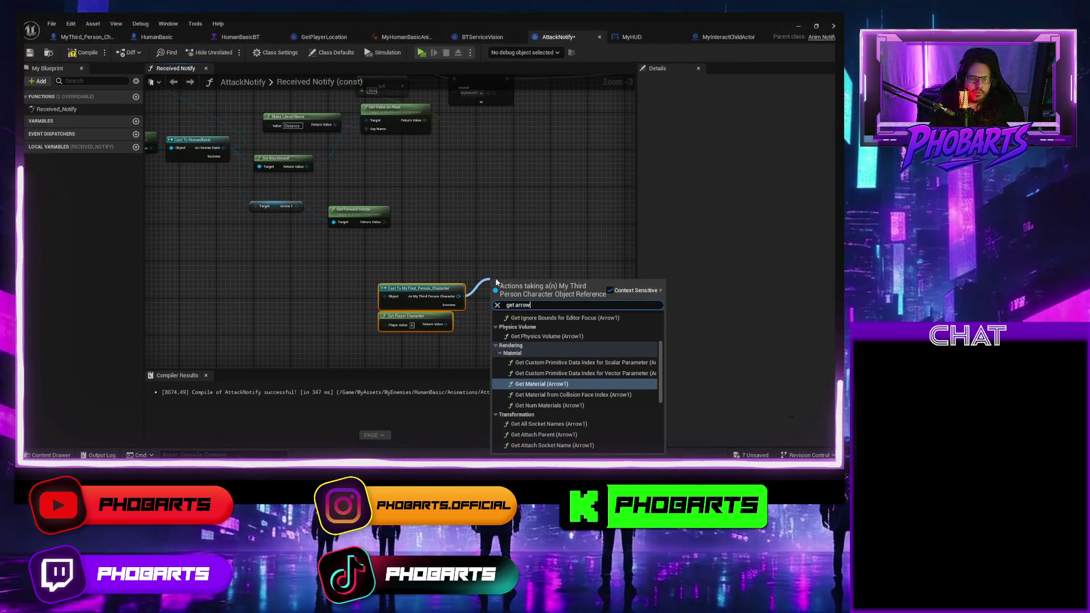
pyautogui.scroll(-5, 556, 343)
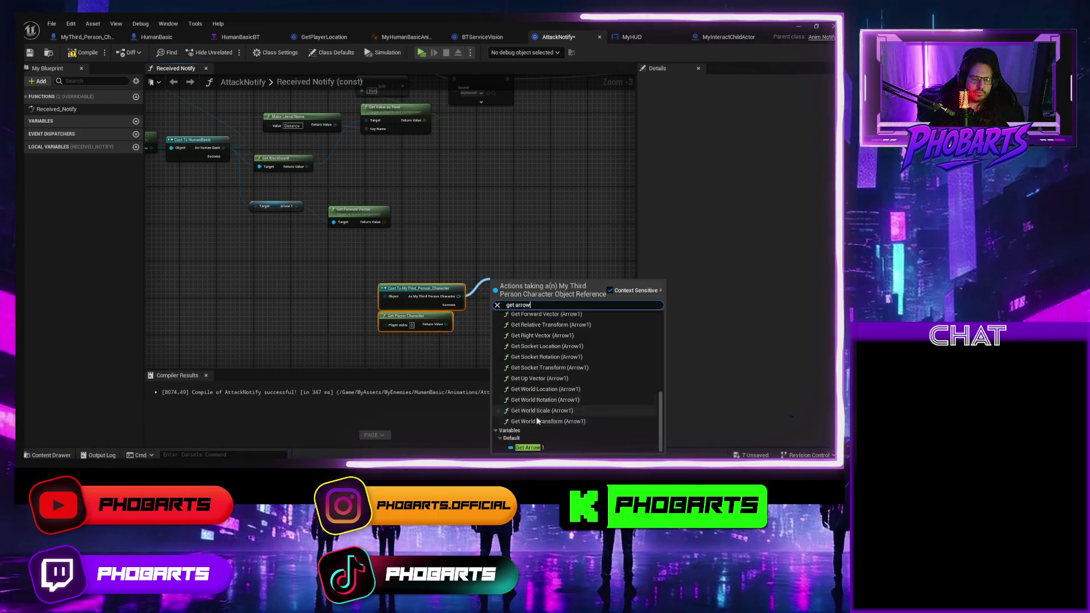
pyautogui.click(525, 445)
# Add a Get Forward Vector node from the player's Arrow1.
pyautogui.moveTo(507, 287)
pyautogui.mouseDown()
pyautogui.moveTo(508, 301)
pyautogui.moveTo(540, 264)
pyautogui.mouseUp()
pyautogui.write('get forw')
pyautogui.press('Return')
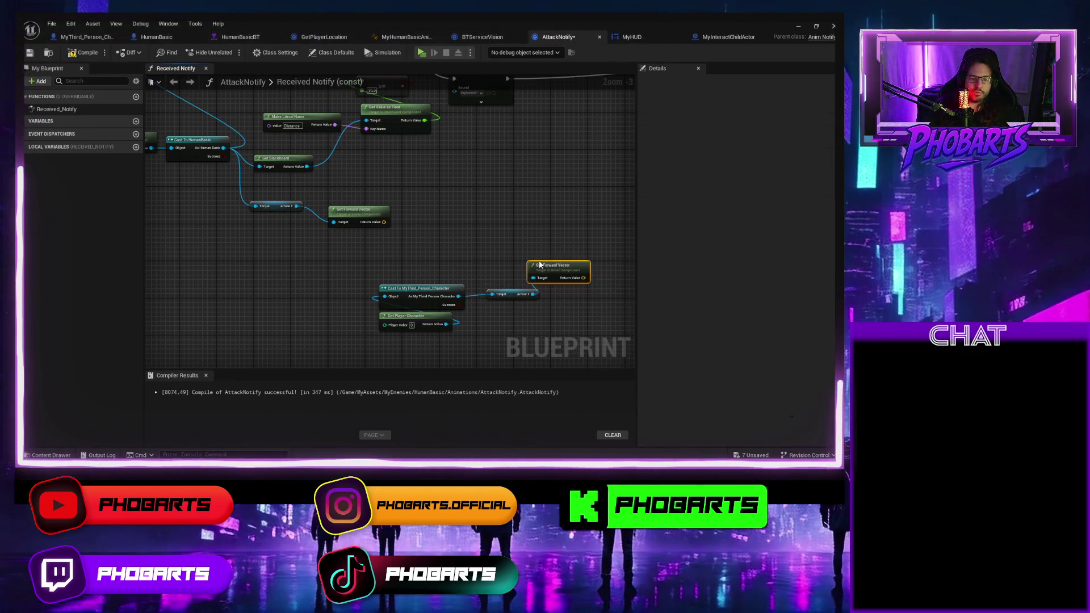
pyautogui.click(482, 37)
pyautogui.scroll(-2, 411, 219)
pyautogui.scroll(3, 411, 220)
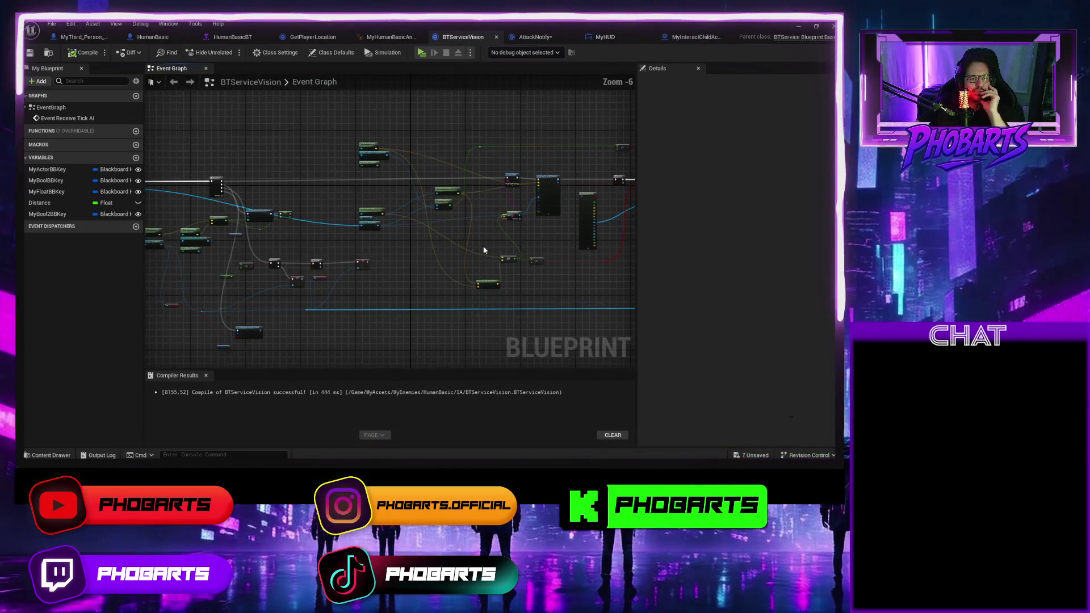
pyautogui.moveTo(316, 243); pyautogui.dragTo(438, 272)
pyautogui.scroll(-1, 438, 272)
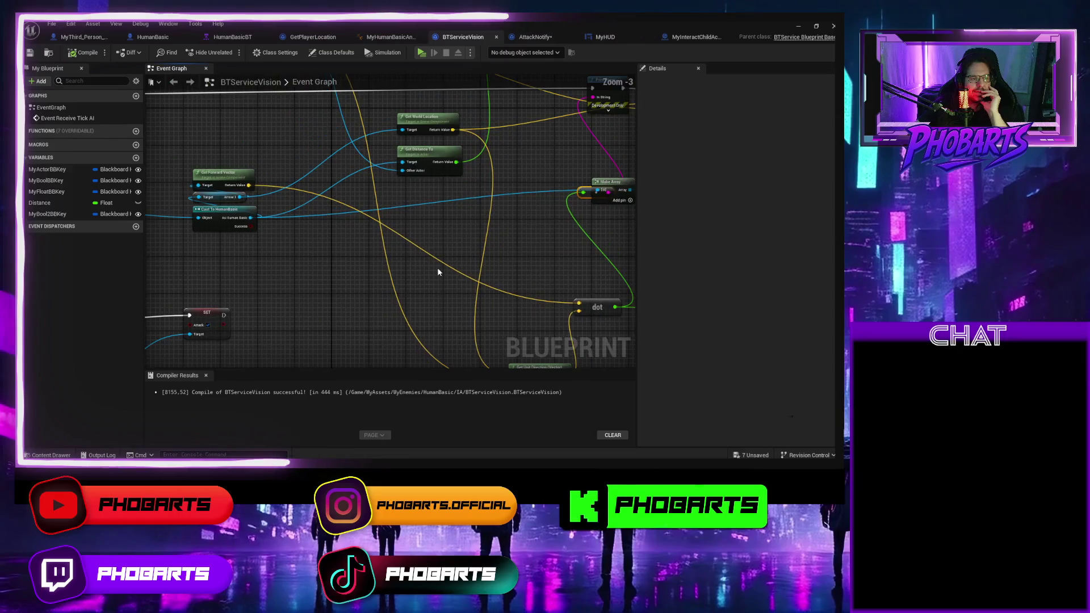
pyautogui.scroll(-2, 430, 259)
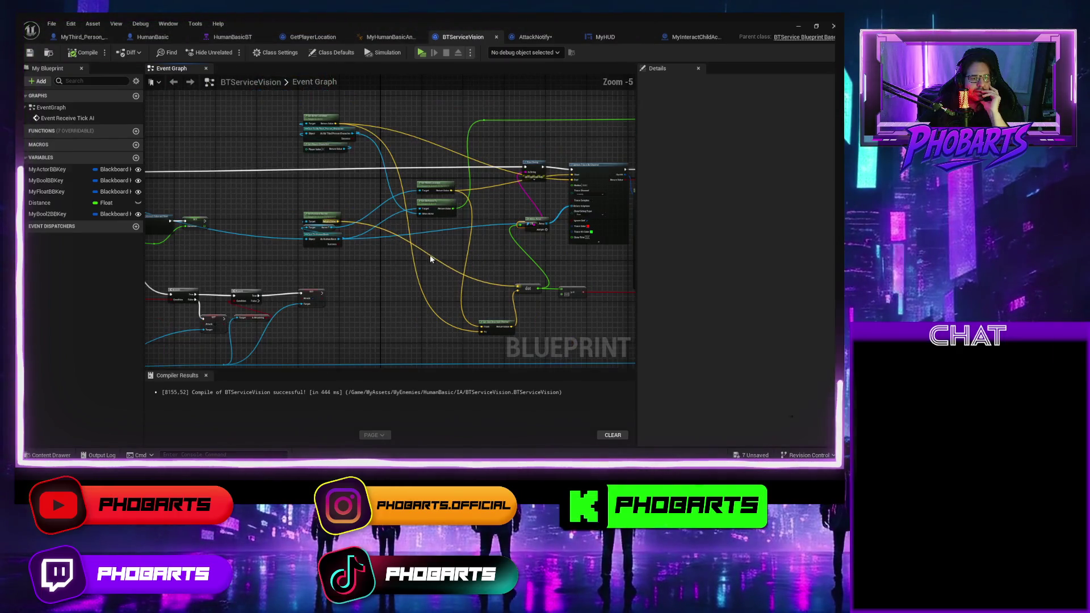
pyautogui.scroll(2, 349, 135)
pyautogui.scroll(-2, 372, 161)
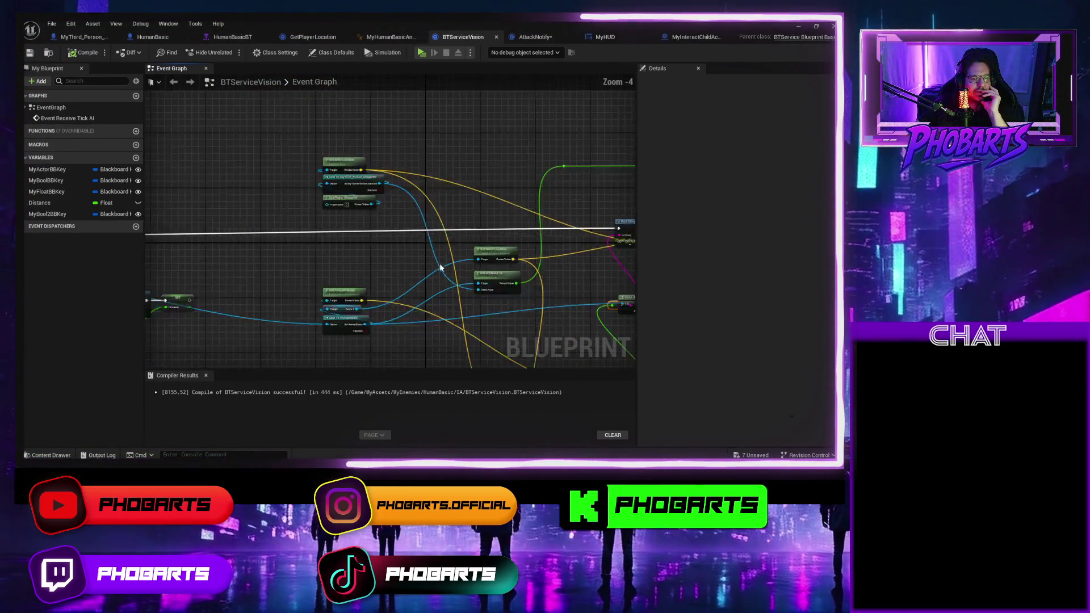
pyautogui.scroll(4, 407, 198)
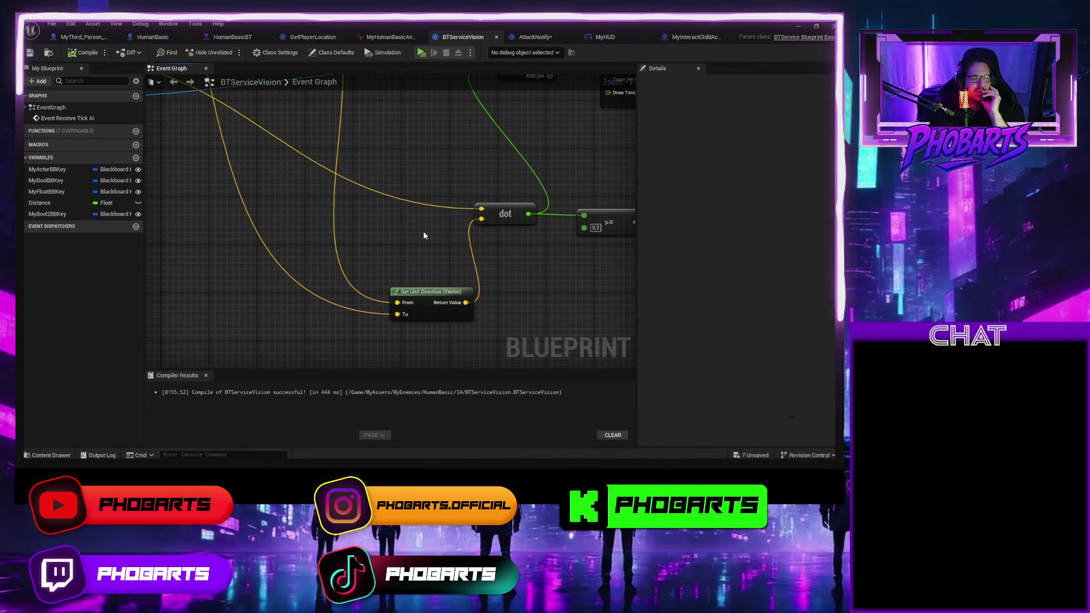
pyautogui.scroll(-2, 372, 208)
pyautogui.scroll(2, 374, 279)
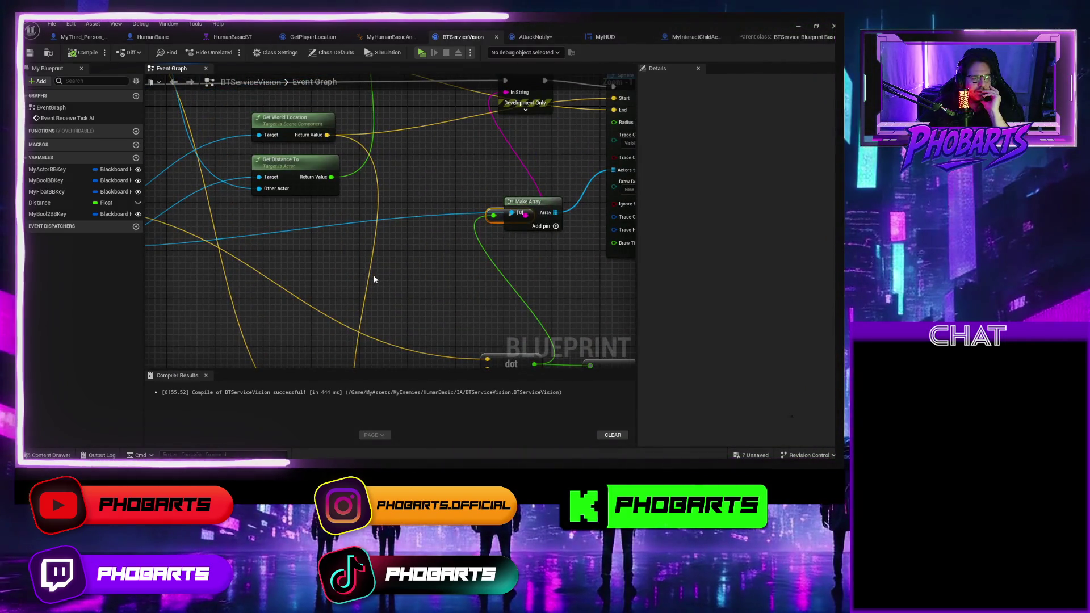
pyautogui.scroll(-2, 321, 275)
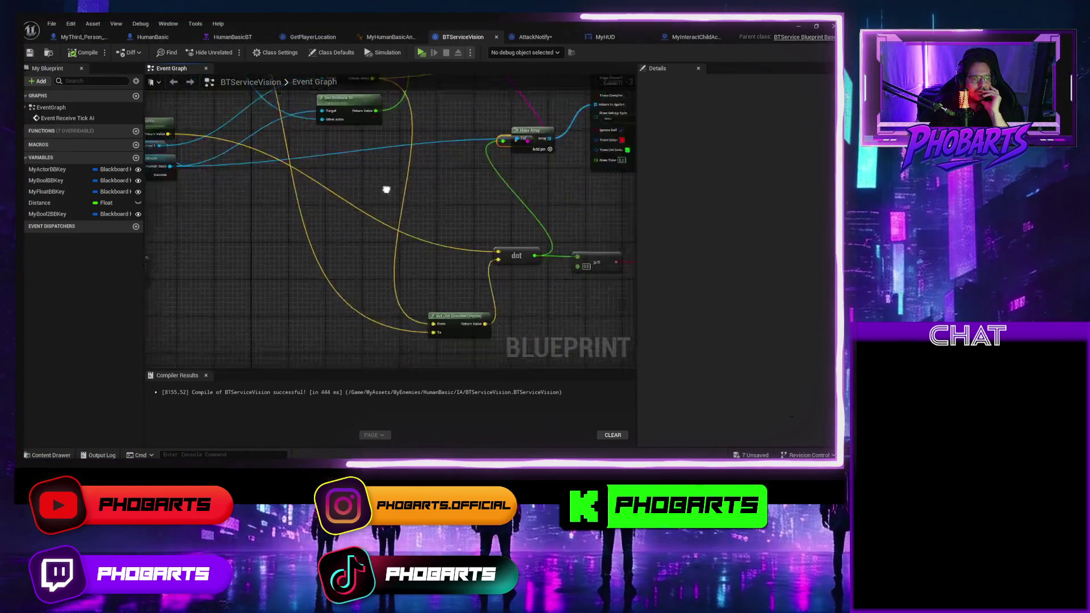
pyautogui.scroll(2, 365, 151)
pyautogui.scroll(-2, 438, 340)
pyautogui.moveTo(454, 366)
pyautogui.mouseDown()
pyautogui.moveTo(440, 353)
pyautogui.moveTo(397, 176)
pyautogui.moveTo(380, 148)
pyautogui.moveTo(349, 155)
pyautogui.mouseUp()
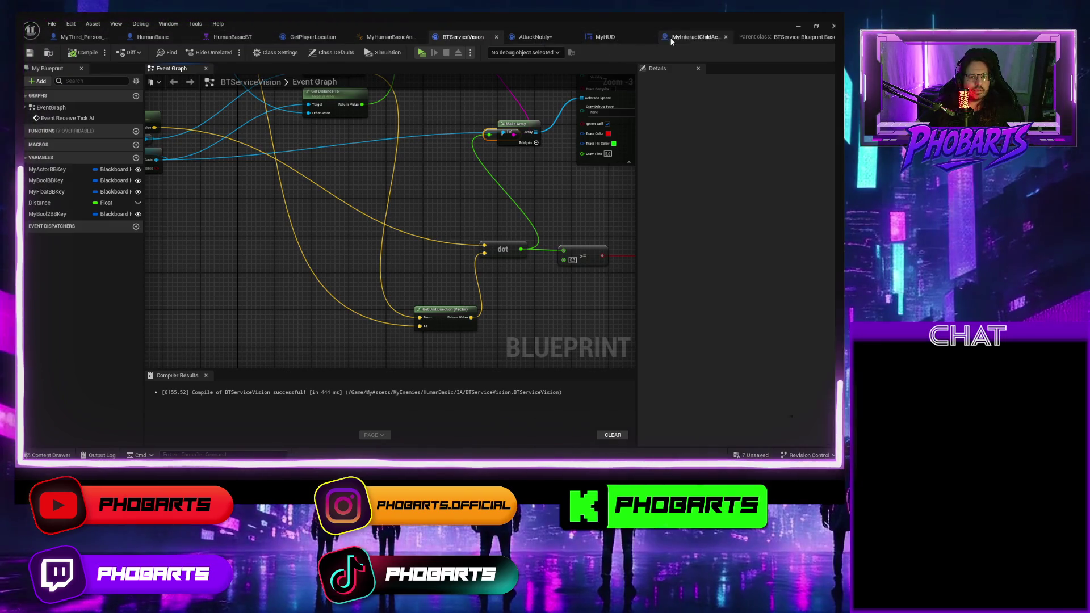
pyautogui.click(303, 38)
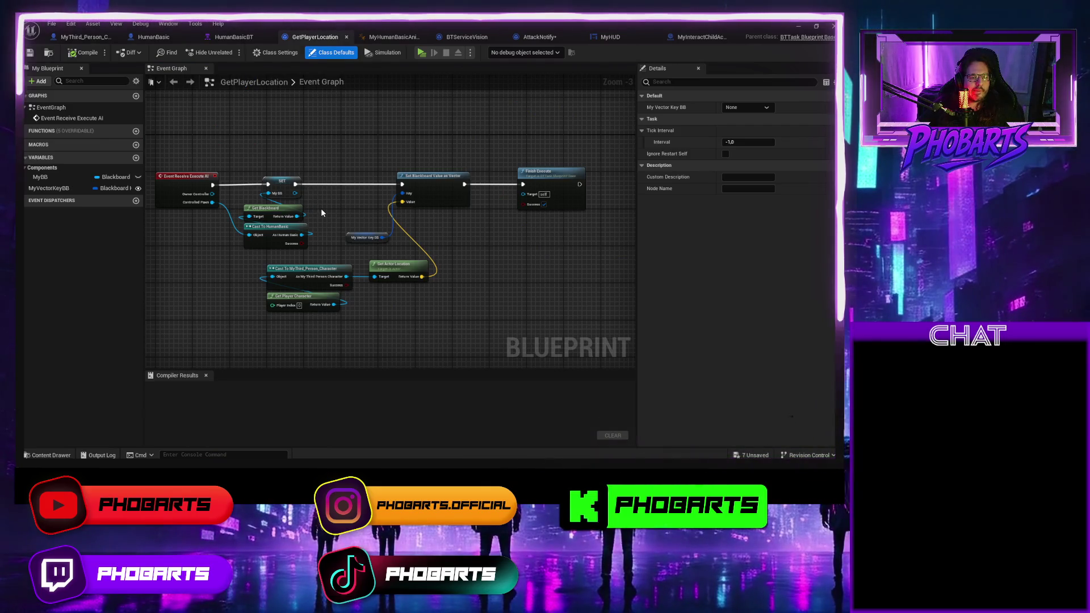
pyautogui.click(535, 38)
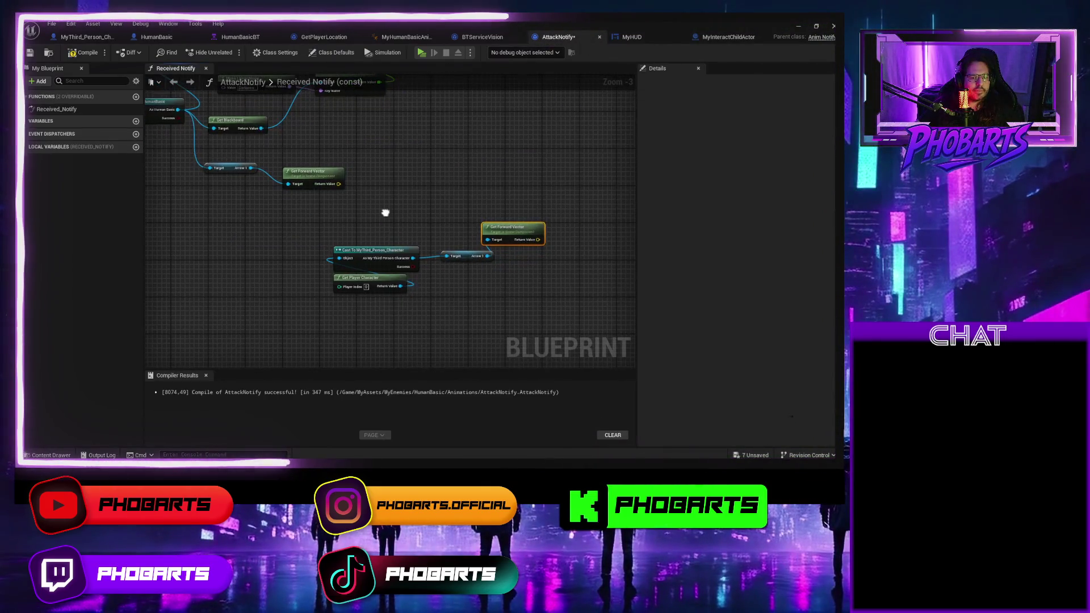
# Add Get Unit Direction (Vector) with the HumanBasic forward vector as From and the player's as To.
pyautogui.rightClick(397, 223)
pyautogui.write('get unit')
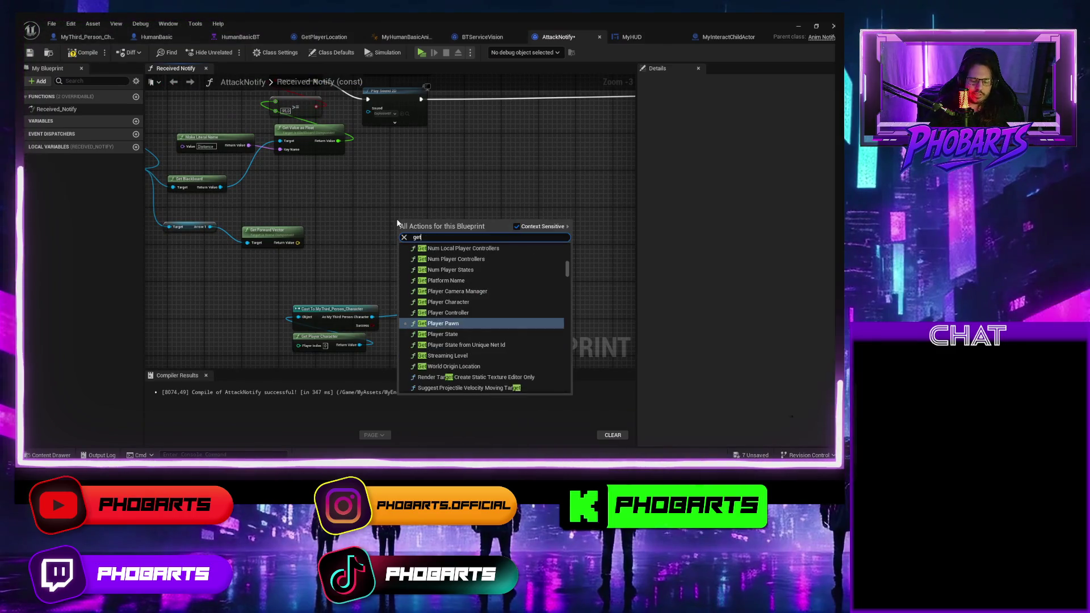
pyautogui.press('Return')
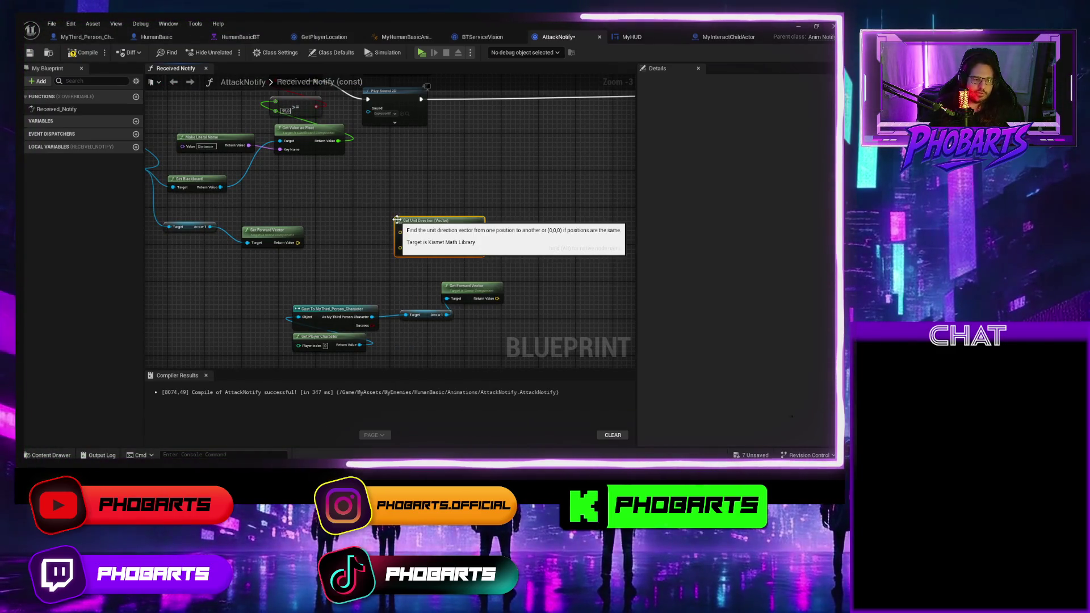
pyautogui.moveTo(298, 242); pyautogui.dragTo(315, 241)
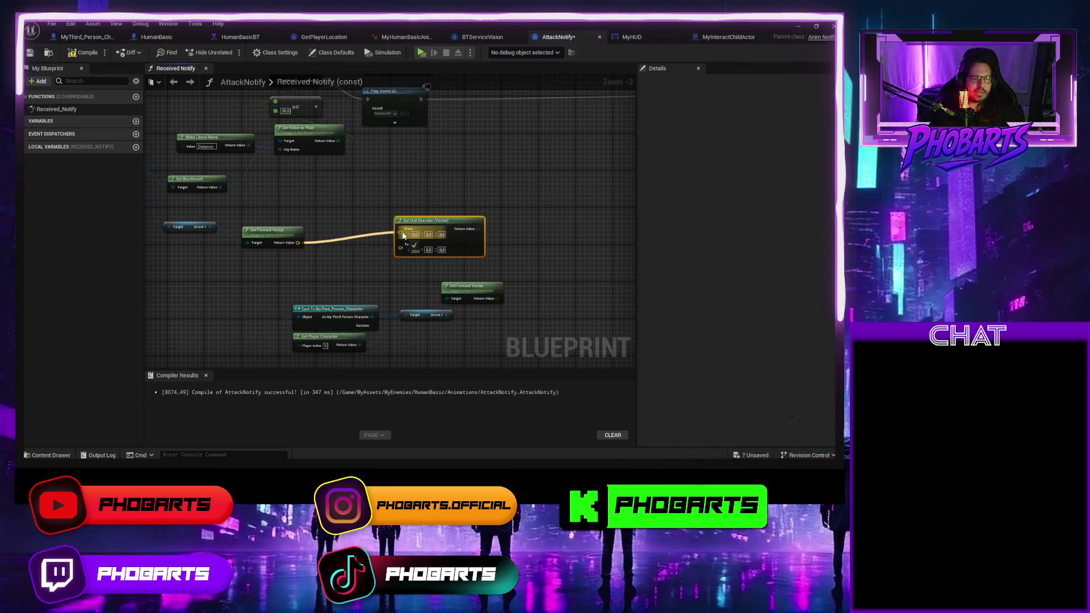
pyautogui.moveTo(497, 298)
pyautogui.mouseDown()
pyautogui.moveTo(402, 237)
pyautogui.moveTo(492, 241)
pyautogui.mouseUp()
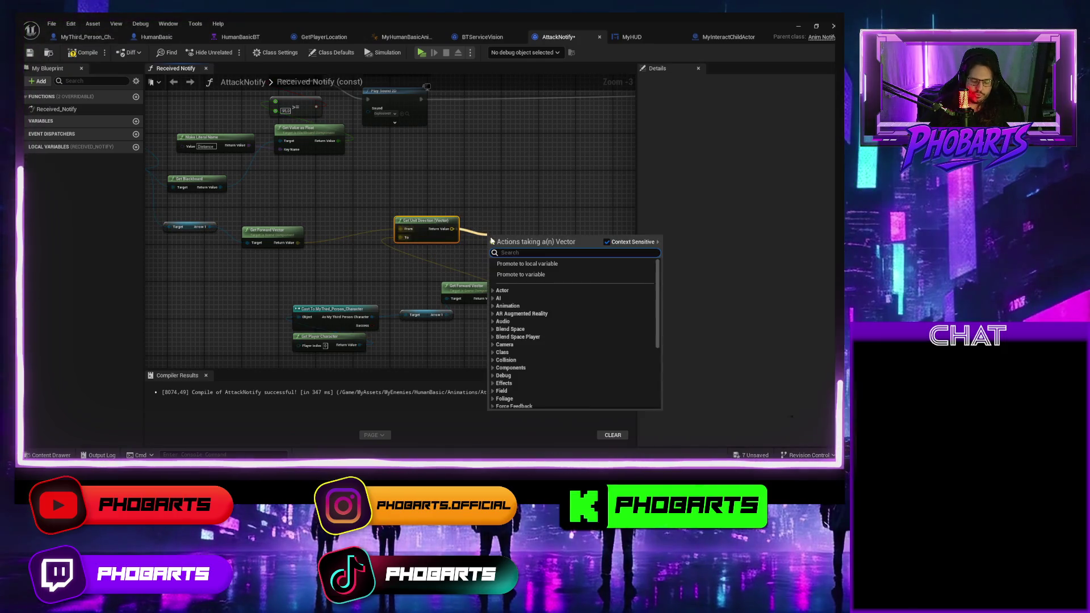
# Add a Dot Product node wired from Get Unit Direction's Return Value.
pyautogui.write('got')
pyautogui.press('BackSpace')
pyautogui.press('BackSpace')
pyautogui.press('BackSpace')
pyautogui.write('dot p')
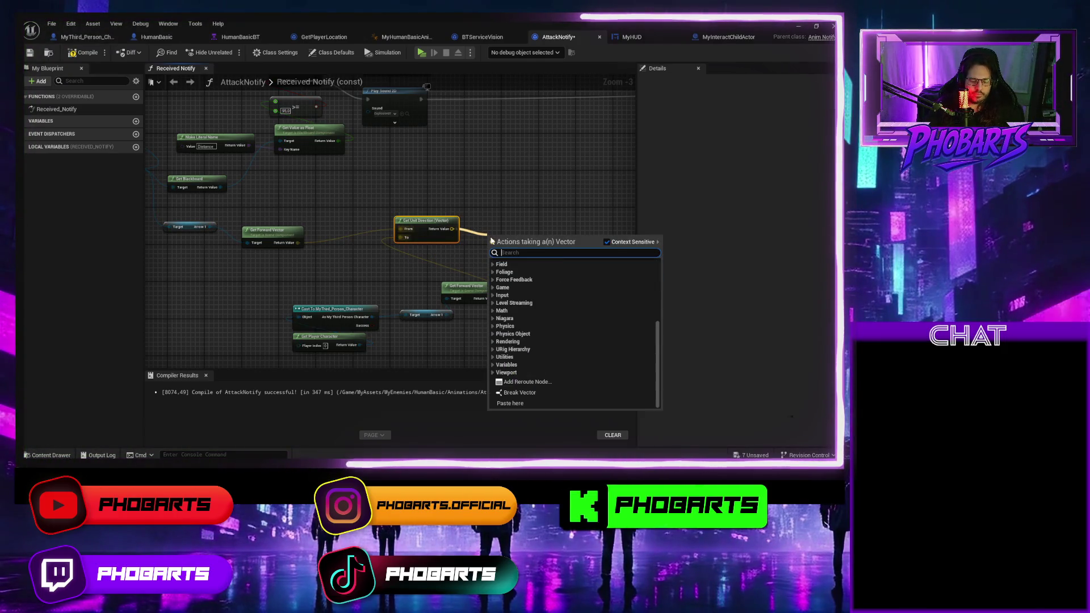
pyautogui.press('Return')
pyautogui.moveTo(495, 216)
pyautogui.mouseDown()
pyautogui.moveTo(467, 239)
pyautogui.moveTo(458, 229)
pyautogui.mouseUp()
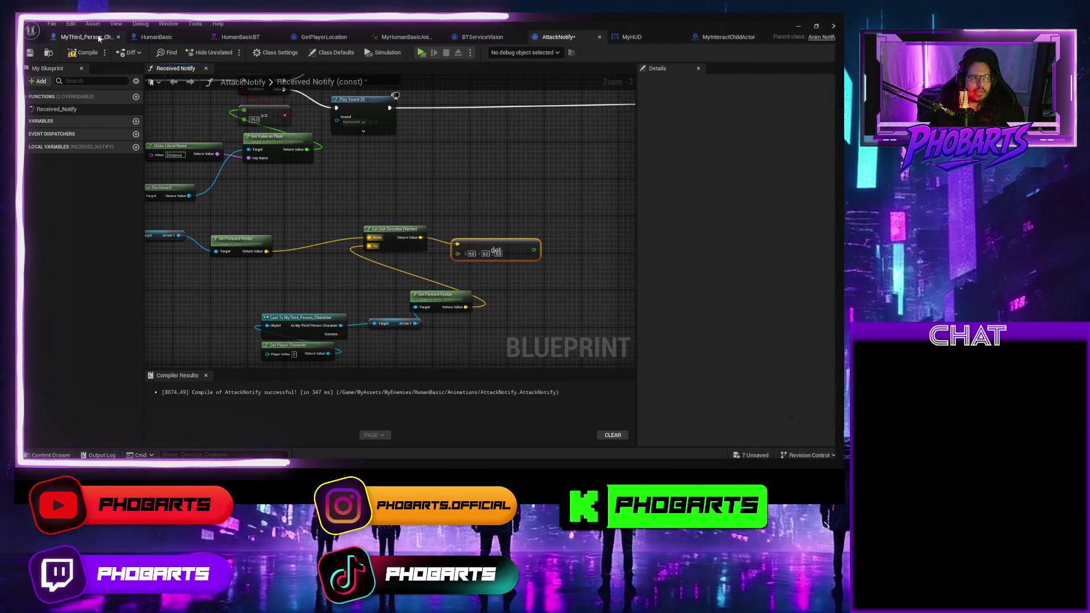
pyautogui.click(86, 37)
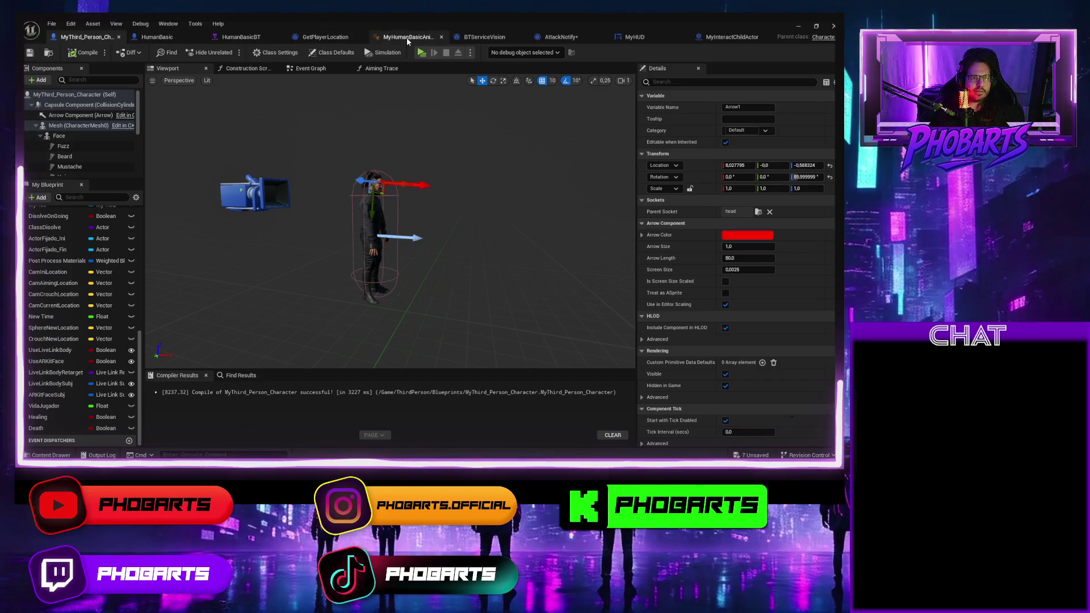
# Review the Make Array and dot nodes in BTServiceVision, then go back to AttackNotify.
pyautogui.click(476, 37)
pyautogui.moveTo(433, 156)
pyautogui.mouseDown()
pyautogui.moveTo(428, 253)
pyautogui.moveTo(502, 320)
pyautogui.moveTo(516, 355)
pyautogui.moveTo(487, 238)
pyautogui.moveTo(420, 166)
pyautogui.moveTo(499, 204)
pyautogui.moveTo(568, 378)
pyautogui.moveTo(545, 341)
pyautogui.moveTo(442, 265)
pyautogui.moveTo(404, 204)
pyautogui.moveTo(487, 331)
pyautogui.moveTo(426, 268)
pyautogui.moveTo(465, 263)
pyautogui.mouseUp()
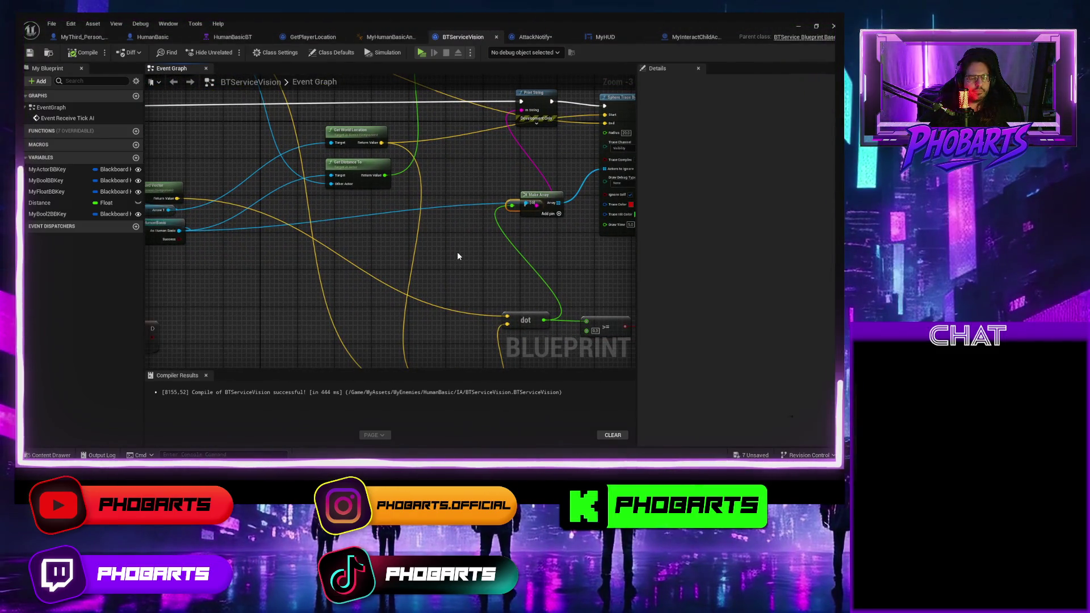
pyautogui.click(460, 253)
pyautogui.click(543, 38)
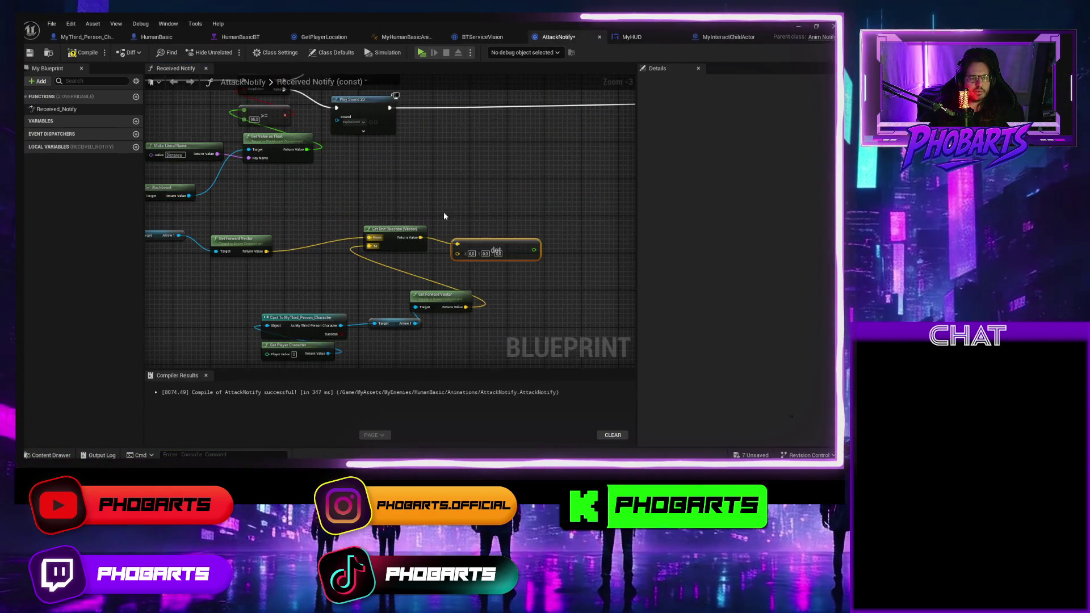
# Wire the forward vector into the Dot Product and delete the Branch node beside it.
pyautogui.moveTo(445, 187)
pyautogui.mouseDown()
pyautogui.moveTo(510, 240)
pyautogui.moveTo(339, 167)
pyautogui.mouseUp()
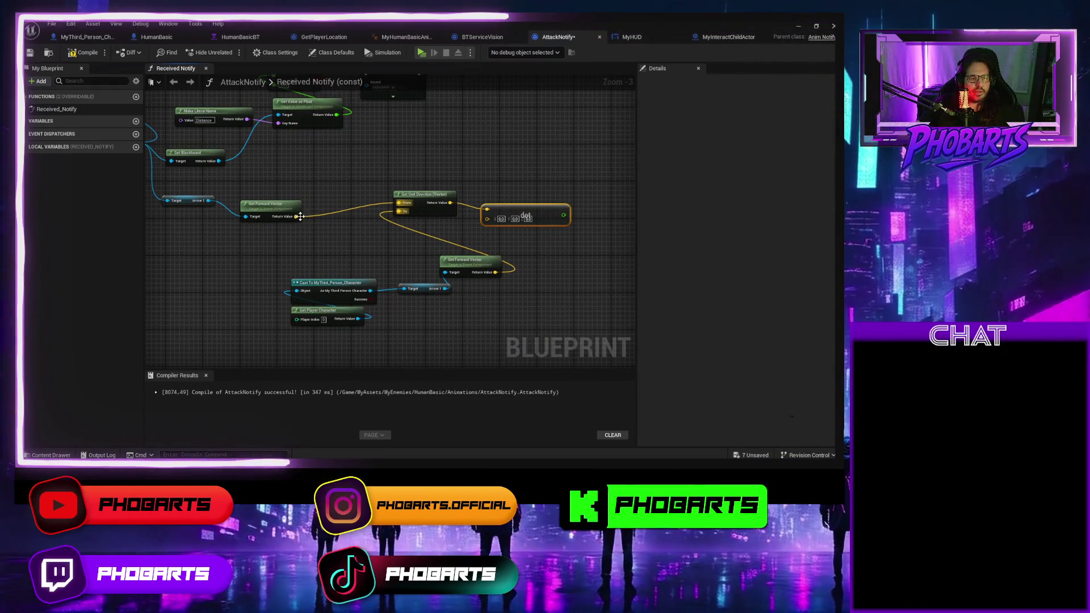
pyautogui.moveTo(300, 220); pyautogui.dragTo(461, 239)
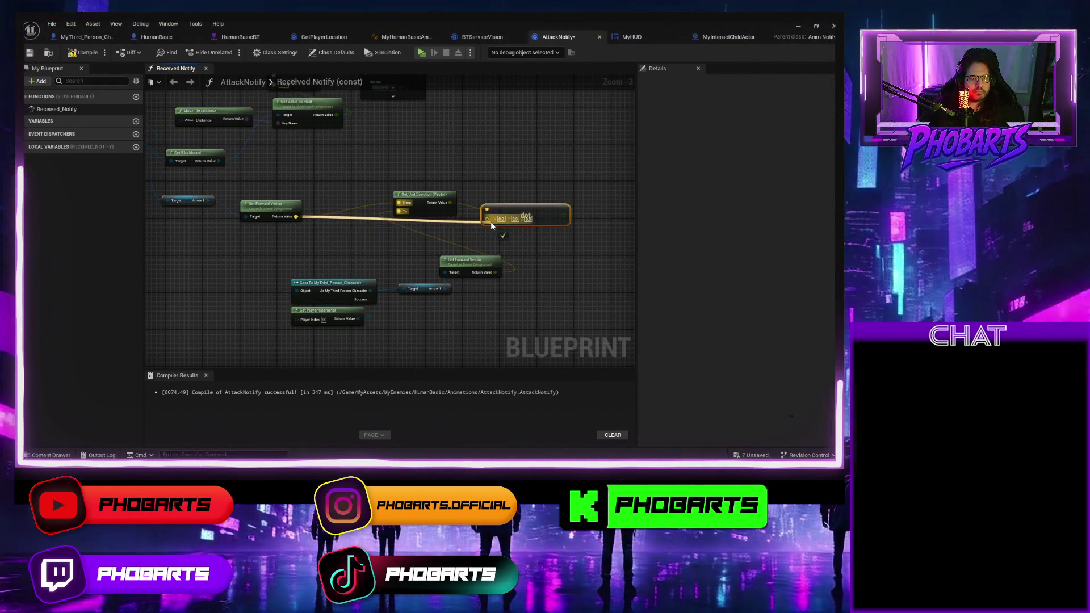
pyautogui.moveTo(537, 233)
pyautogui.mouseDown()
pyautogui.moveTo(478, 248)
pyautogui.moveTo(475, 230)
pyautogui.moveTo(457, 288)
pyautogui.mouseUp()
pyautogui.press('Escape')
pyautogui.press('Delete')
# Add a Print String after Play Sound 2D, printing the dot result as its In String.
pyautogui.moveTo(438, 214)
pyautogui.mouseDown()
pyautogui.moveTo(428, 255)
pyautogui.moveTo(479, 214)
pyautogui.moveTo(394, 166)
pyautogui.moveTo(369, 208)
pyautogui.mouseUp()
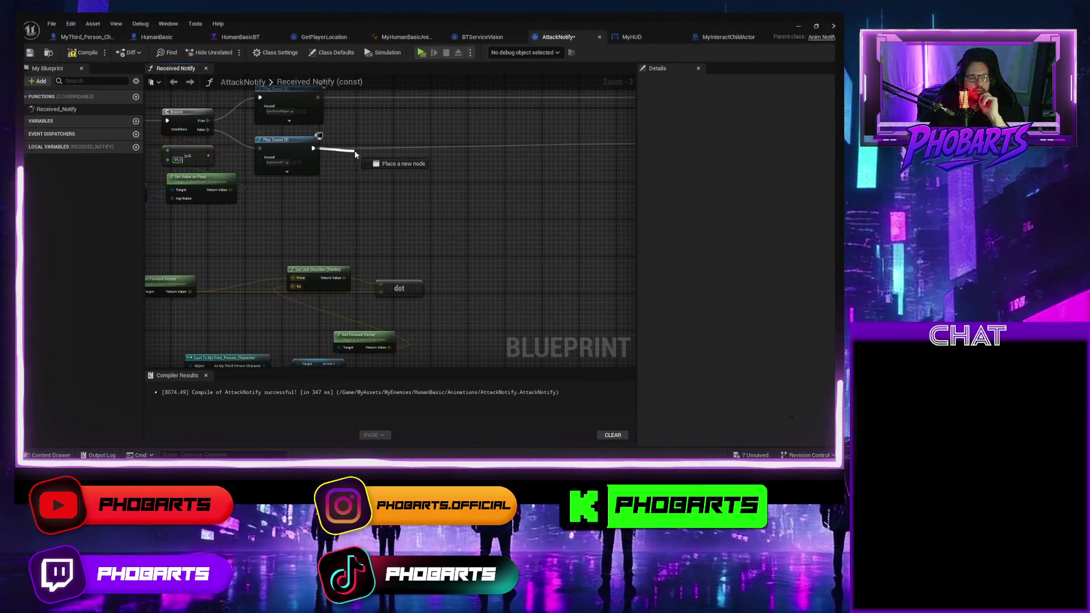
pyautogui.moveTo(354, 150); pyautogui.dragTo(355, 151)
pyautogui.press('Escape')
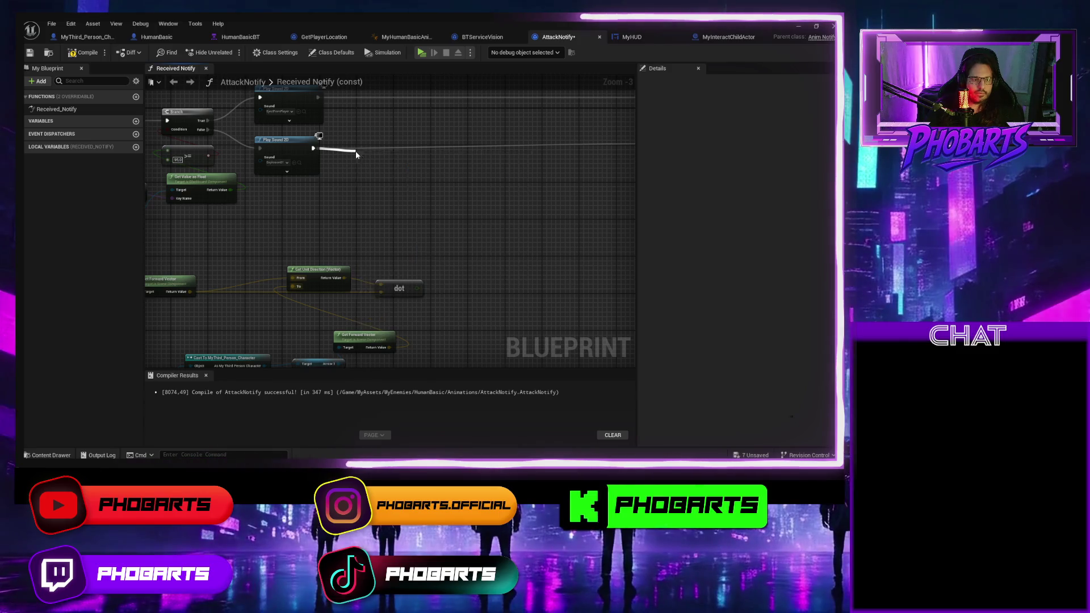
pyautogui.press('Return')
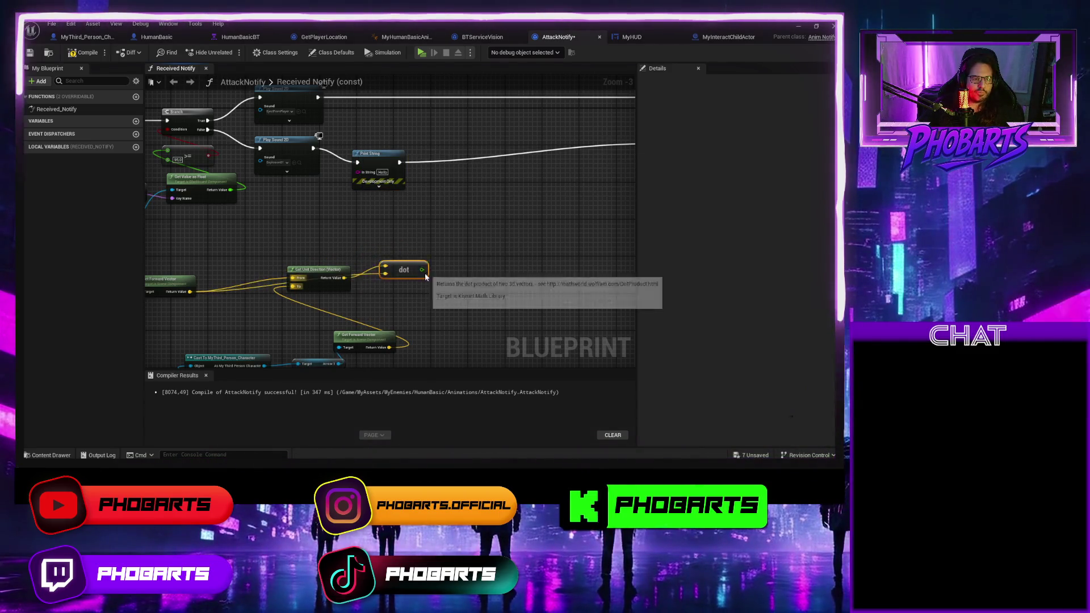
pyautogui.moveTo(423, 272); pyautogui.dragTo(366, 179)
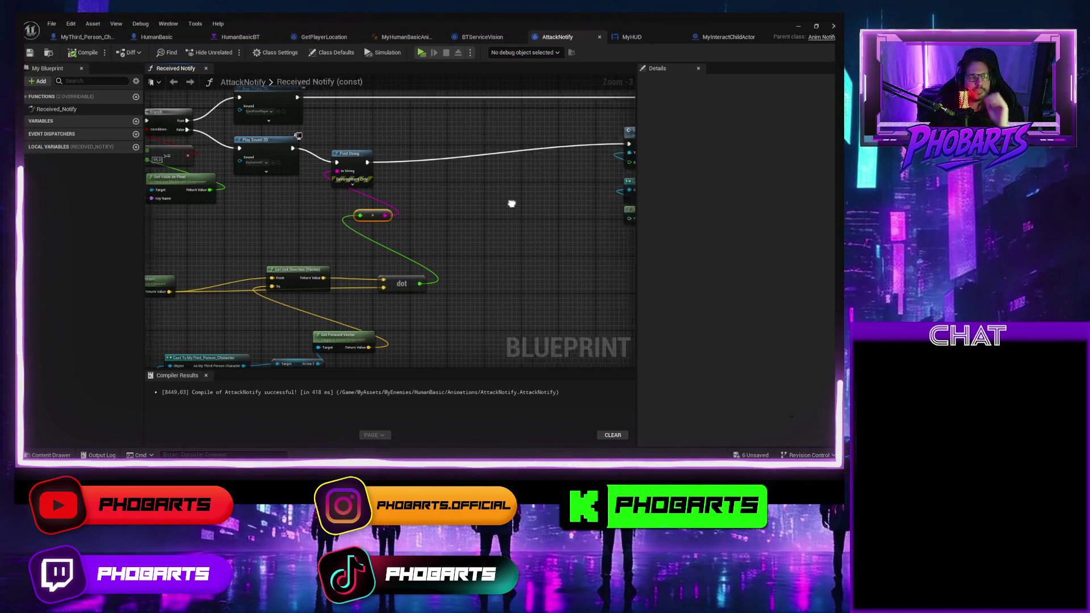
# Compile and save AttackNotify, then run and stop a quick play-in-editor test.
pyautogui.moveTo(511, 203); pyautogui.dragTo(356, 195)
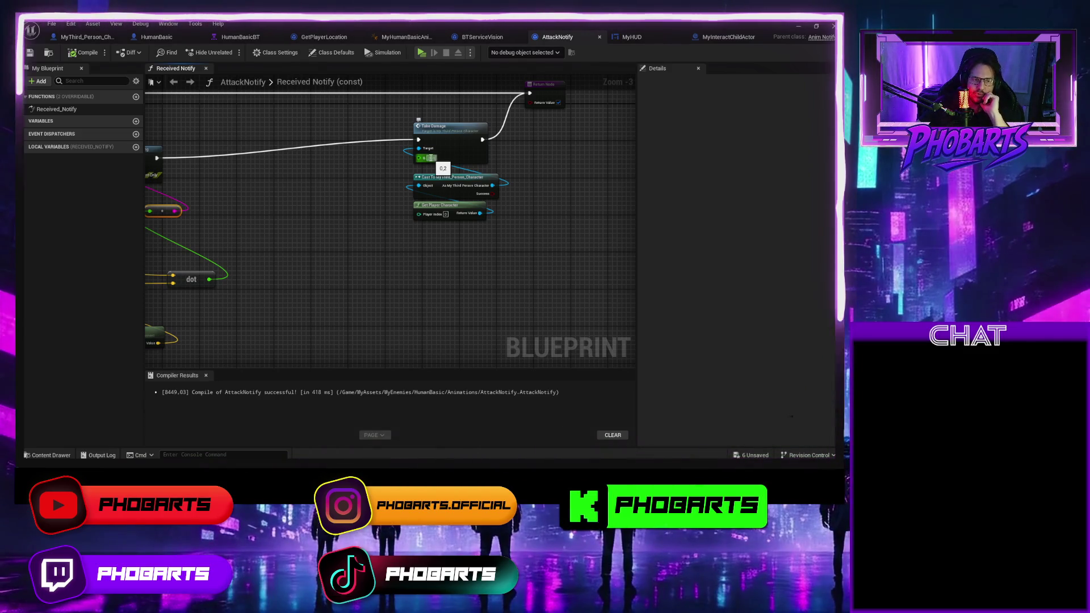
pyautogui.hotkey('ctrl', 's')
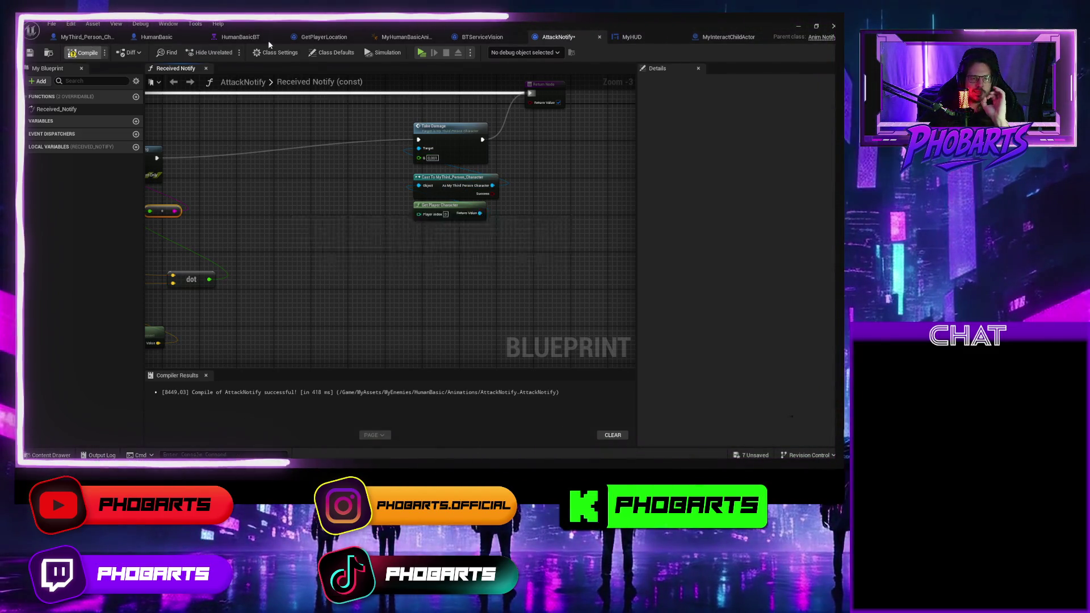
pyautogui.click(421, 53)
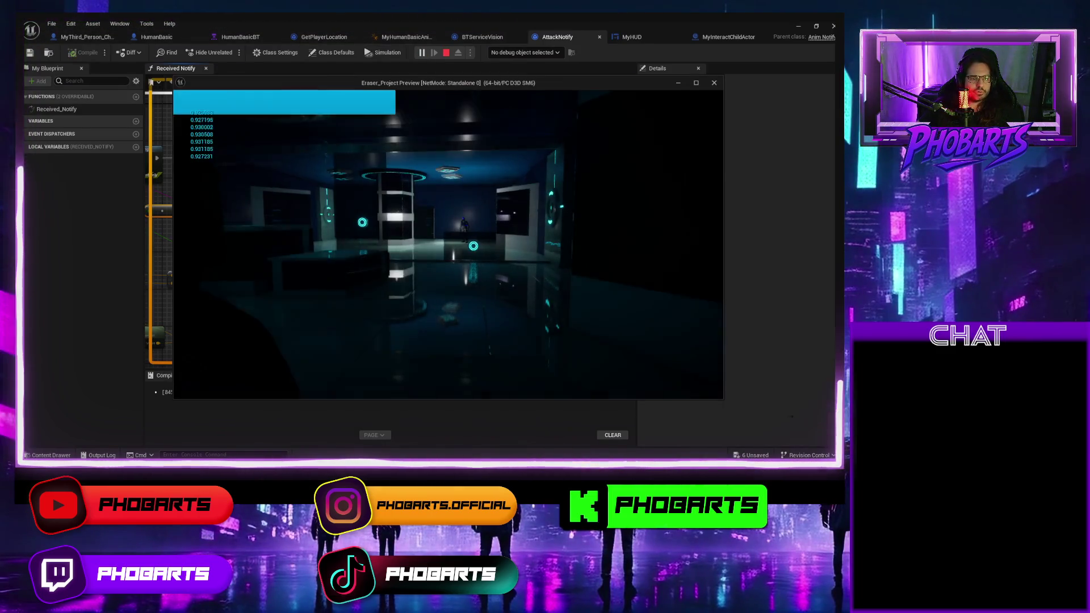
pyautogui.press('Escape')
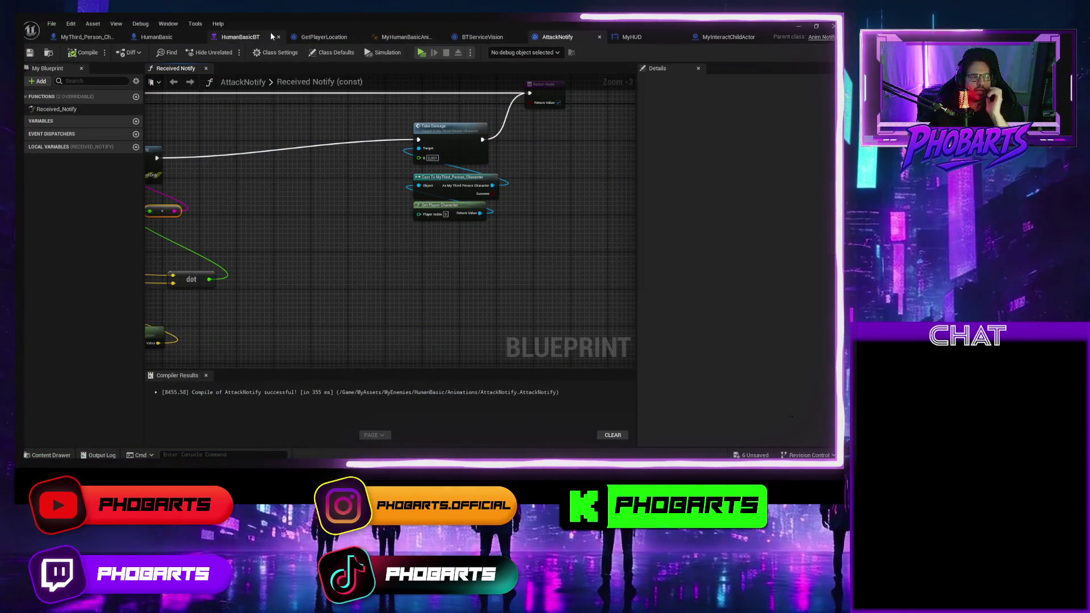
# Switch to the BTServiceVision event graph and rearrange a node and wire near the dot and Sphere Trace nodes.
pyautogui.click(467, 37)
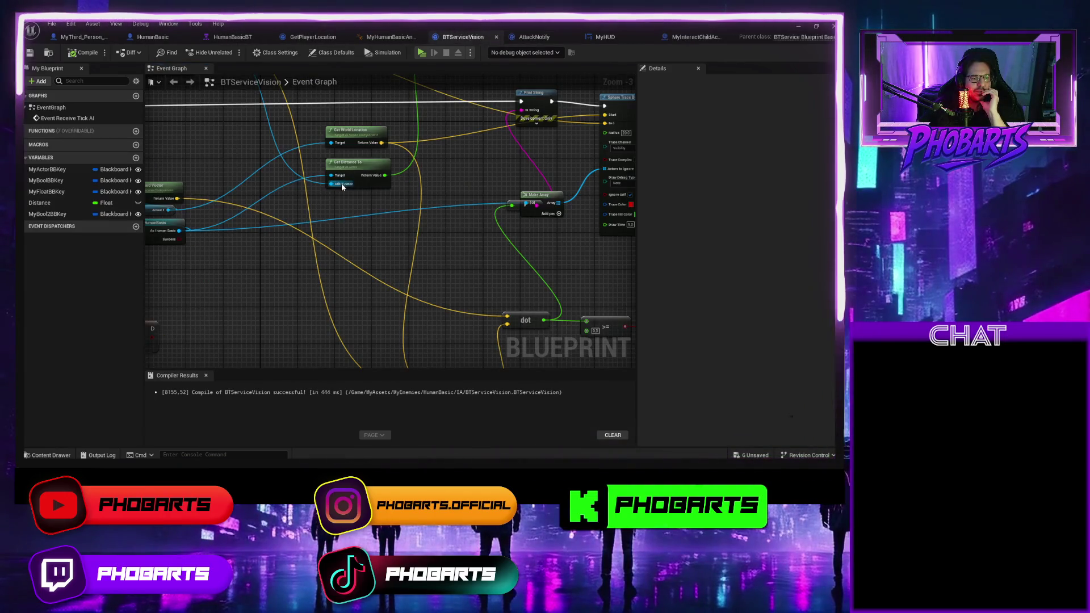
pyautogui.scroll(-2, 341, 187)
pyautogui.click(443, 142)
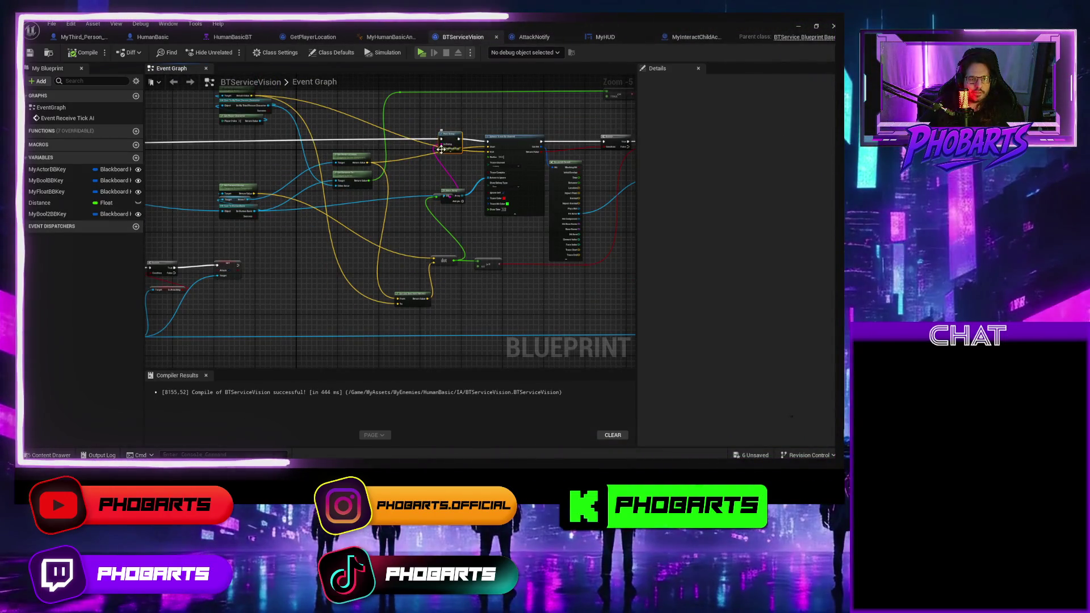
pyautogui.moveTo(444, 142); pyautogui.dragTo(489, 141)
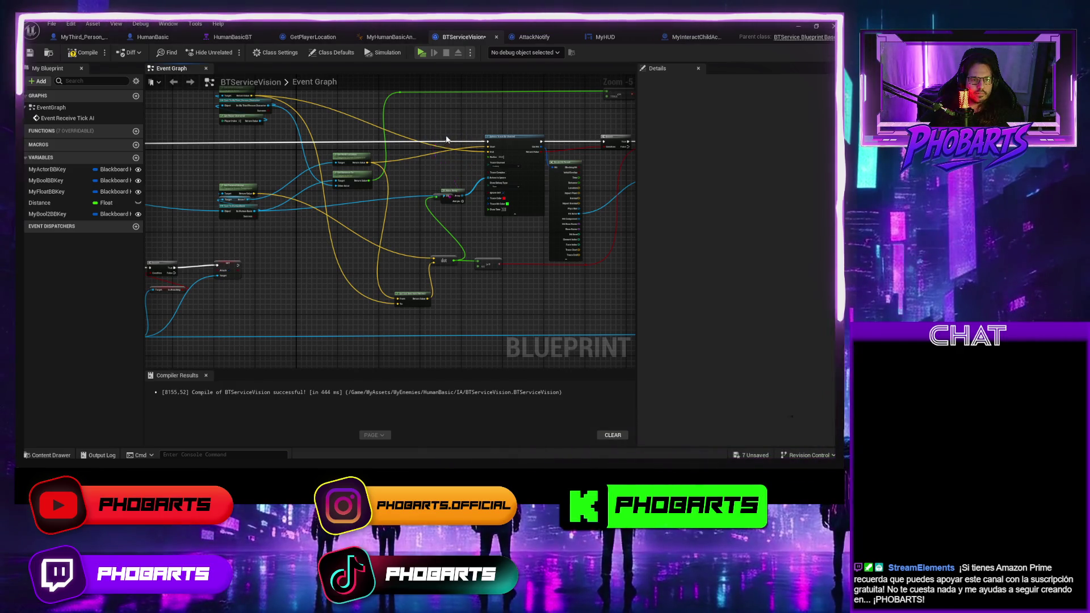
pyautogui.moveTo(435, 195); pyautogui.dragTo(437, 206)
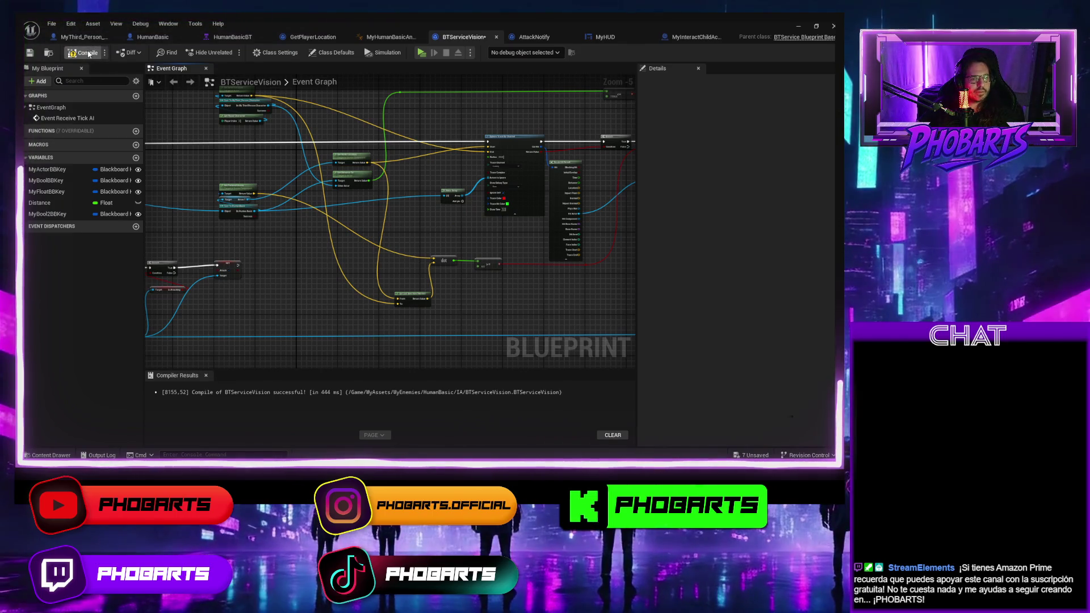
pyautogui.scroll(3, 341, 114)
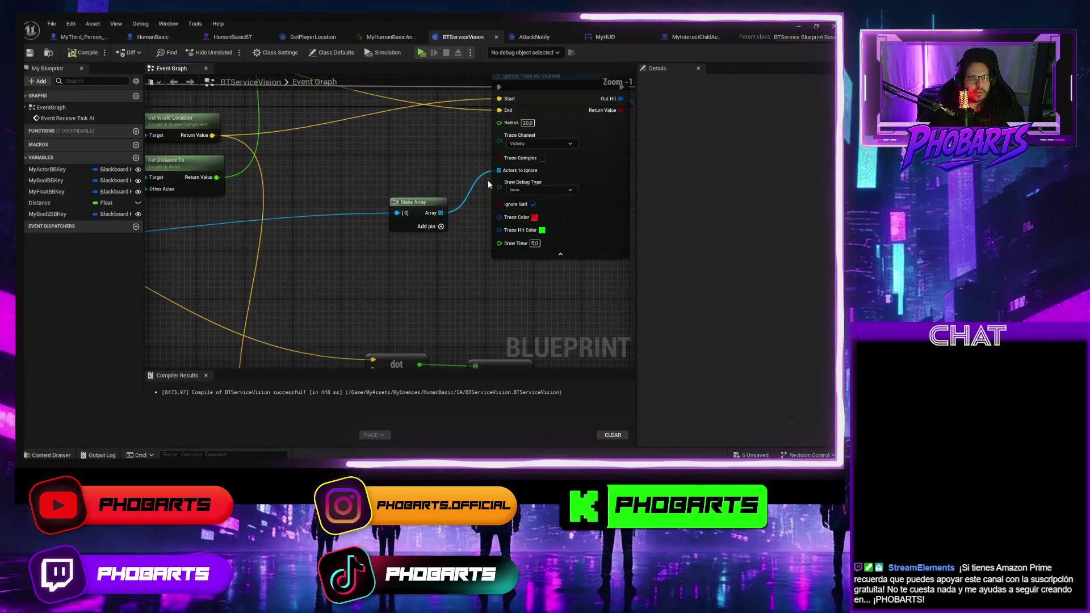
pyautogui.scroll(-3, 318, 91)
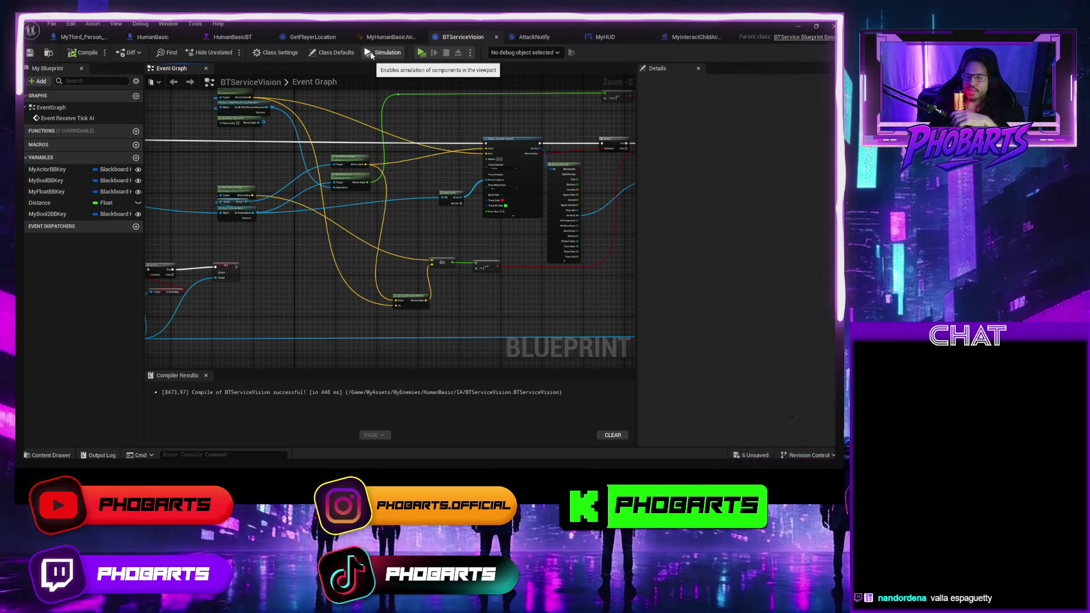
pyautogui.scroll(-2, 349, 172)
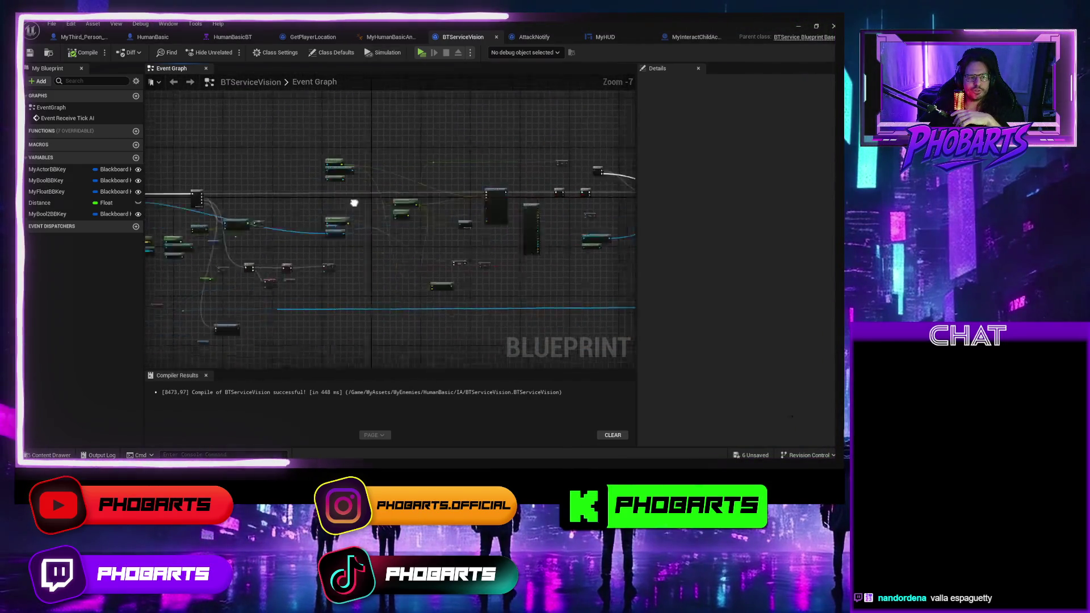
pyautogui.scroll(2, 370, 196)
pyautogui.scroll(1, 370, 196)
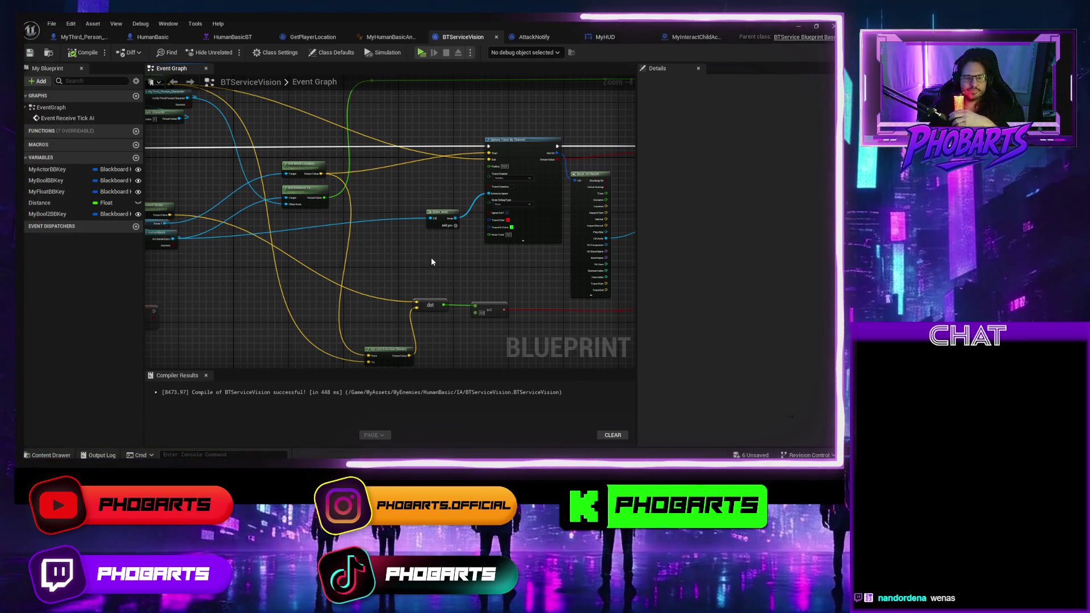
pyautogui.moveTo(431, 261); pyautogui.dragTo(403, 266)
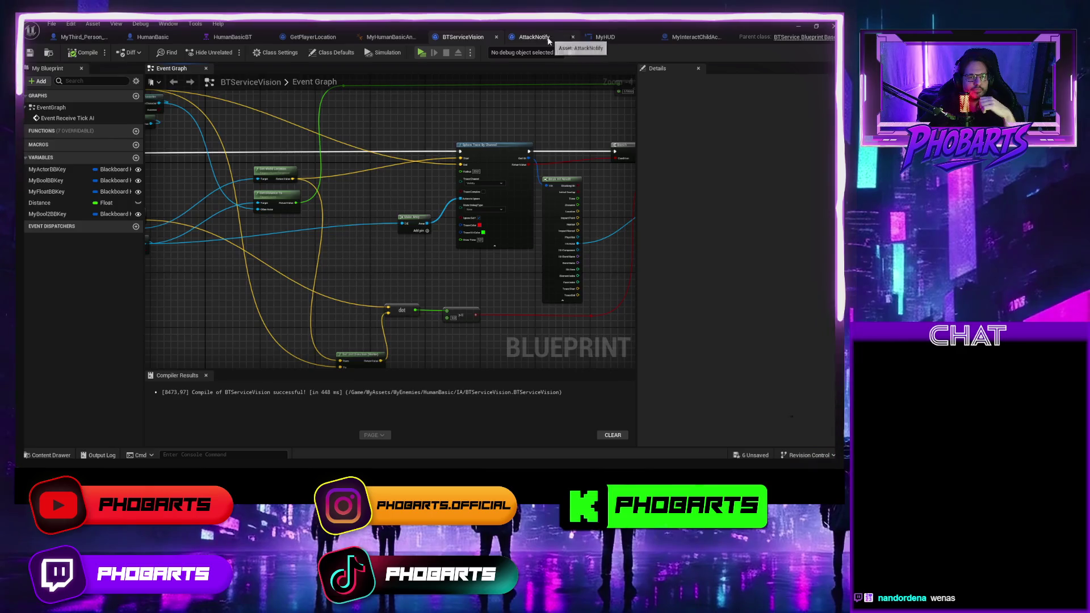
# Back in AttackNotify, play-test by walking toward the enemy until it runs up and attacks.
pyautogui.click(549, 40)
pyautogui.moveTo(531, 144)
pyautogui.mouseDown()
pyautogui.moveTo(397, 207)
pyautogui.moveTo(560, 185)
pyautogui.mouseUp()
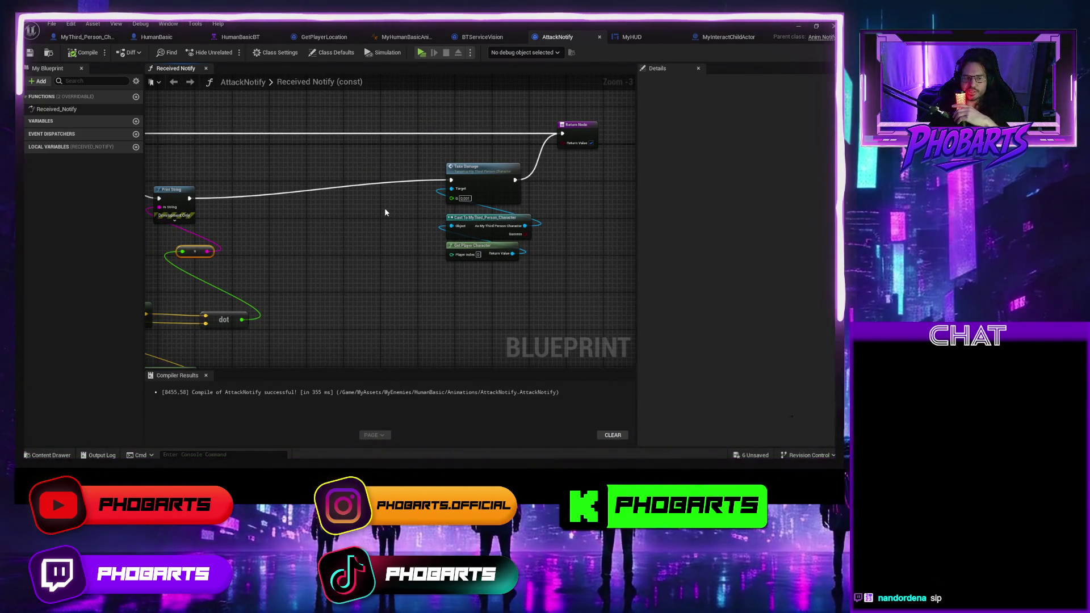
pyautogui.click(422, 52)
pyautogui.press('w')
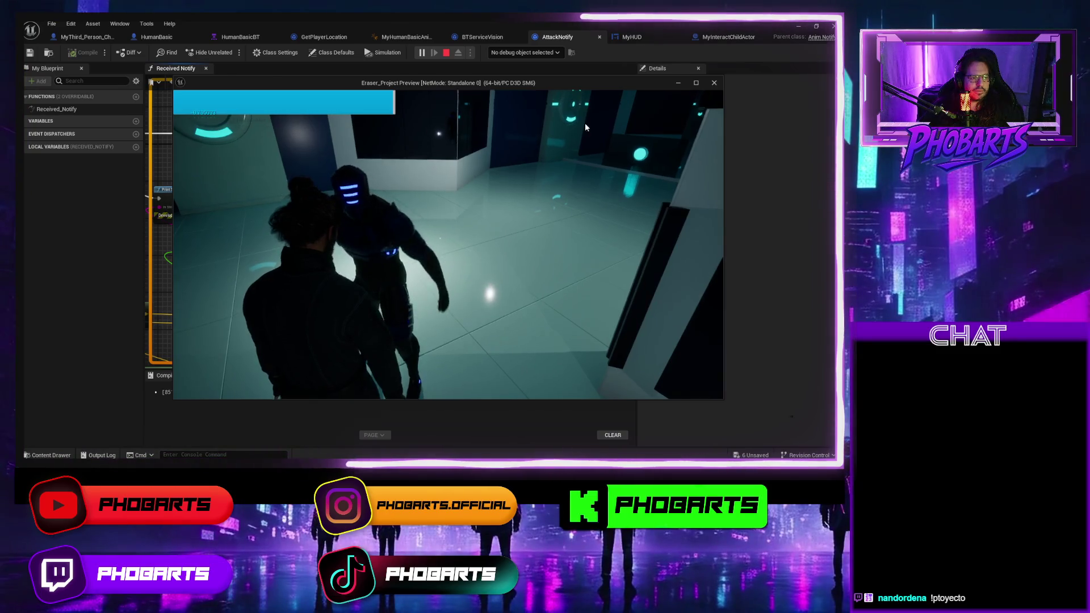
pyautogui.press('Escape')
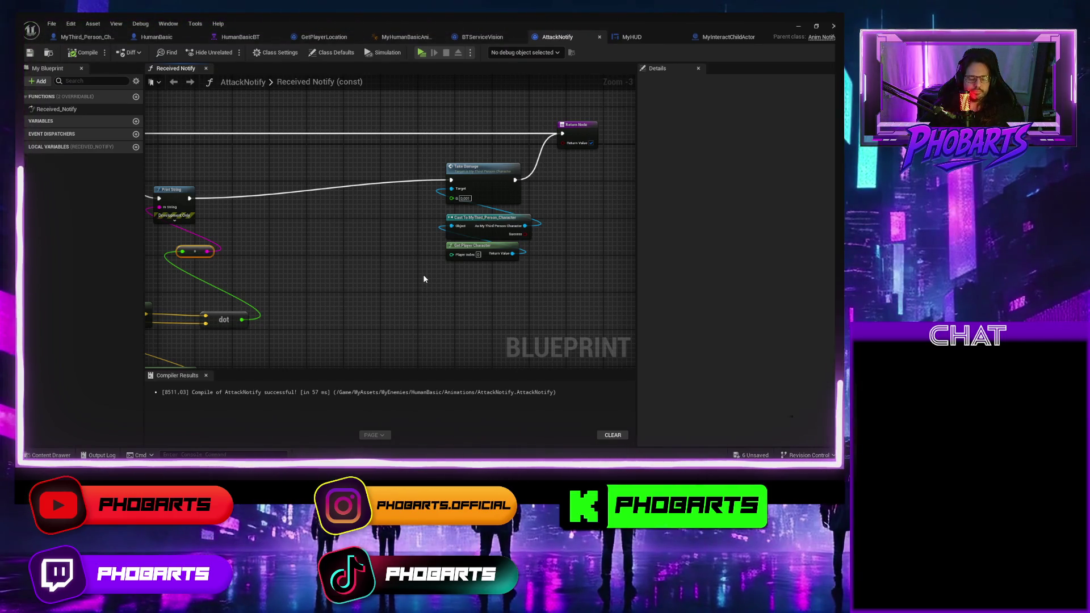
# Connect the lower Get Forward Vector Return Value to the dot node's B pin and compile AttackNotify.
pyautogui.moveTo(284, 190)
pyautogui.mouseDown()
pyautogui.moveTo(451, 268)
pyautogui.moveTo(489, 246)
pyautogui.moveTo(504, 206)
pyautogui.mouseUp()
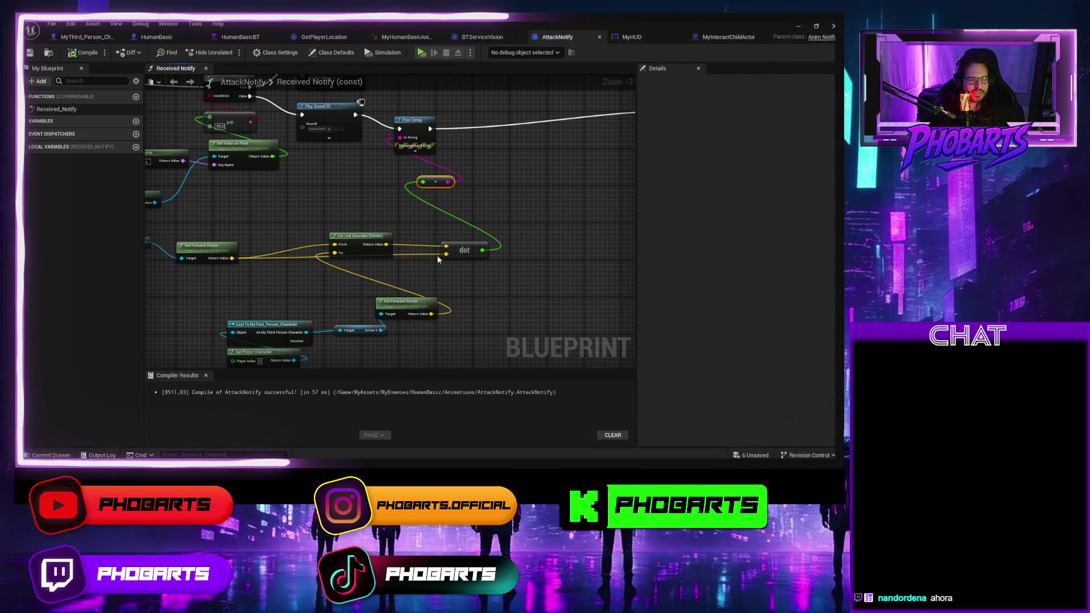
pyautogui.moveTo(445, 253); pyautogui.dragTo(432, 314)
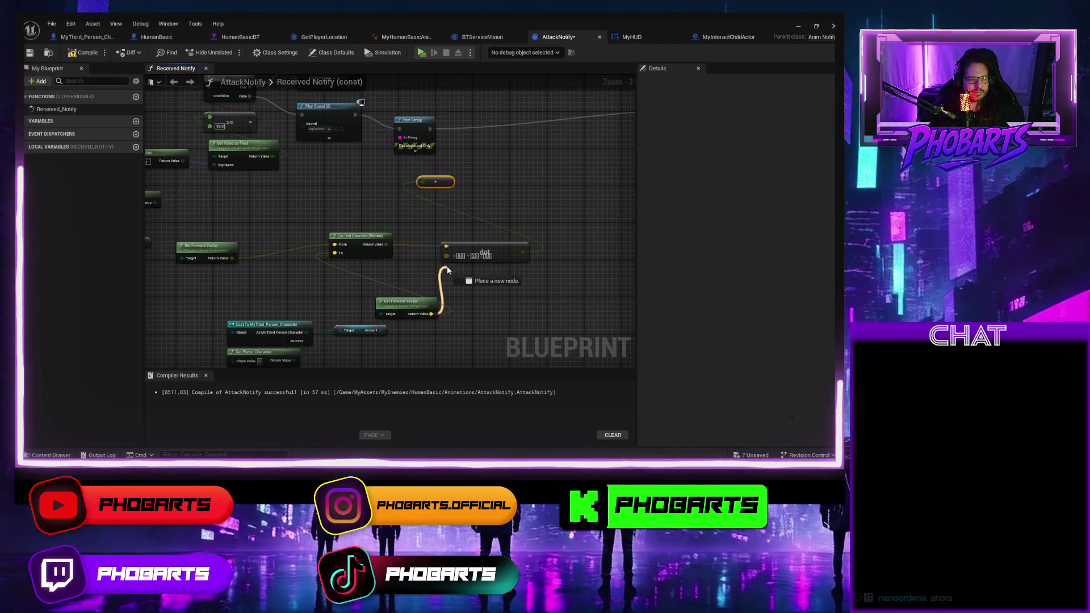
pyautogui.click(96, 53)
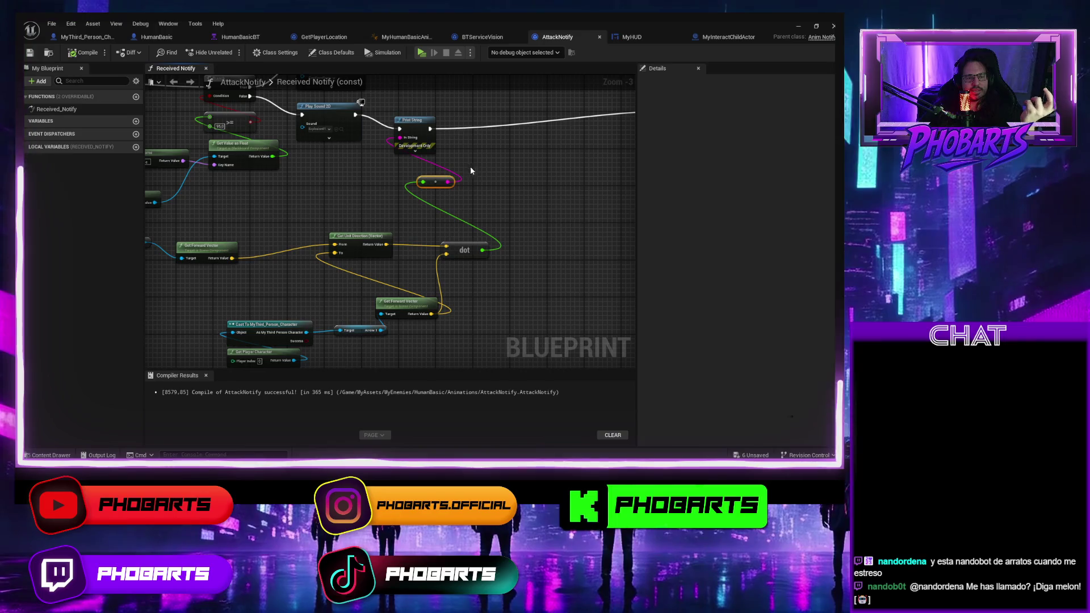
pyautogui.moveTo(470, 165); pyautogui.dragTo(420, 203)
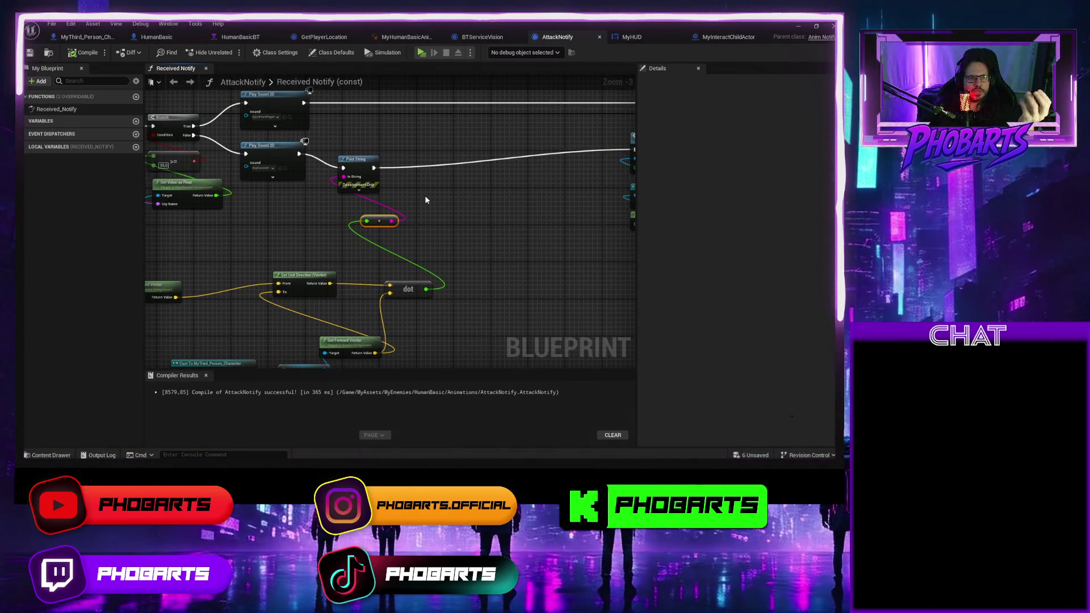
# Test the erase effect on the outlined object, then restart play and walk toward the enemy.
pyautogui.click(421, 52)
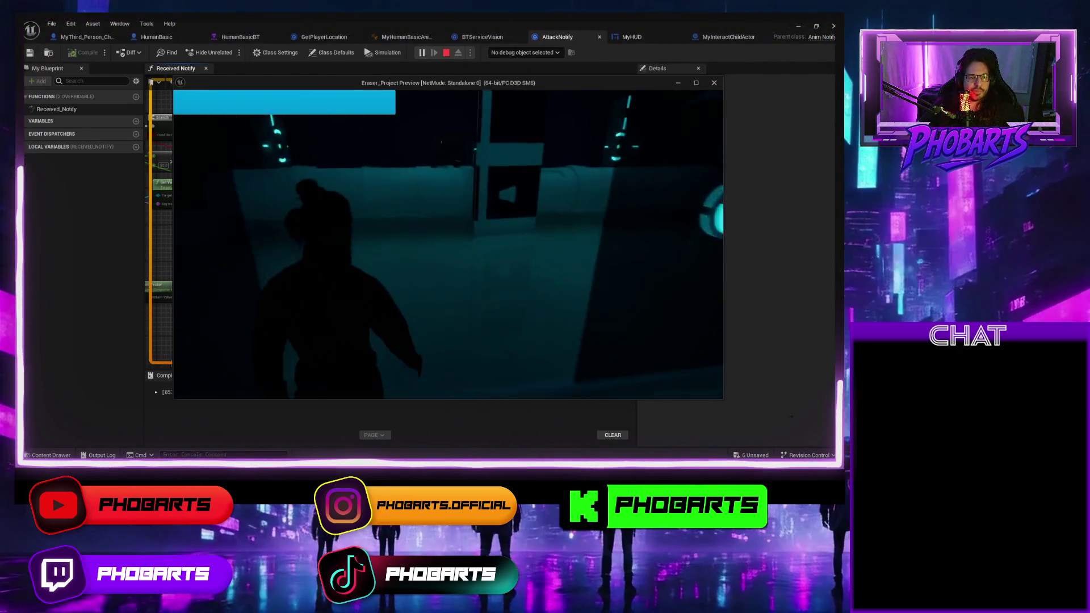
pyautogui.click(446, 243)
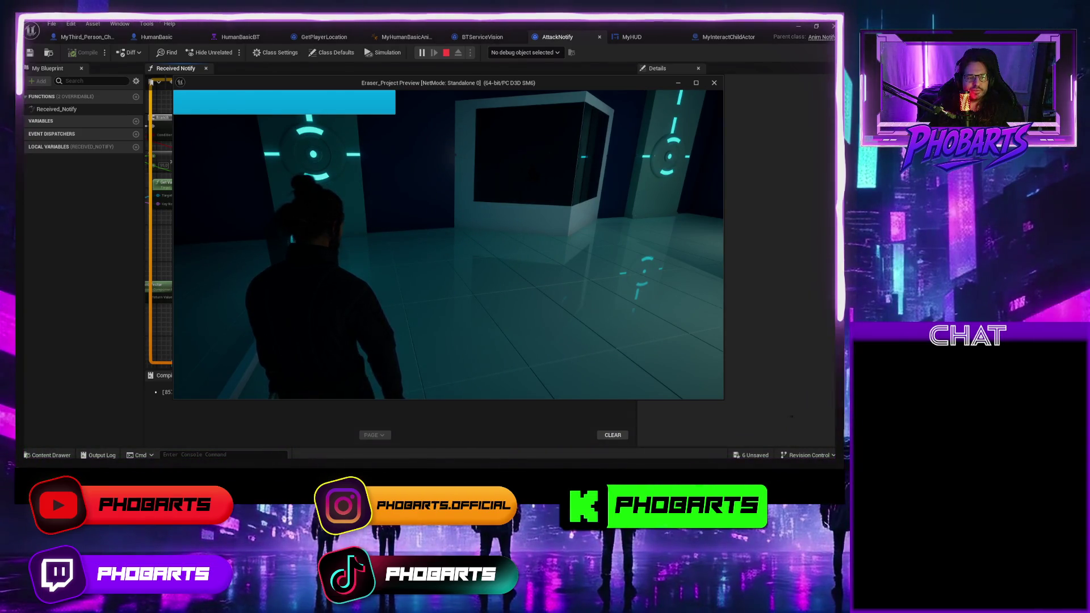
pyautogui.press('Escape')
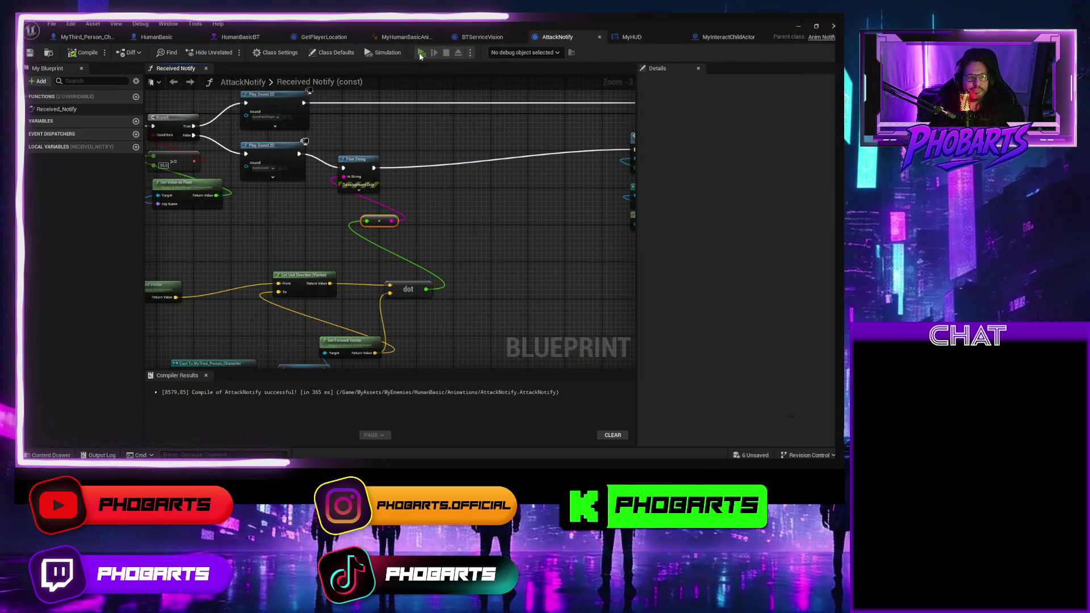
pyautogui.click(421, 53)
pyautogui.press('w')
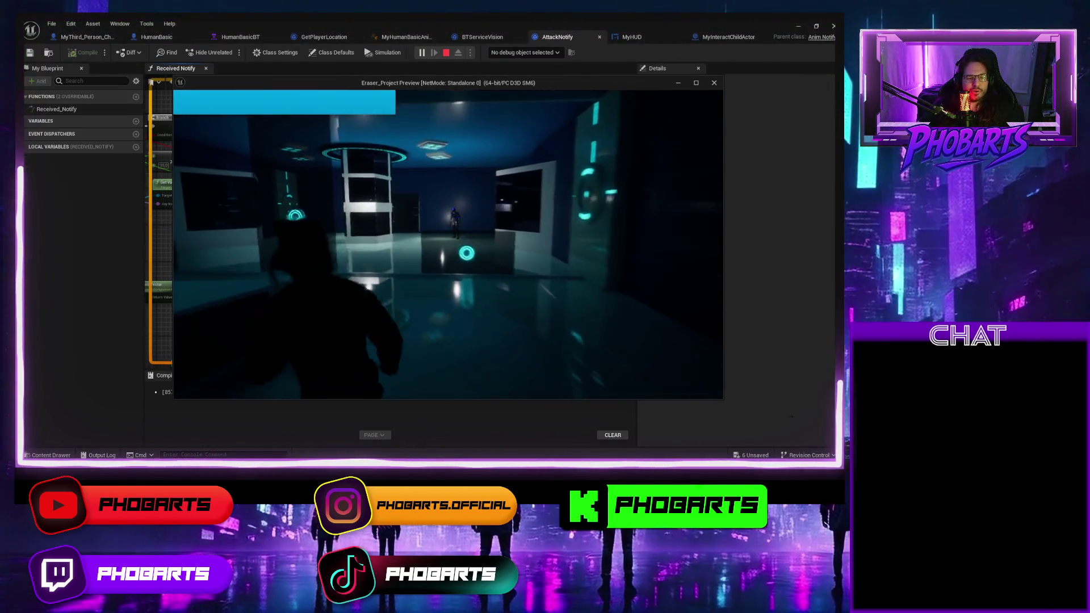
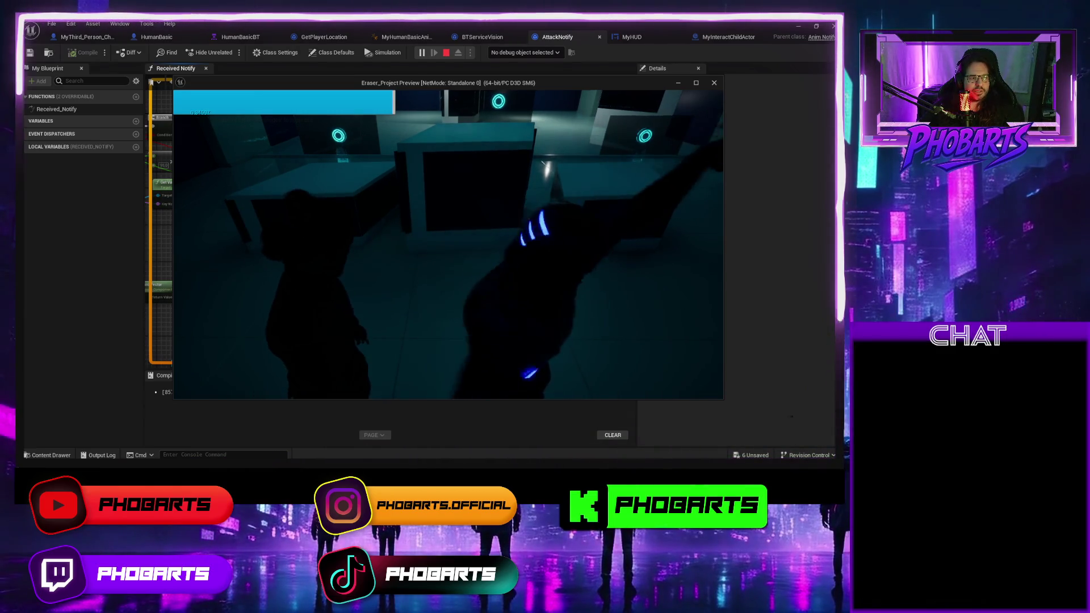
# Stop the test play and zoom into BTServiceVision's dot product and direction nodes.
pyautogui.press('Escape')
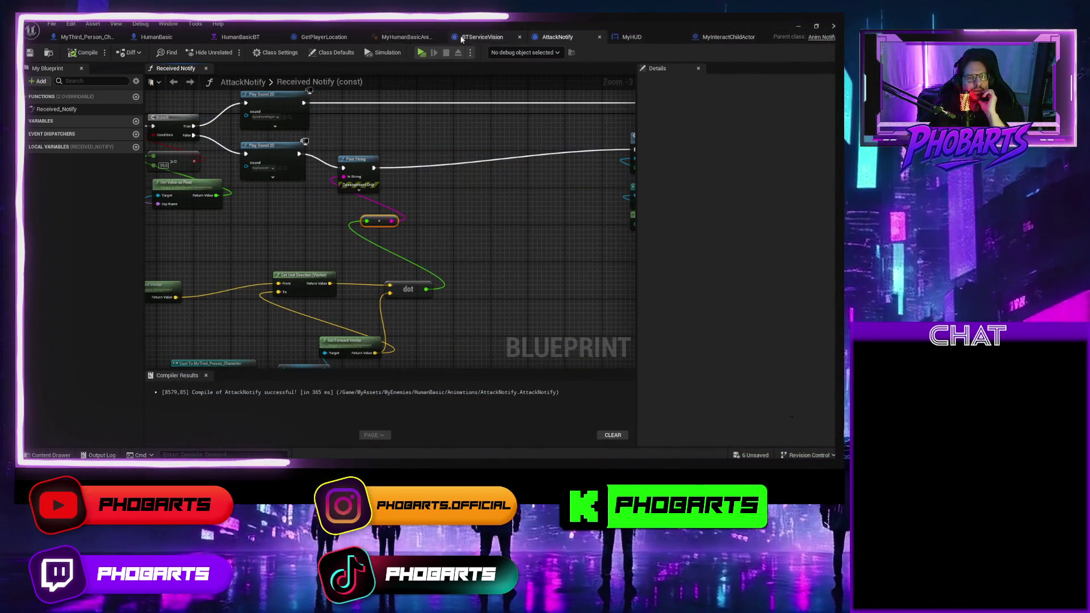
pyautogui.click(462, 38)
pyautogui.moveTo(423, 226); pyautogui.dragTo(448, 153)
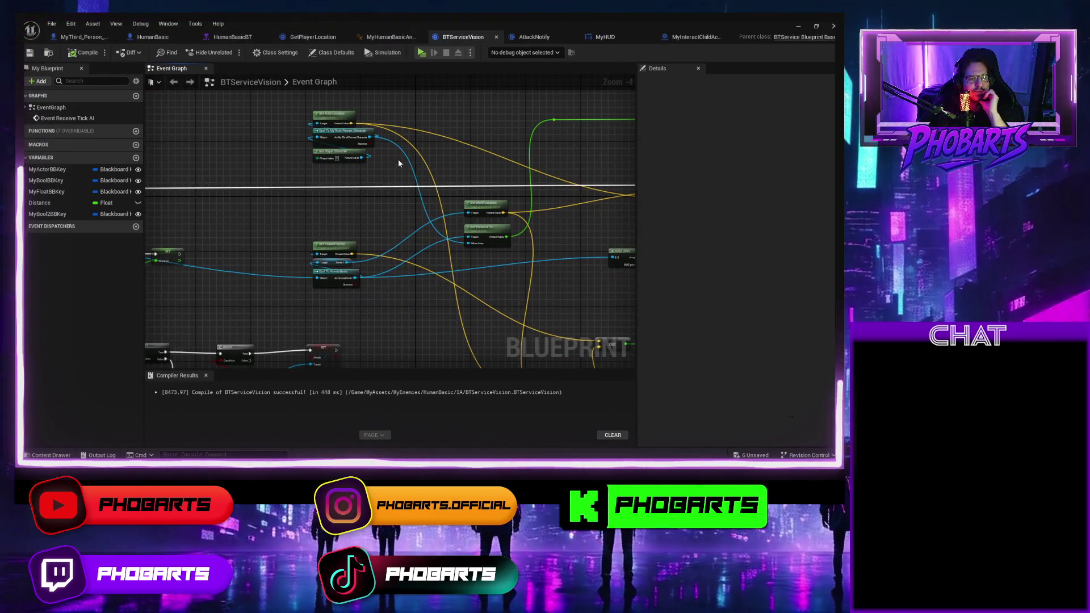
pyautogui.scroll(4, 361, 127)
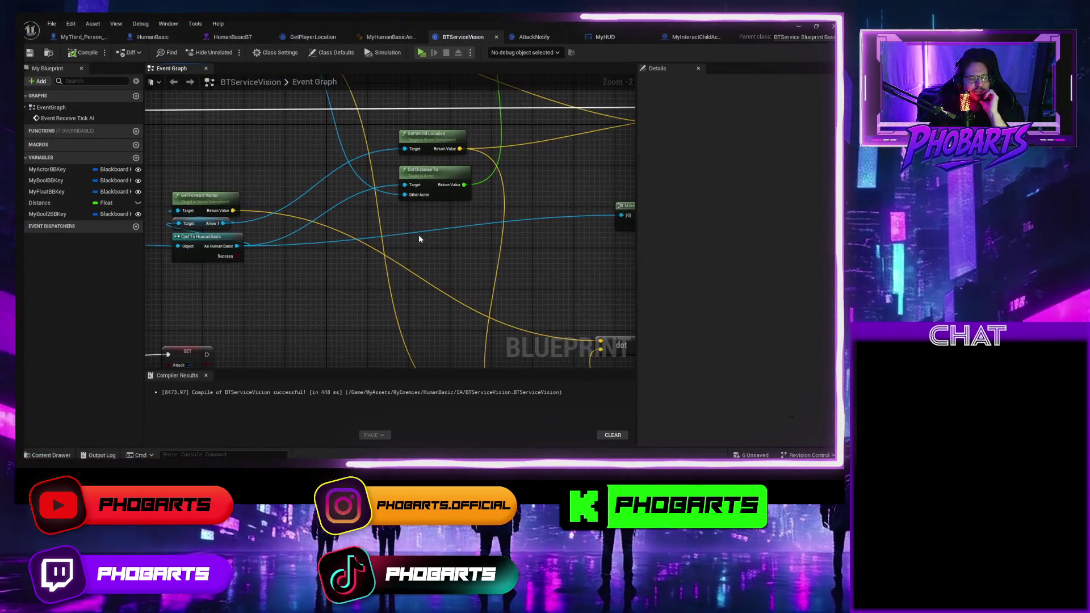
pyautogui.moveTo(419, 236); pyautogui.dragTo(340, 126)
# Inspect BTServiceVision's Get World Location, Make Array and Get Unit Direction nodes, then return to AttackNotify.
pyautogui.moveTo(357, 203); pyautogui.dragTo(413, 275)
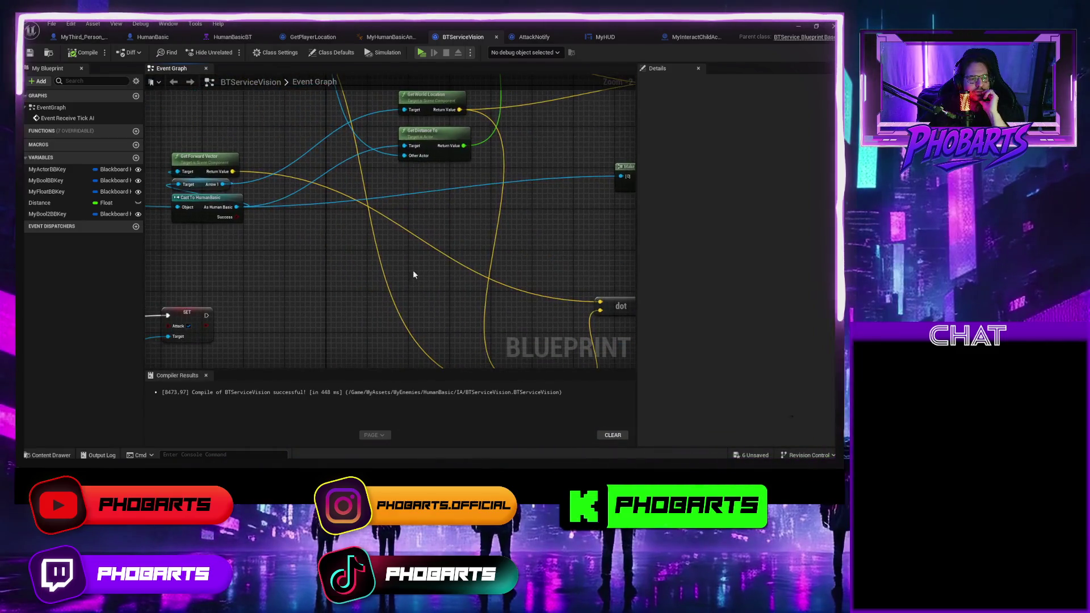
pyautogui.moveTo(264, 212); pyautogui.dragTo(246, 194)
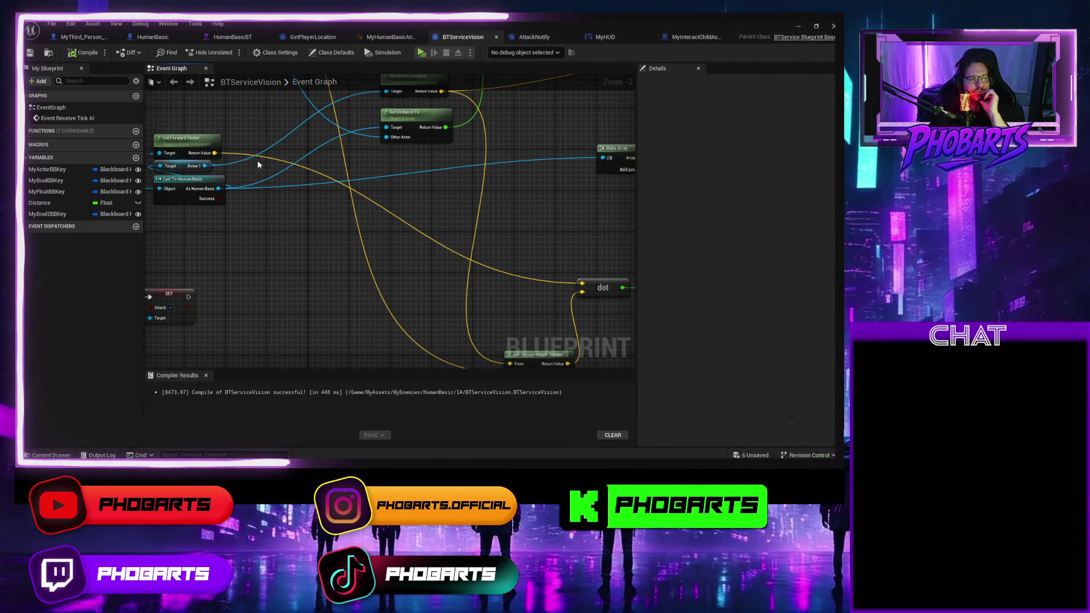
pyautogui.moveTo(433, 287)
pyautogui.mouseDown()
pyautogui.moveTo(382, 282)
pyautogui.moveTo(370, 355)
pyautogui.moveTo(377, 183)
pyautogui.moveTo(377, 336)
pyautogui.moveTo(407, 292)
pyautogui.moveTo(445, 284)
pyautogui.moveTo(443, 363)
pyautogui.moveTo(380, 236)
pyautogui.mouseUp()
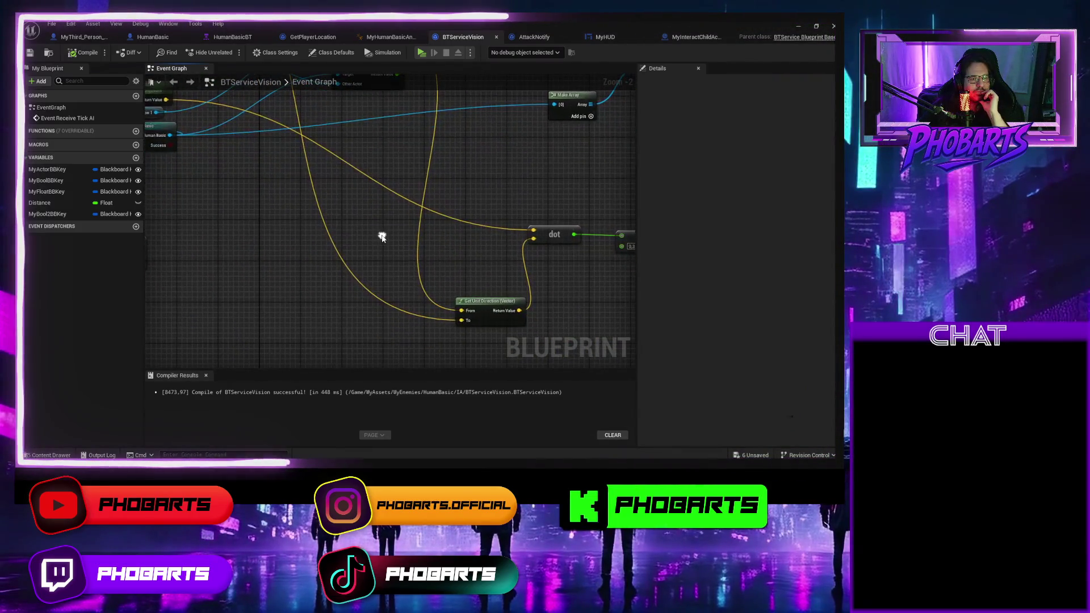
pyautogui.click(153, 37)
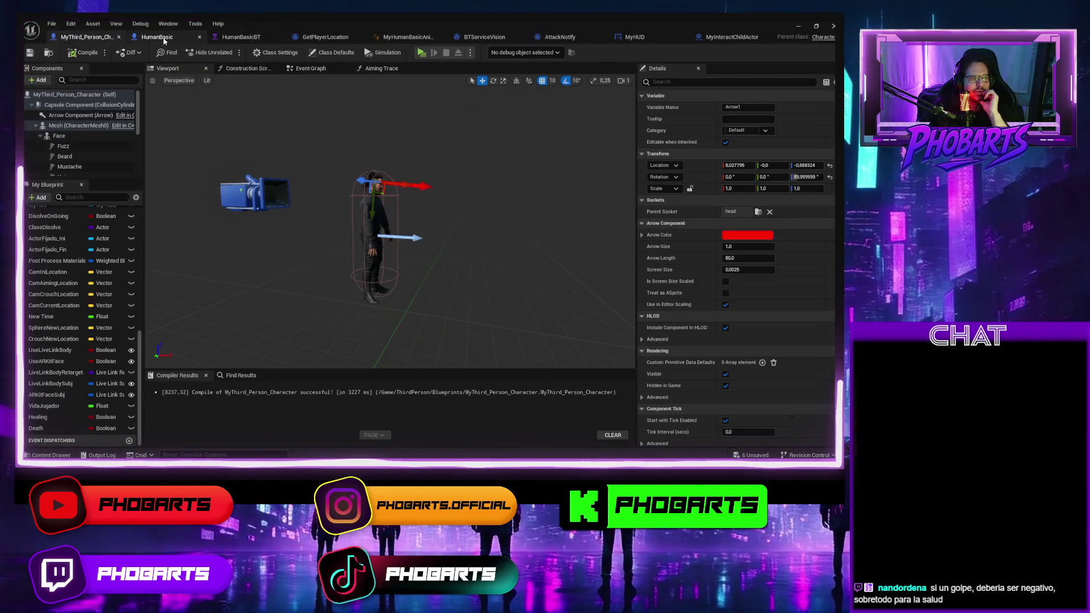
pyautogui.click(554, 37)
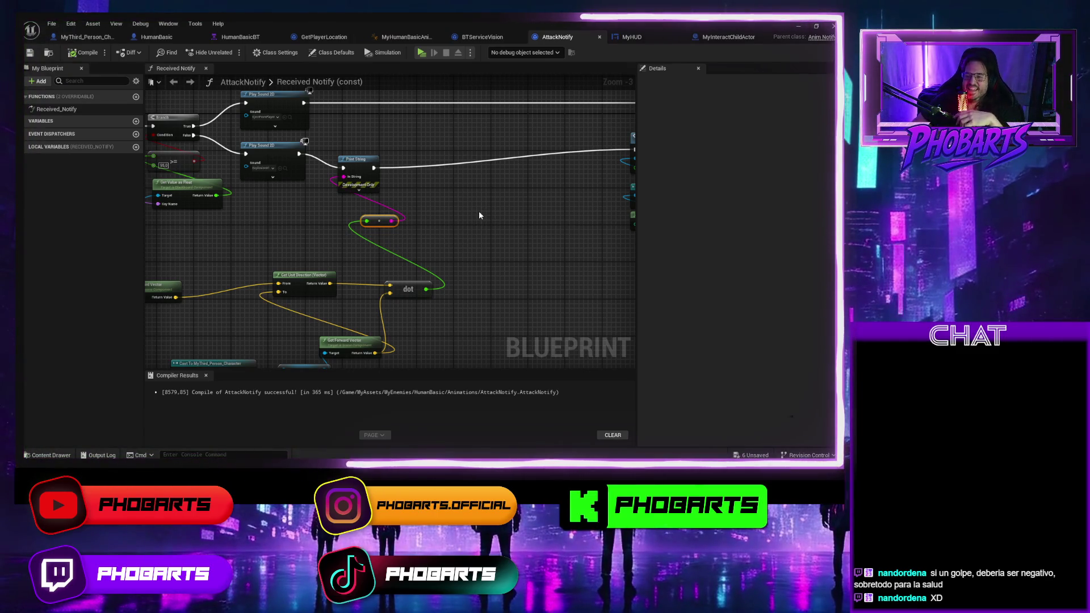
# After a brief test play, set the Take Damage amount in AttackNotify to 1.
pyautogui.click(421, 52)
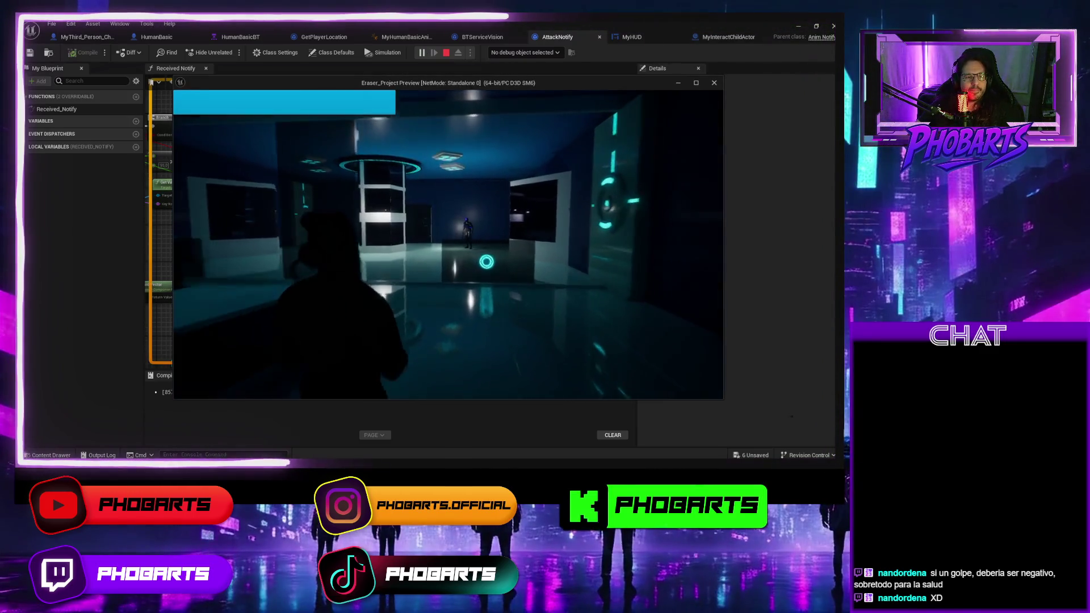
pyautogui.press('Escape')
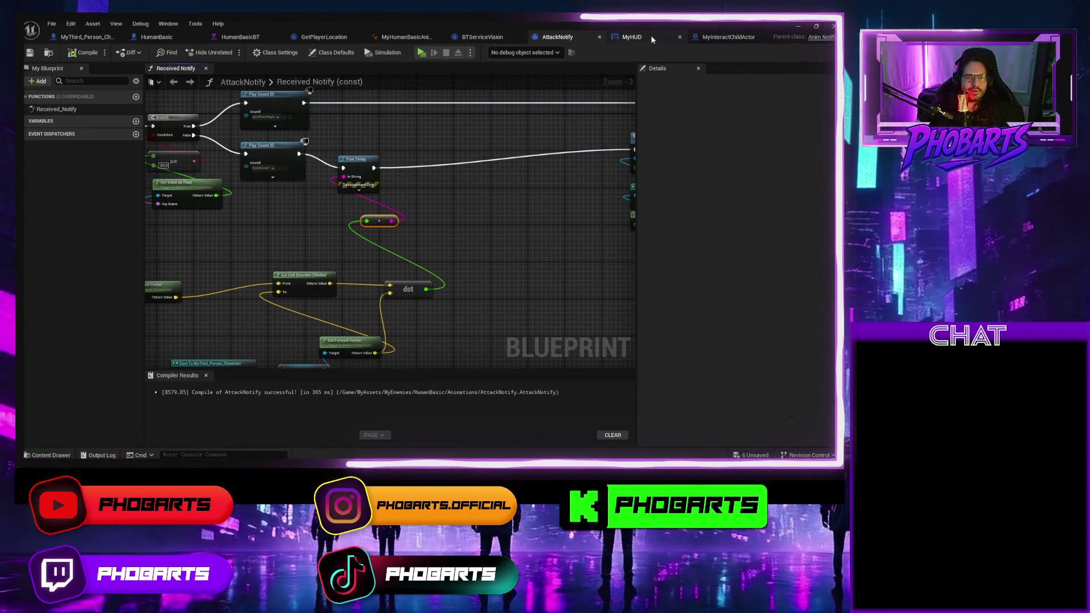
pyautogui.moveTo(632, 181)
pyautogui.mouseDown()
pyautogui.moveTo(416, 255)
pyautogui.moveTo(382, 214)
pyautogui.mouseUp()
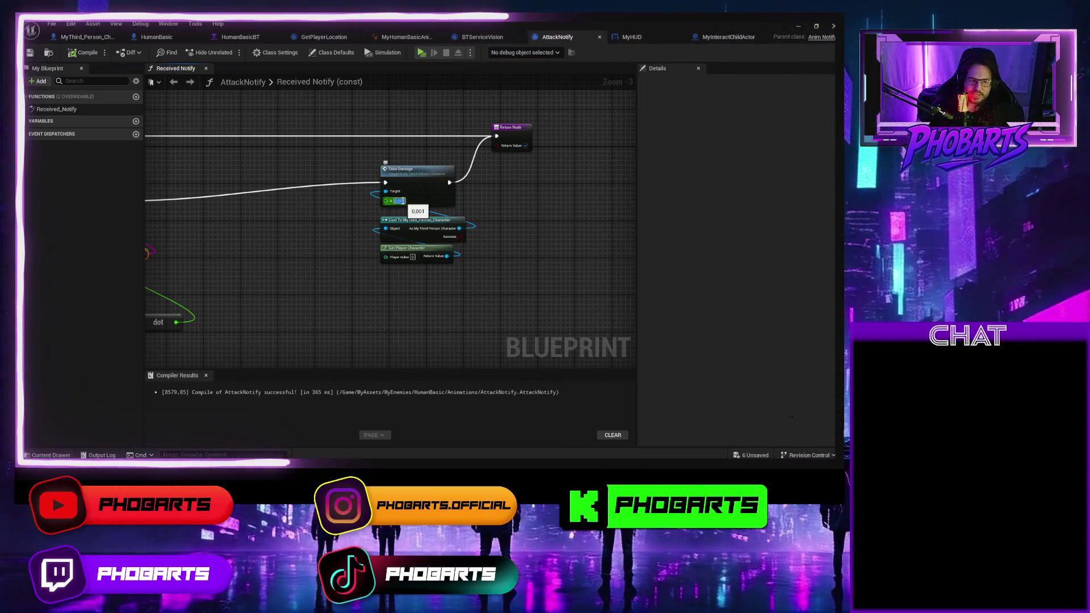
pyautogui.write('1')
pyautogui.press('Return')
# Save AttackNotify and test-play to watch the player collapse from the hit.
pyautogui.hotkey('ctrl', 's')
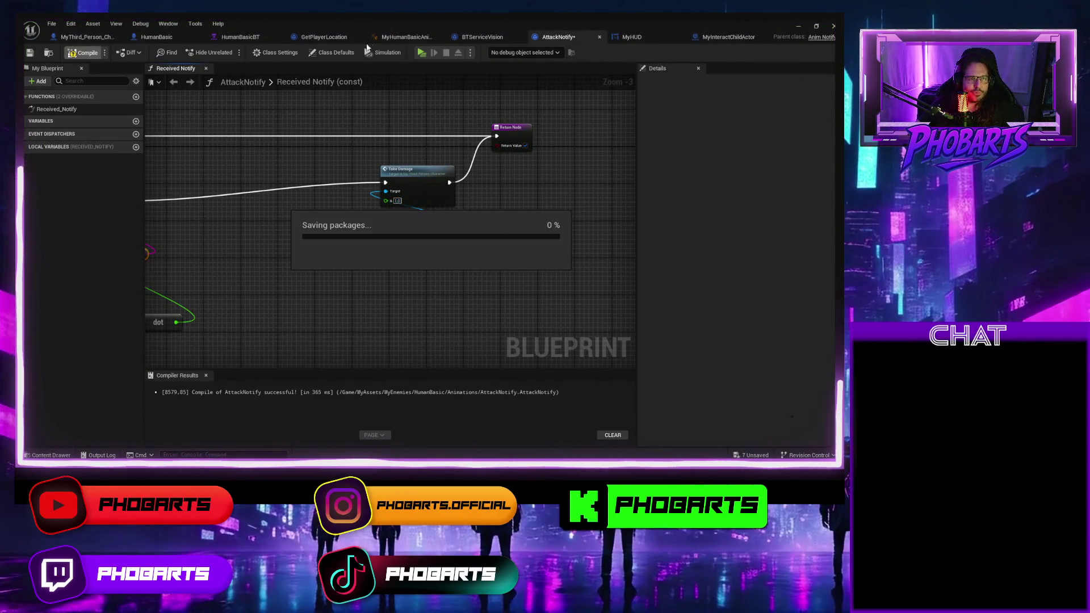
pyautogui.click(421, 52)
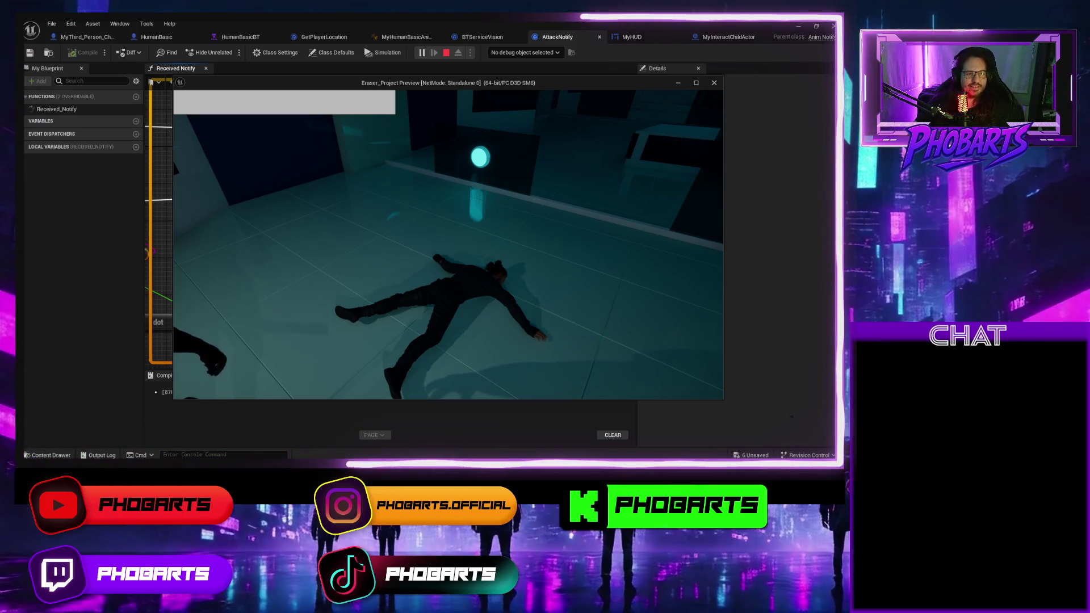
pyautogui.press('Escape')
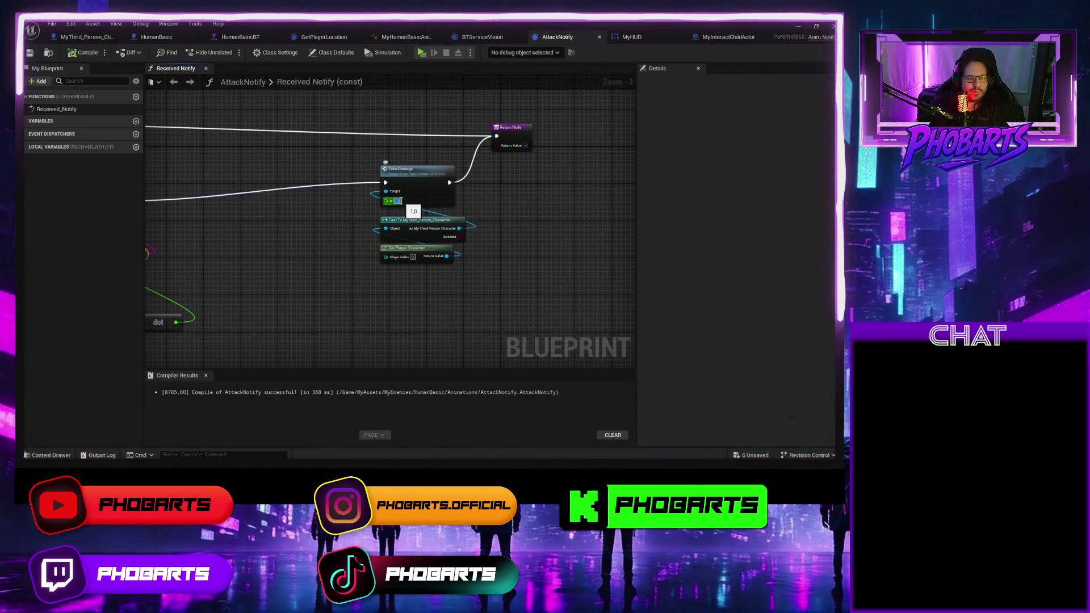
# Restore the Take Damage amount to 0.001 and pan to the Get Unit Direction nodes.
pyautogui.write('0.001')
pyautogui.press('Return')
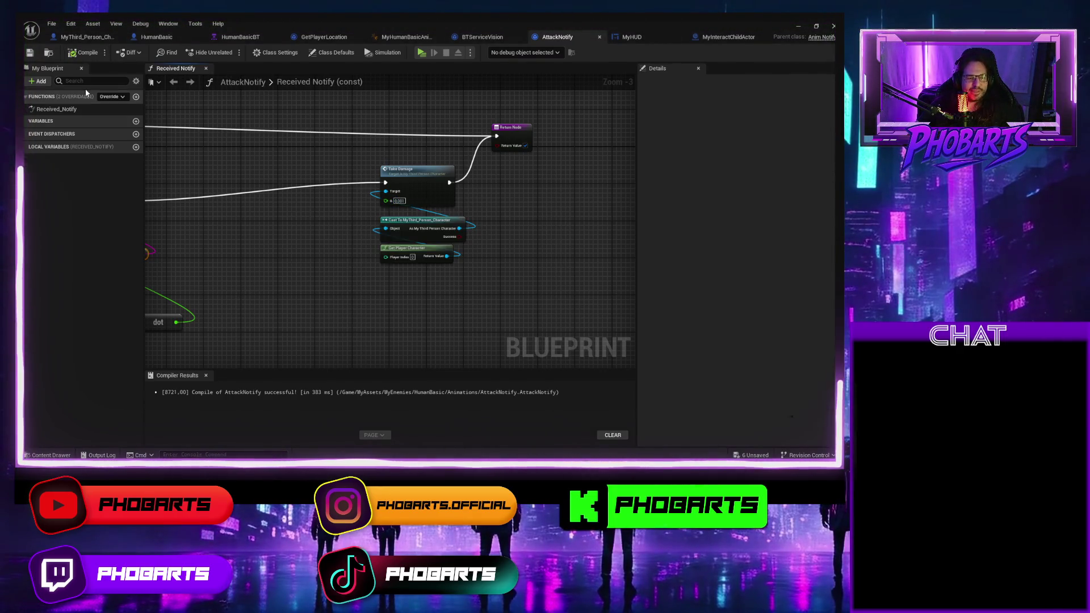
pyautogui.scroll(-1, 336, 175)
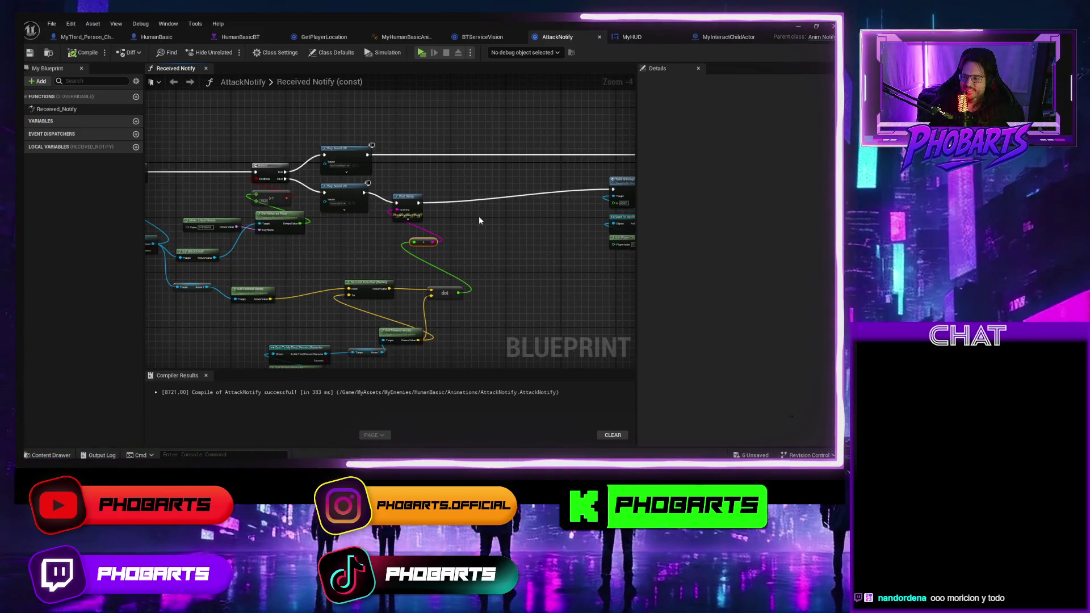
pyautogui.moveTo(503, 247); pyautogui.dragTo(464, 204)
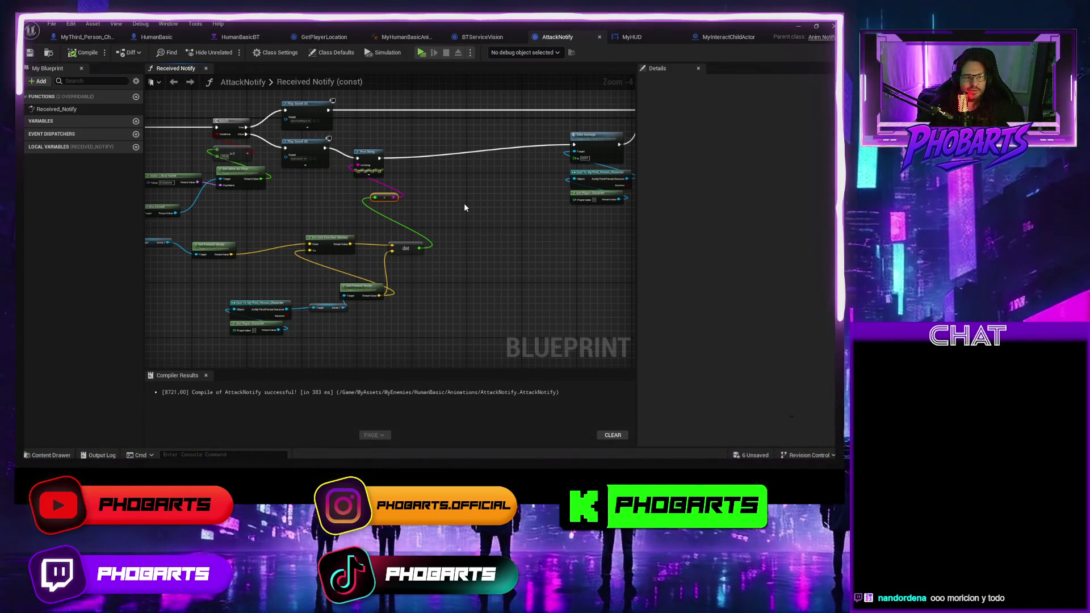
pyautogui.scroll(2, 438, 189)
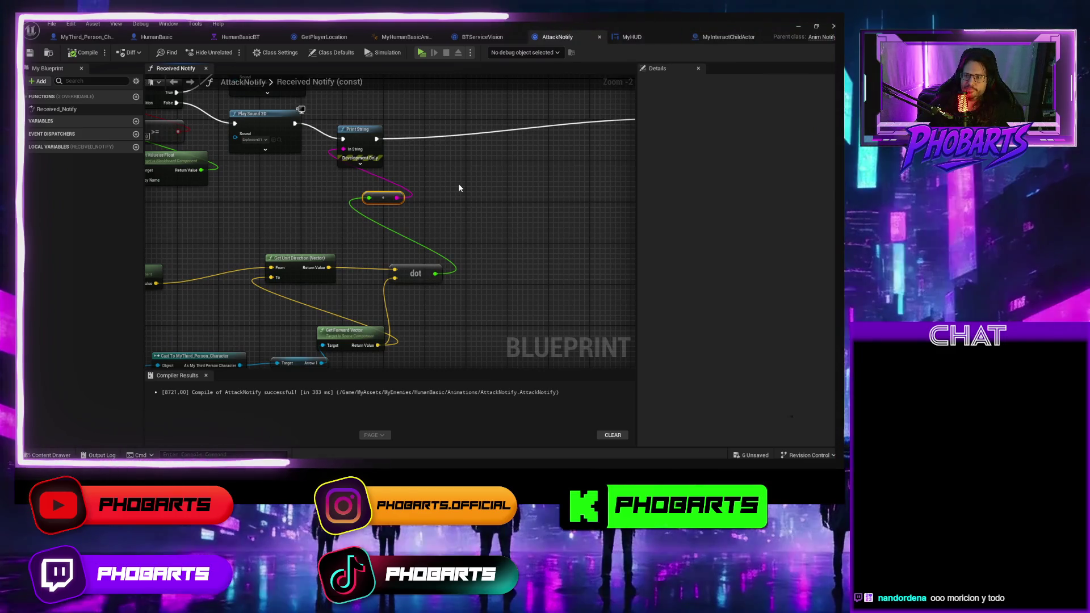
pyautogui.moveTo(461, 190)
pyautogui.mouseDown()
pyautogui.moveTo(451, 150)
pyautogui.moveTo(392, 190)
pyautogui.moveTo(488, 170)
pyautogui.moveTo(518, 181)
pyautogui.mouseUp()
pyautogui.moveTo(499, 255); pyautogui.dragTo(392, 170)
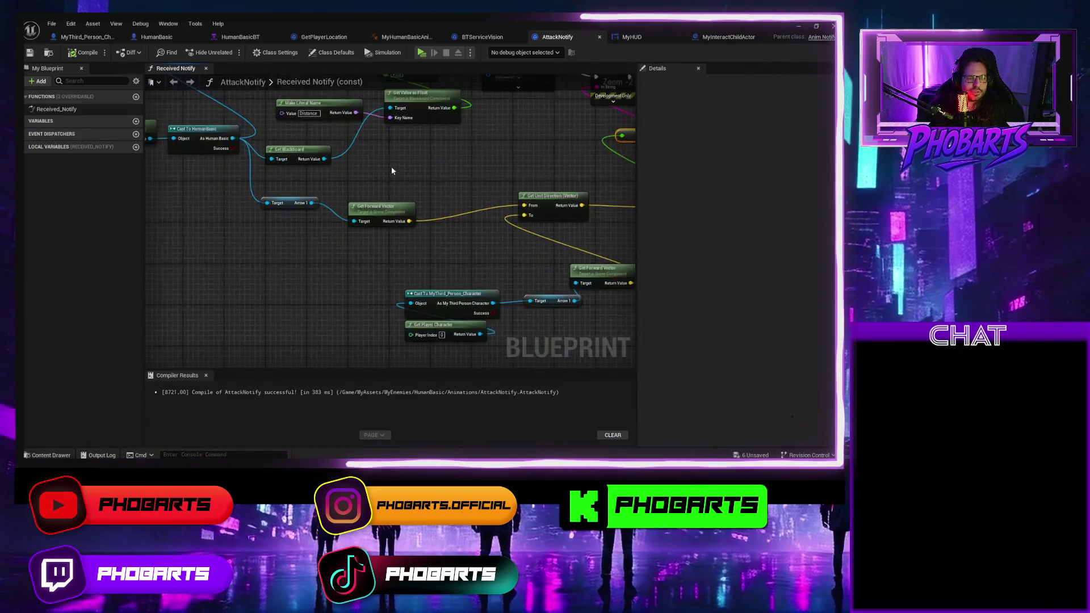
# Feed the enemy's Arrow 1 Get World Location into Get Unit Direction's From input.
pyautogui.moveTo(370, 211); pyautogui.dragTo(282, 247)
pyautogui.moveTo(311, 203)
pyautogui.mouseDown()
pyautogui.moveTo(463, 263)
pyautogui.moveTo(353, 209)
pyautogui.mouseUp()
pyautogui.write('get worl')
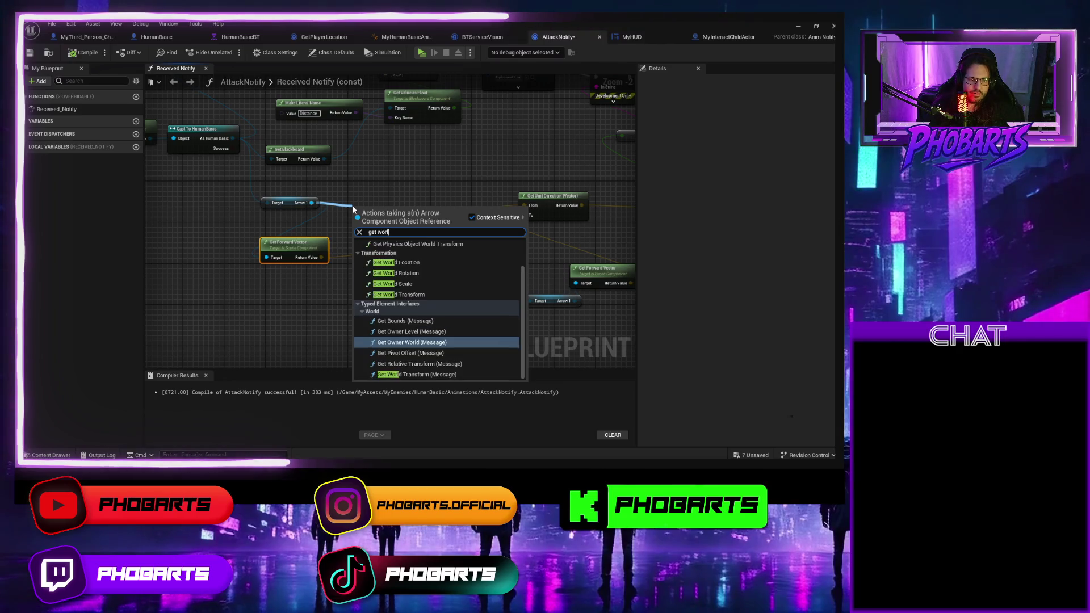
pyautogui.press('Up')
pyautogui.press('Up')
pyautogui.press('Up')
pyautogui.press('Return')
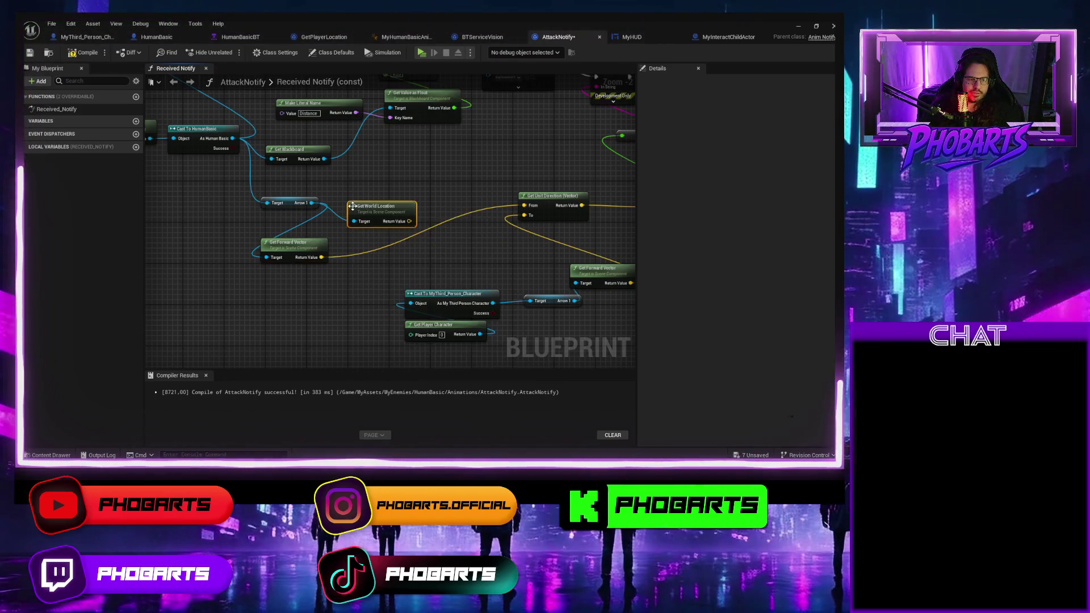
pyautogui.moveTo(409, 221); pyautogui.dragTo(525, 206)
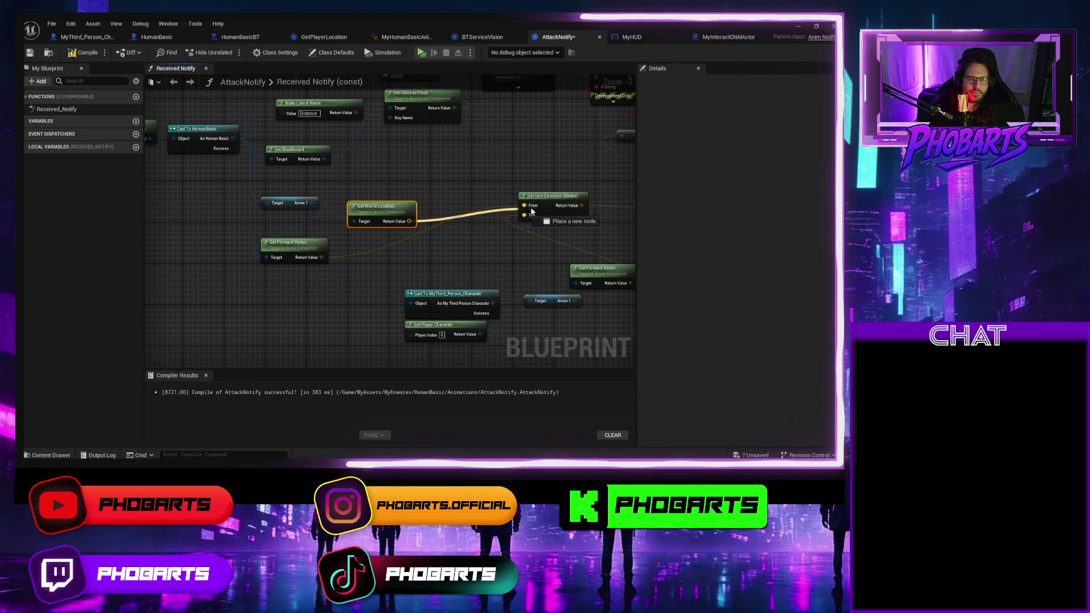
# Wire the player's Arrow 1 Get World Location into the To input, compile, and test-play.
pyautogui.moveTo(453, 249); pyautogui.dragTo(348, 213)
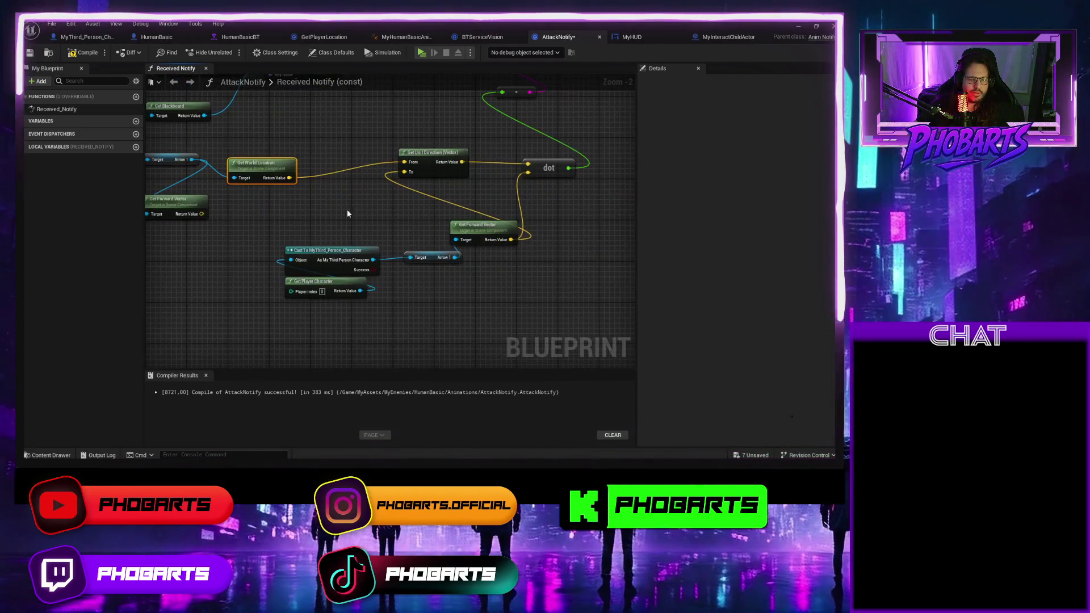
pyautogui.moveTo(464, 226); pyautogui.dragTo(494, 220)
pyautogui.moveTo(455, 263); pyautogui.dragTo(455, 308)
pyautogui.write('get wor')
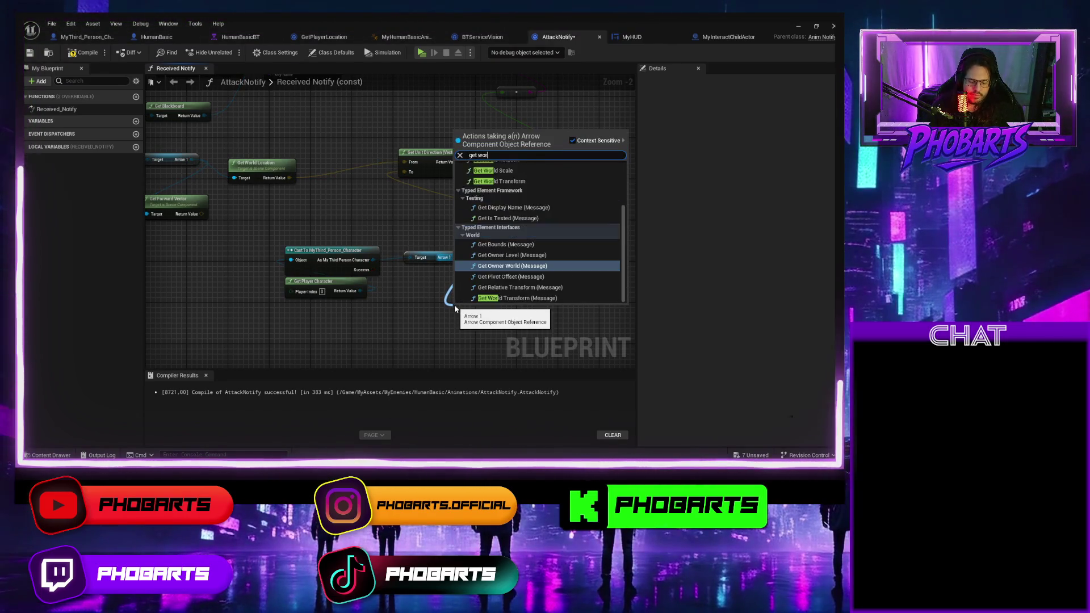
pyautogui.write('ld location')
pyautogui.press('Return')
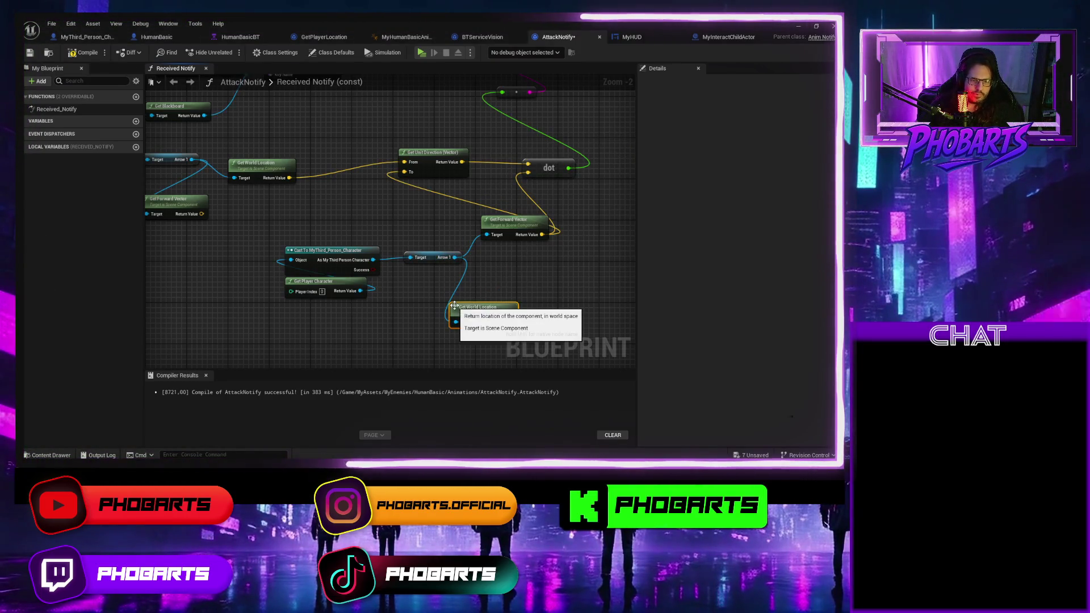
pyautogui.moveTo(511, 322)
pyautogui.mouseDown()
pyautogui.moveTo(407, 208)
pyautogui.moveTo(405, 172)
pyautogui.mouseUp()
pyautogui.moveTo(514, 220); pyautogui.dragTo(492, 220)
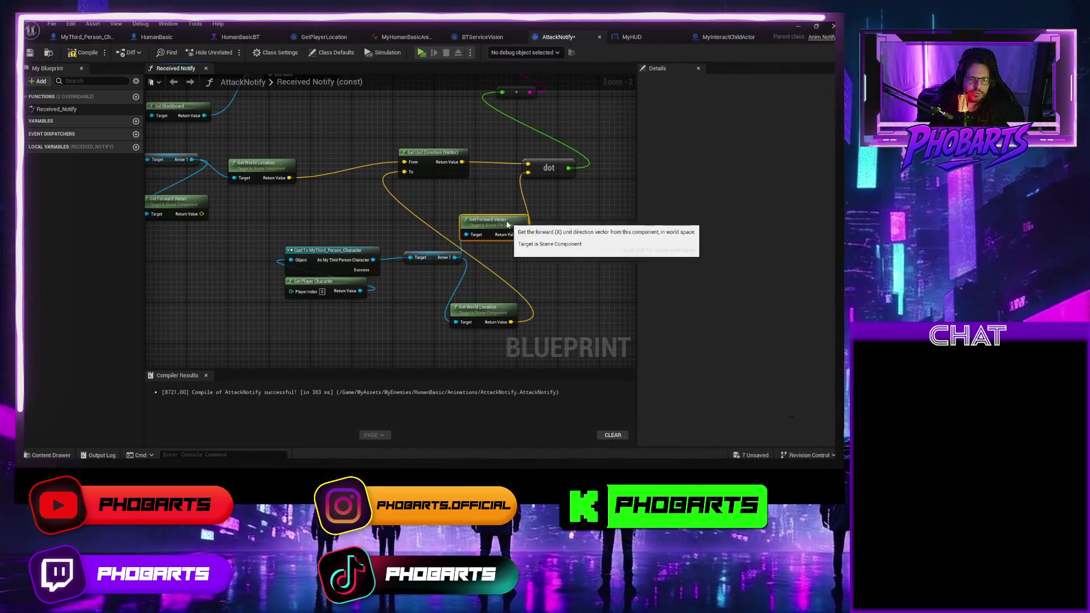
pyautogui.click(87, 53)
pyautogui.click(420, 53)
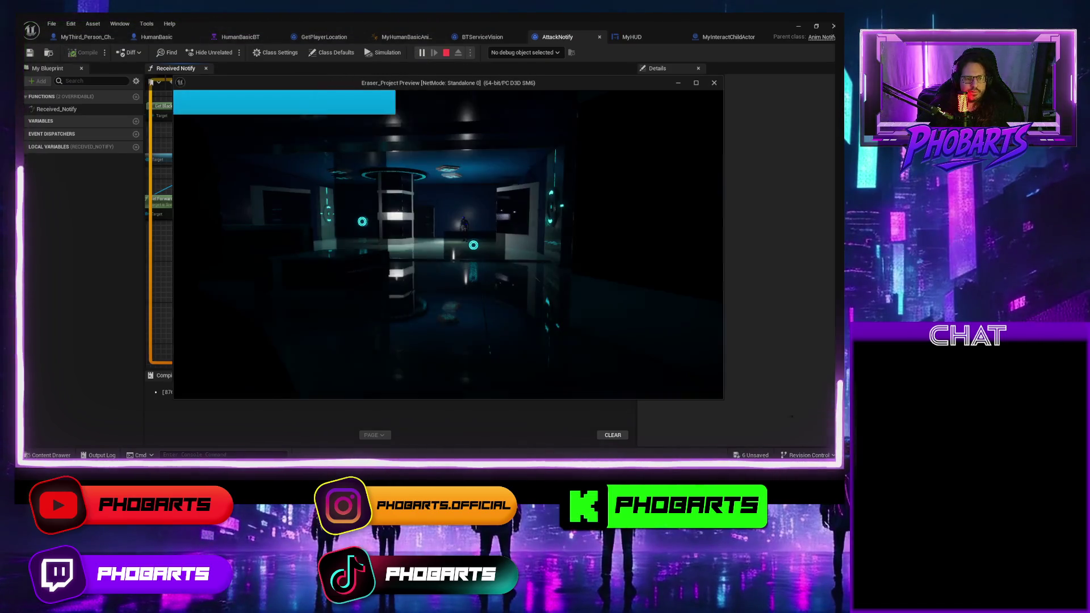
# Walk the player around behind the attacking enemy, noting dot values like 0.711709, then stop play.
pyautogui.press('w')
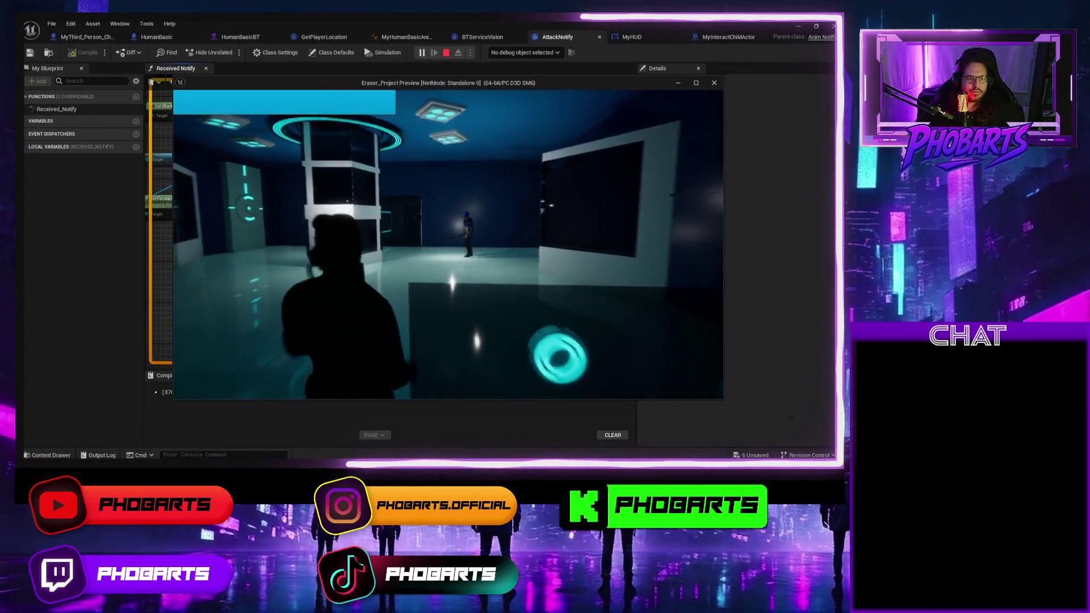
pyautogui.press('w')
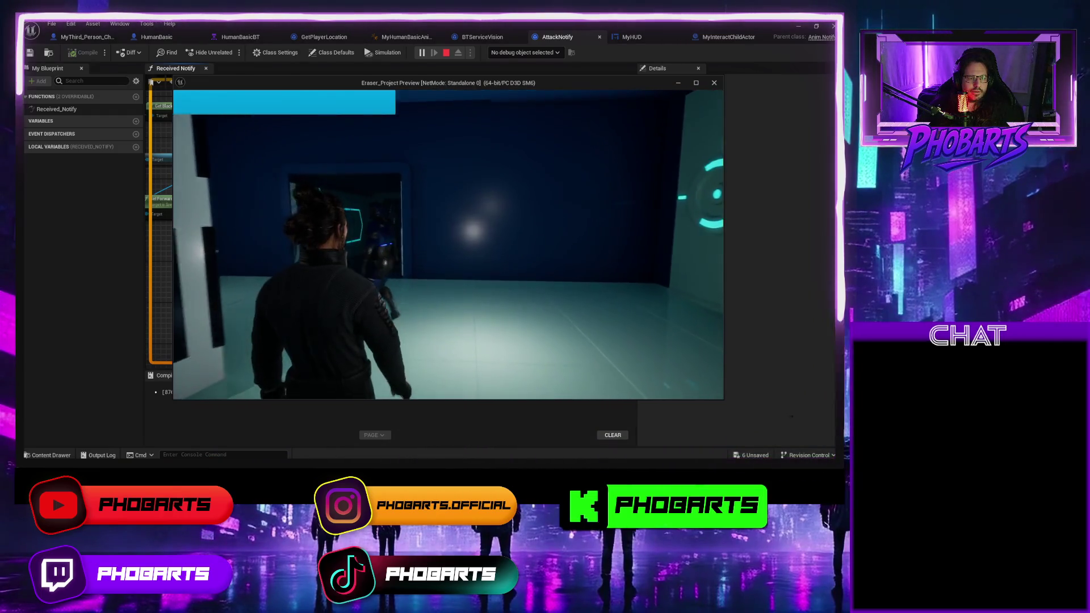
pyautogui.press('w')
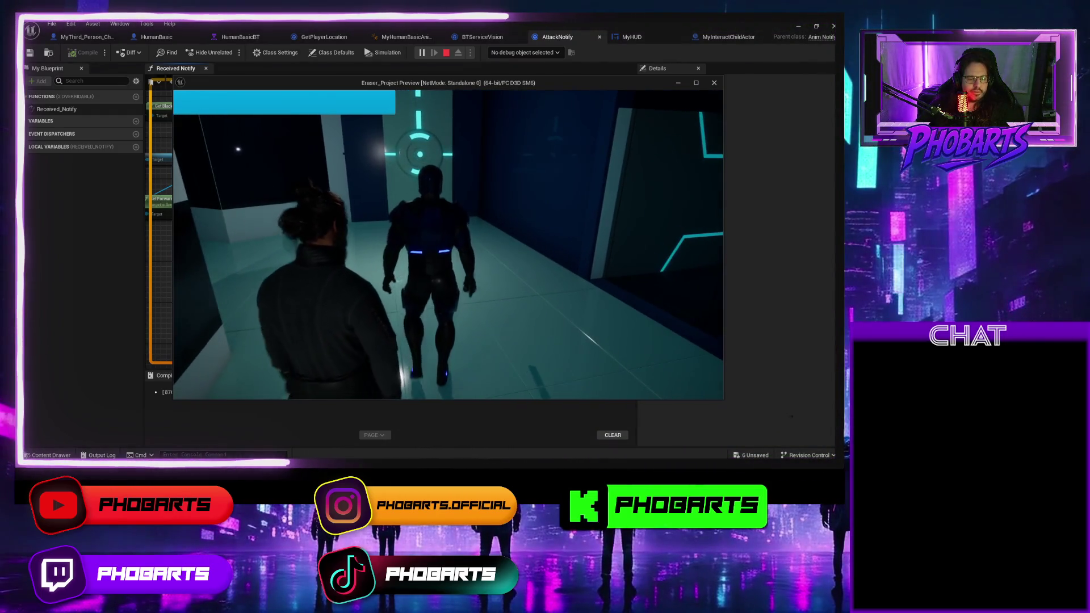
pyautogui.press('w')
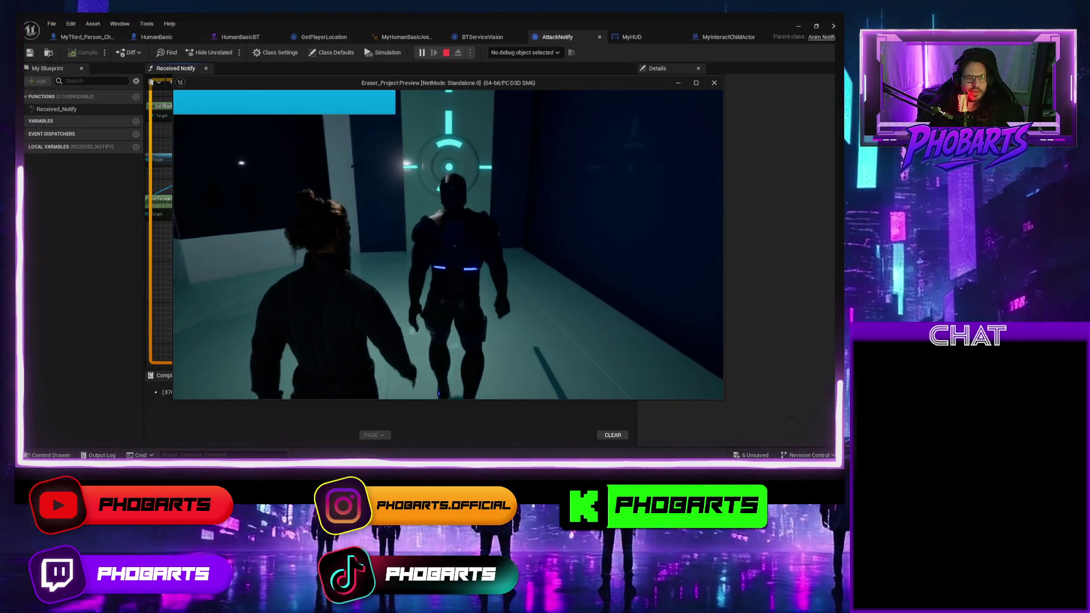
pyautogui.press('w')
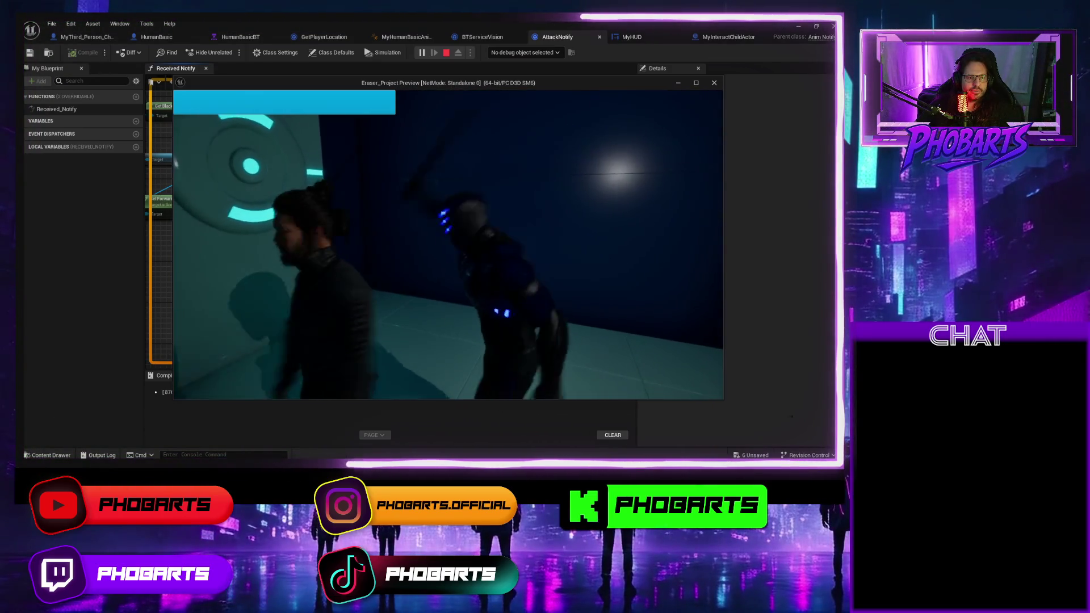
pyautogui.press('w')
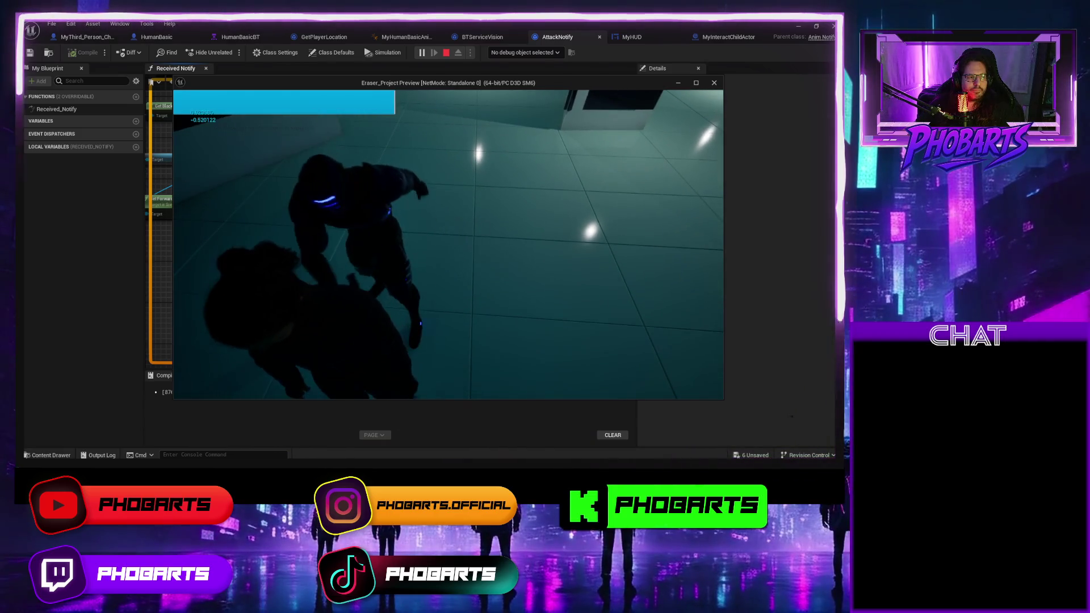
pyautogui.press('Escape')
pyautogui.moveTo(390, 226)
pyautogui.mouseDown()
pyautogui.moveTo(363, 205)
pyautogui.moveTo(391, 188)
pyautogui.moveTo(302, 186)
pyautogui.mouseUp()
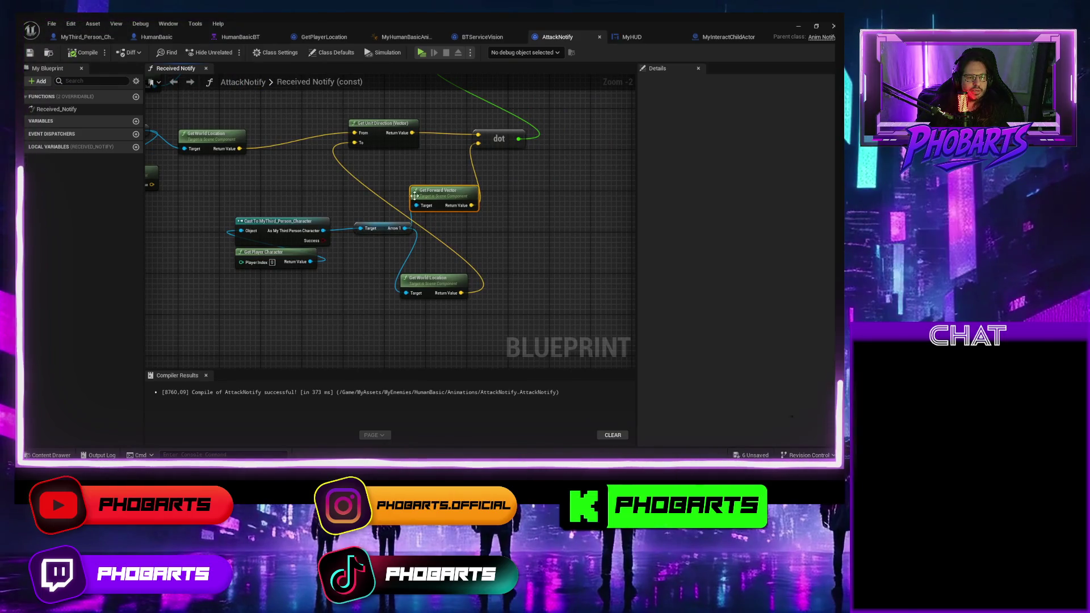
# Connect the left vector output to Get Unit Direction, compile, and test in play.
pyautogui.moveTo(377, 180); pyautogui.dragTo(176, 223)
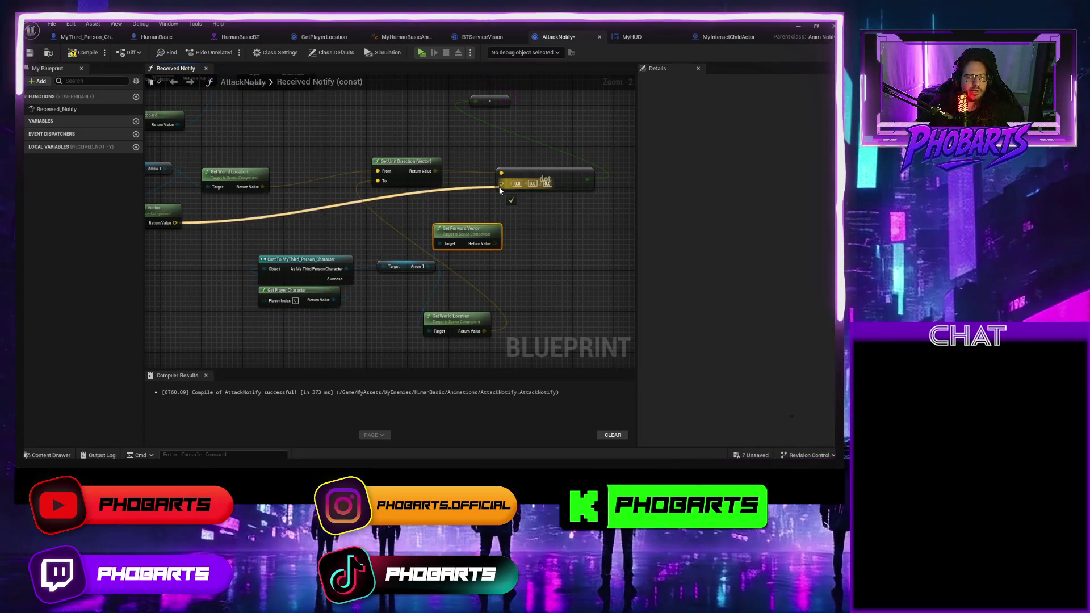
pyautogui.click(86, 52)
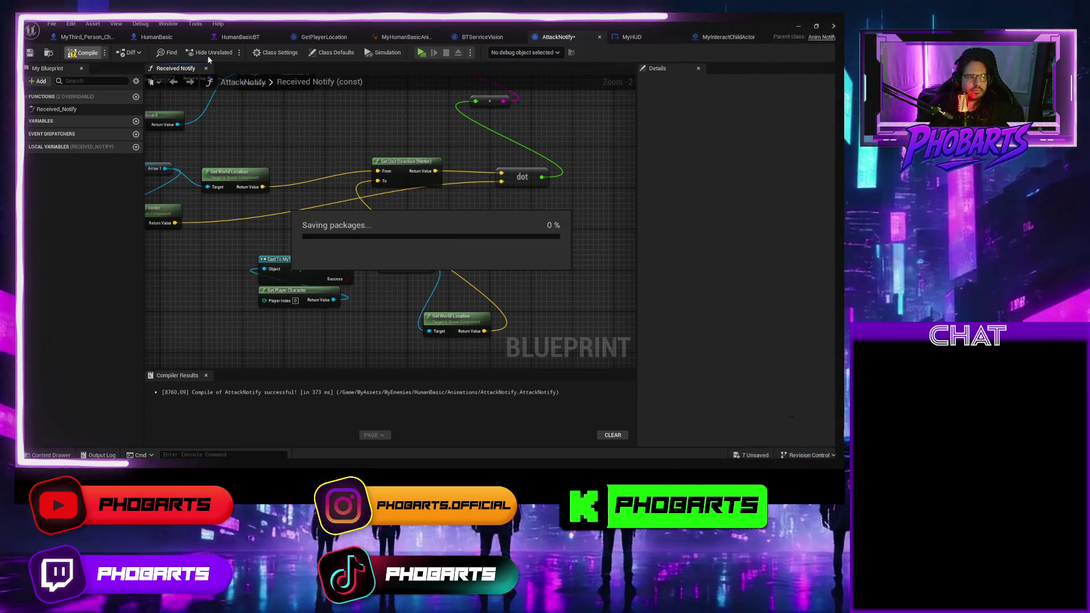
pyautogui.click(432, 50)
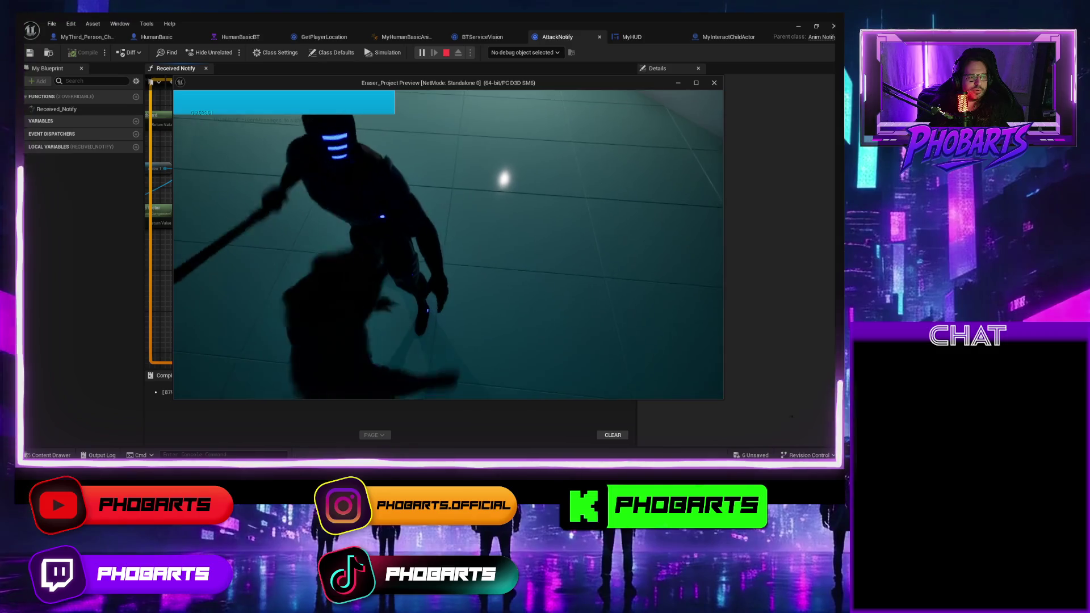
pyautogui.press('Escape')
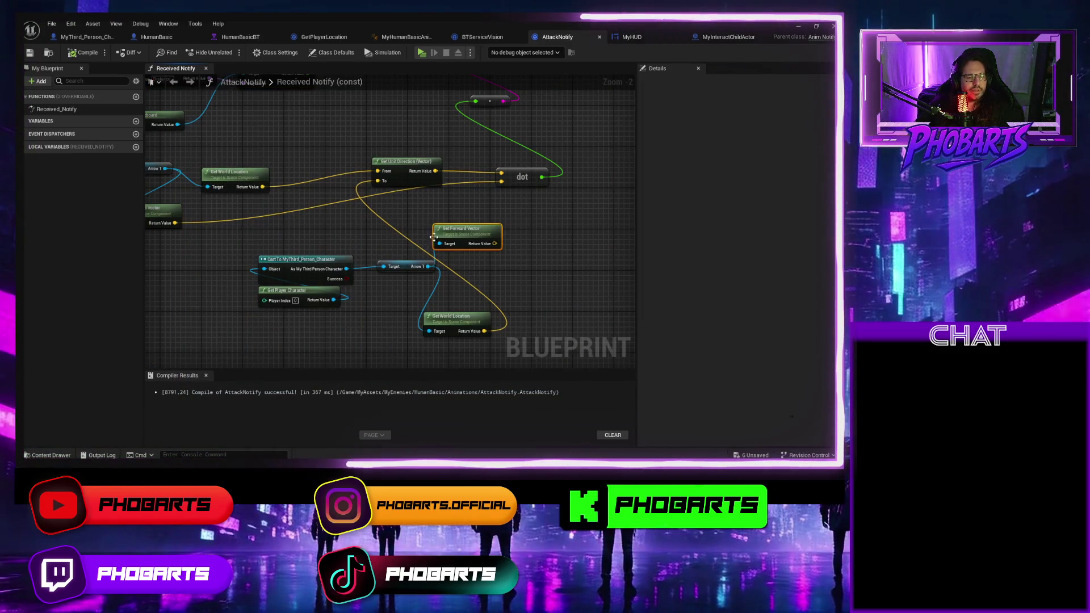
# Rewire the world location to the other direction input and feed the vector into dot, then save and retest.
pyautogui.keyDown('alt'); pyautogui.click(179, 223); pyautogui.keyUp('alt')
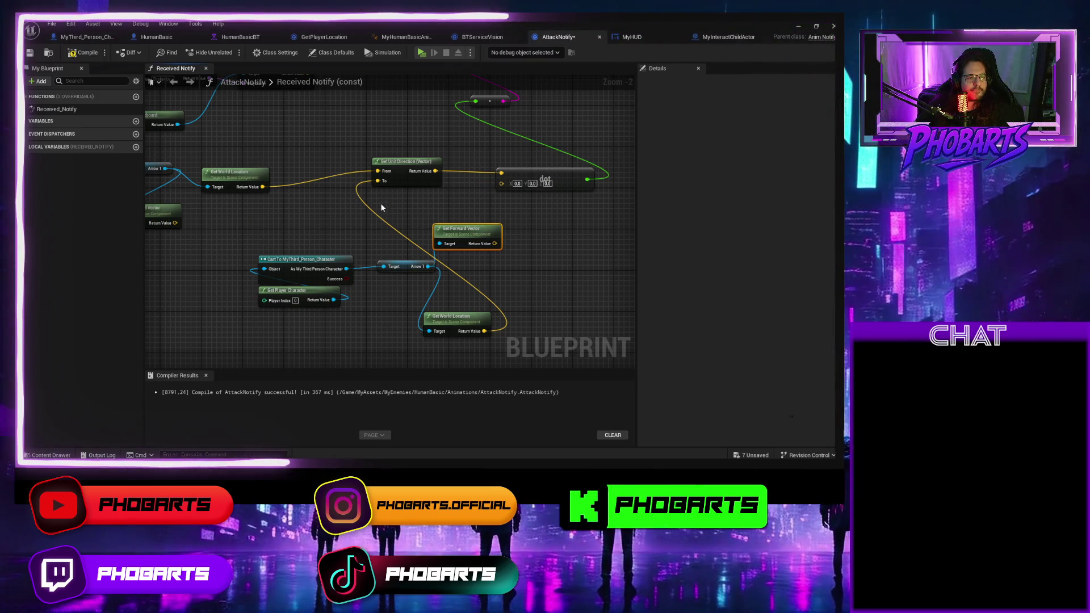
pyautogui.moveTo(378, 181); pyautogui.dragTo(378, 185)
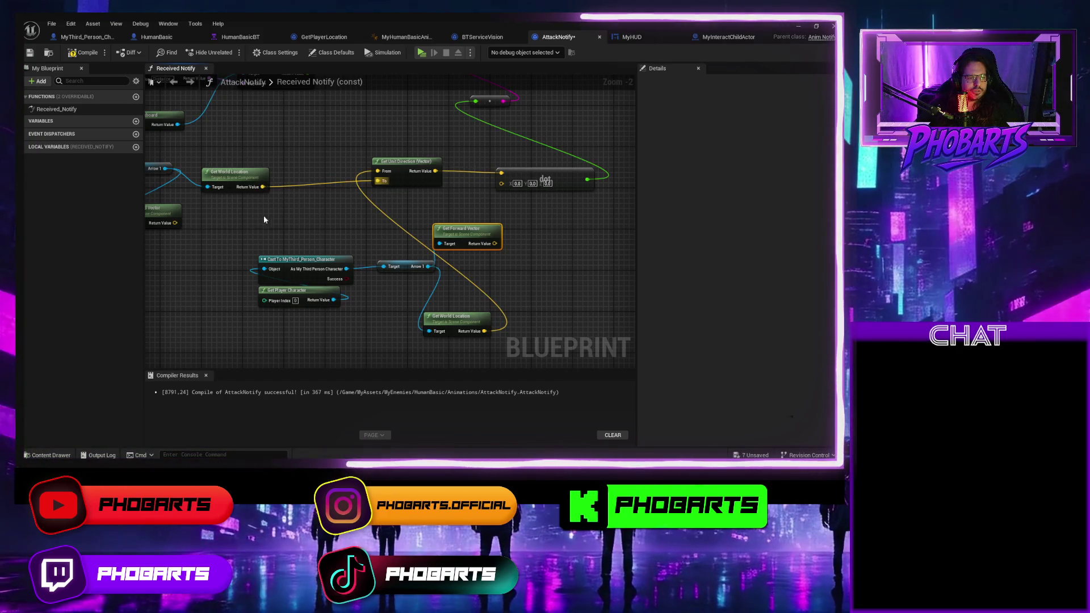
pyautogui.moveTo(176, 223)
pyautogui.mouseDown()
pyautogui.moveTo(479, 199)
pyautogui.moveTo(504, 183)
pyautogui.mouseUp()
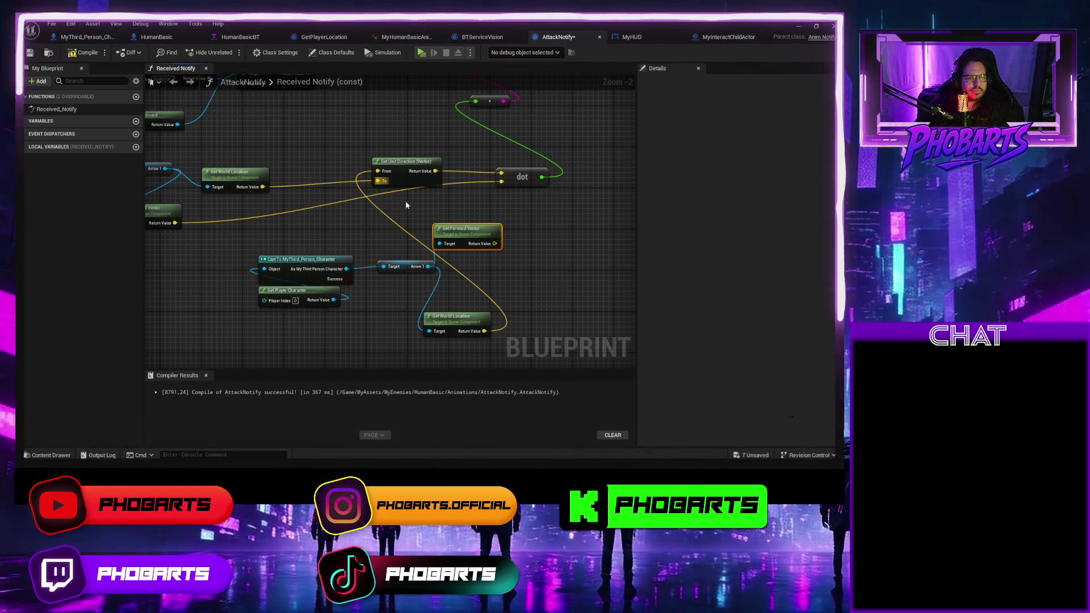
pyautogui.hotkey('ctrl', 's')
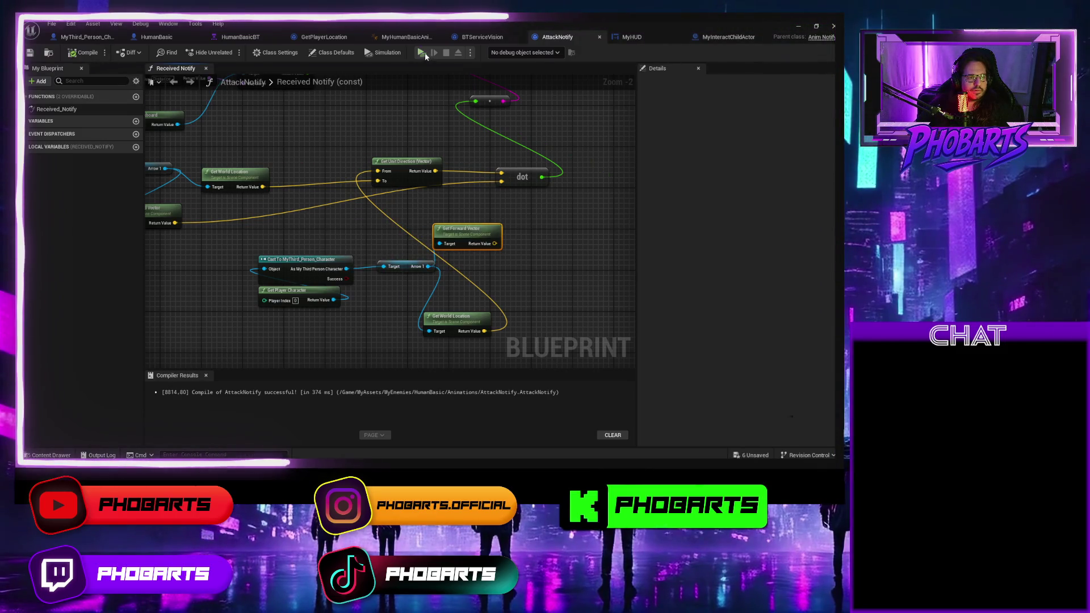
pyautogui.click(423, 53)
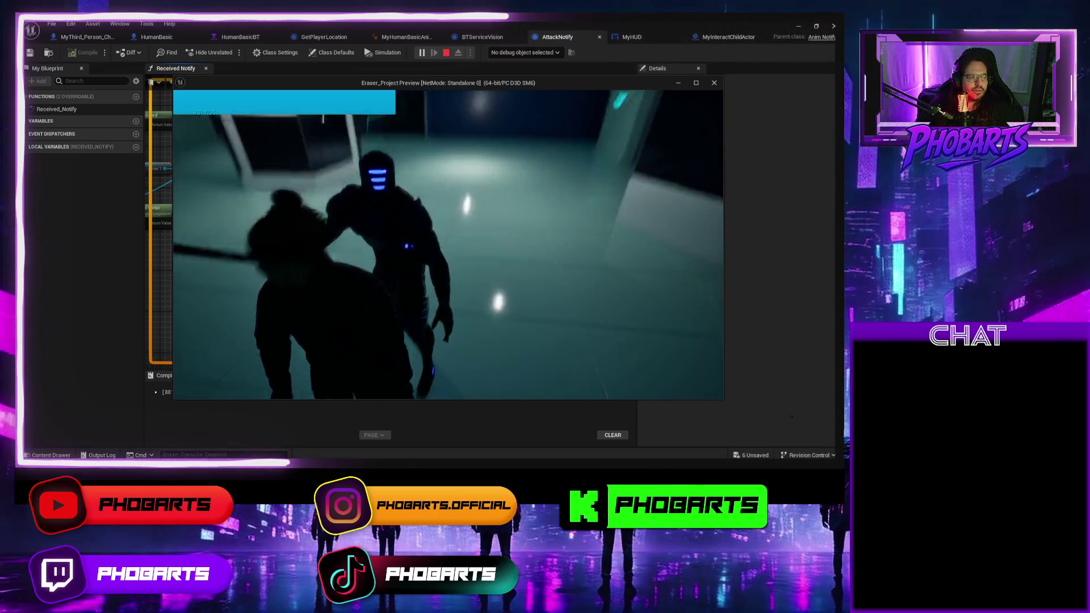
pyautogui.press('Escape')
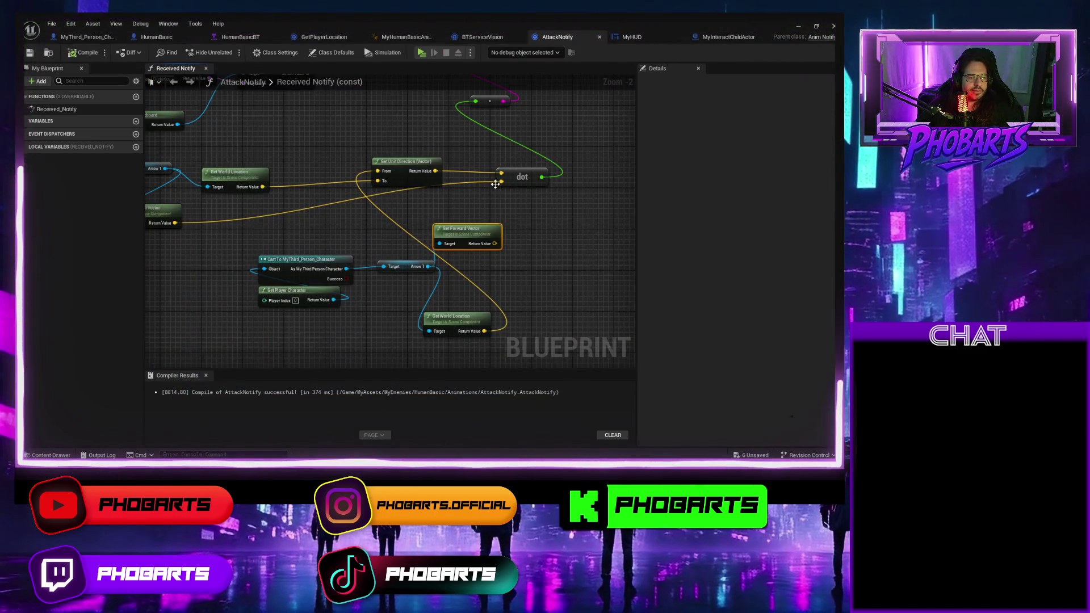
# Plug Get Forward Vector into the dot node's B input and retest twice in play.
pyautogui.keyDown('alt'); pyautogui.click(501, 181); pyautogui.keyUp('alt')
pyautogui.moveTo(494, 244); pyautogui.dragTo(501, 181)
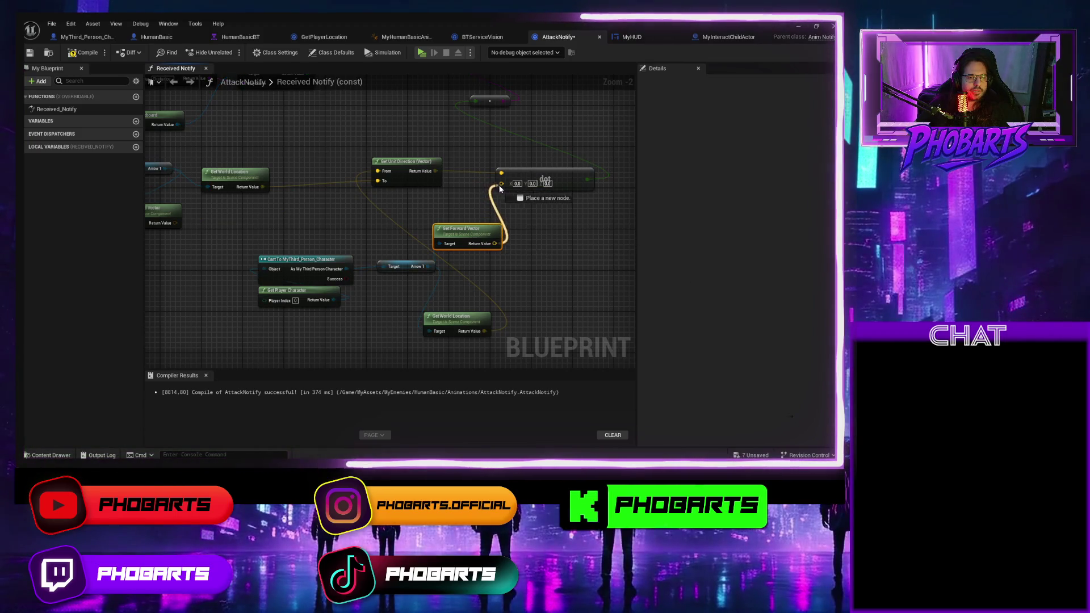
pyautogui.click(423, 52)
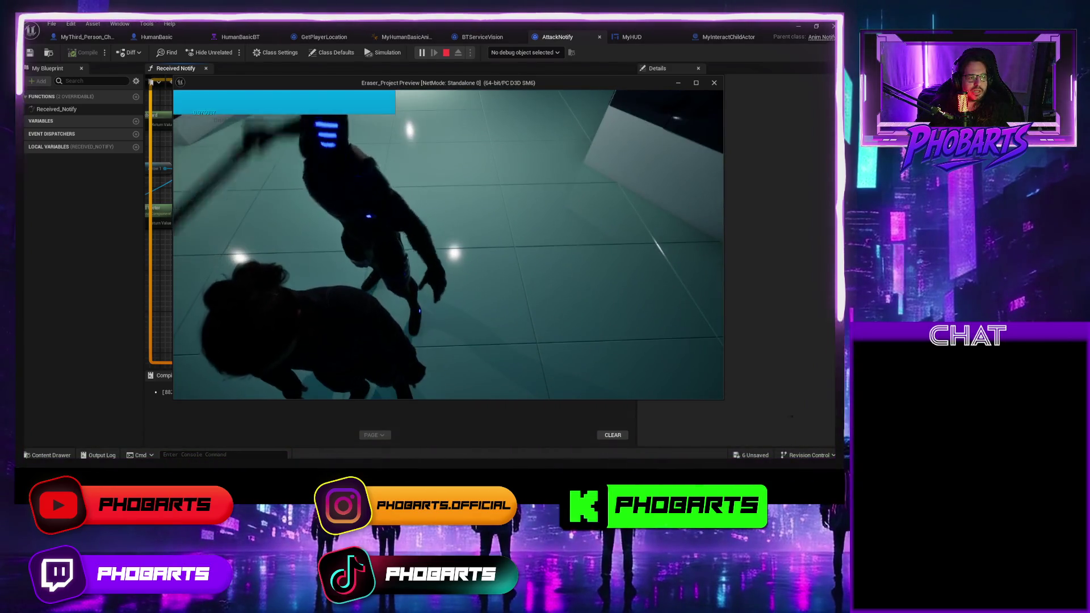
pyautogui.press('Escape')
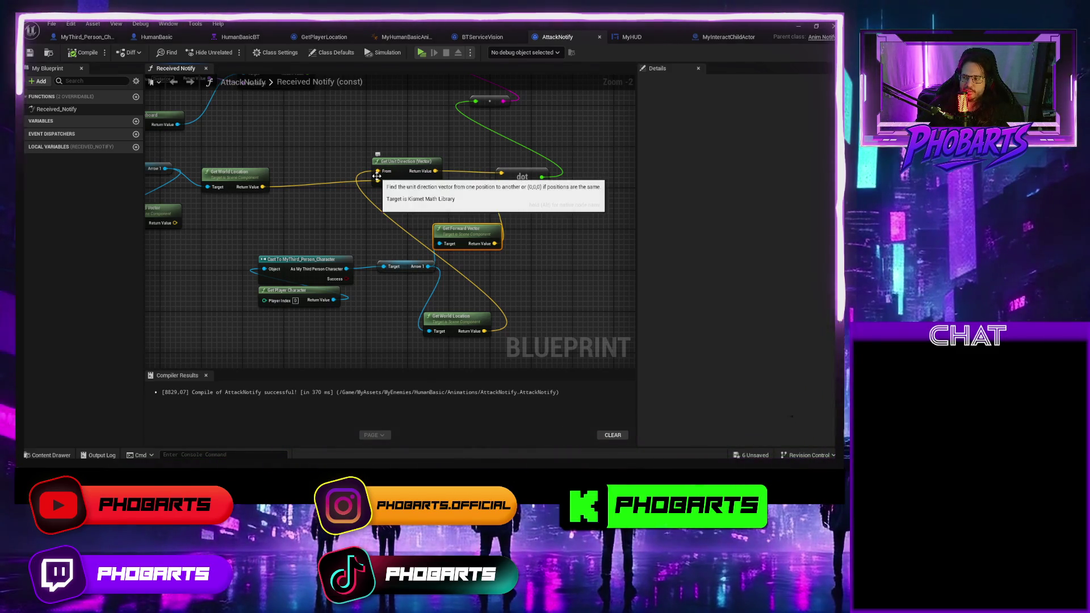
pyautogui.click(420, 56)
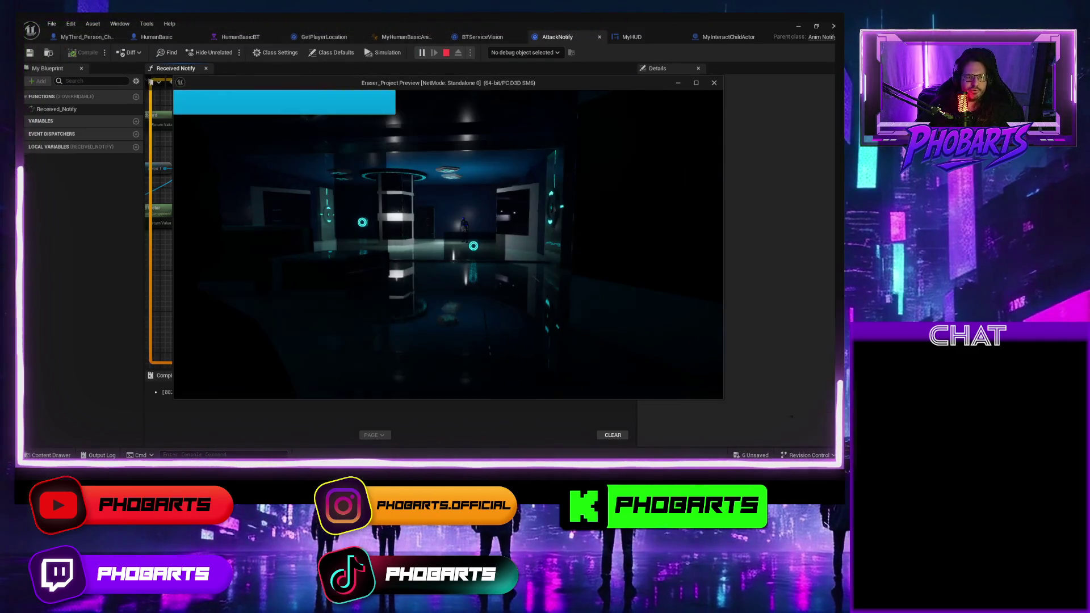
pyautogui.press('Escape')
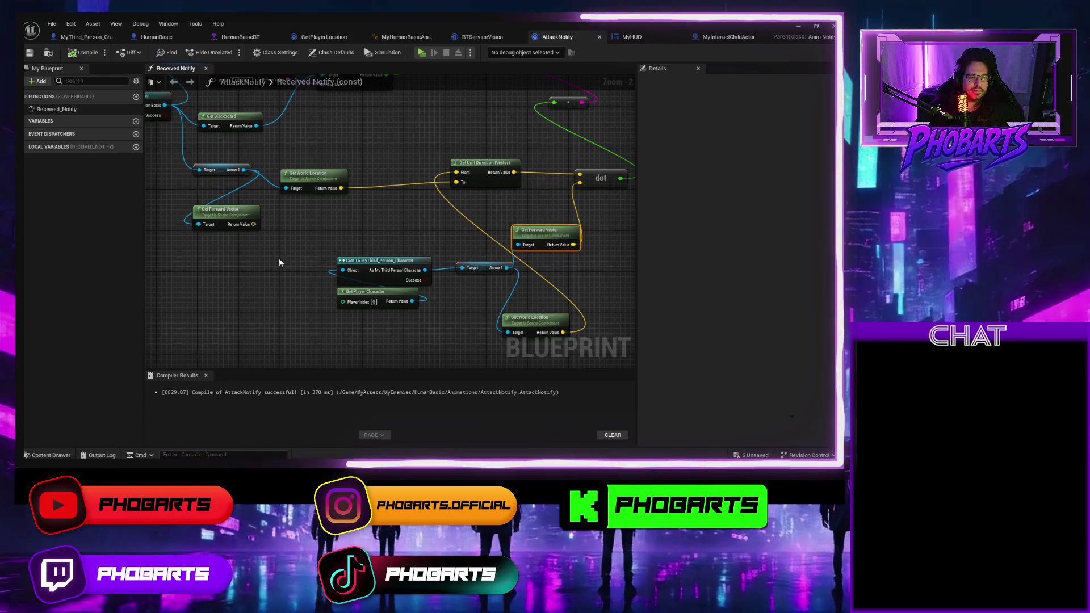
# Zoom out and remove the old nodes following the dot result.
pyautogui.scroll(-1, 301, 231)
pyautogui.moveTo(301, 231); pyautogui.dragTo(204, 214)
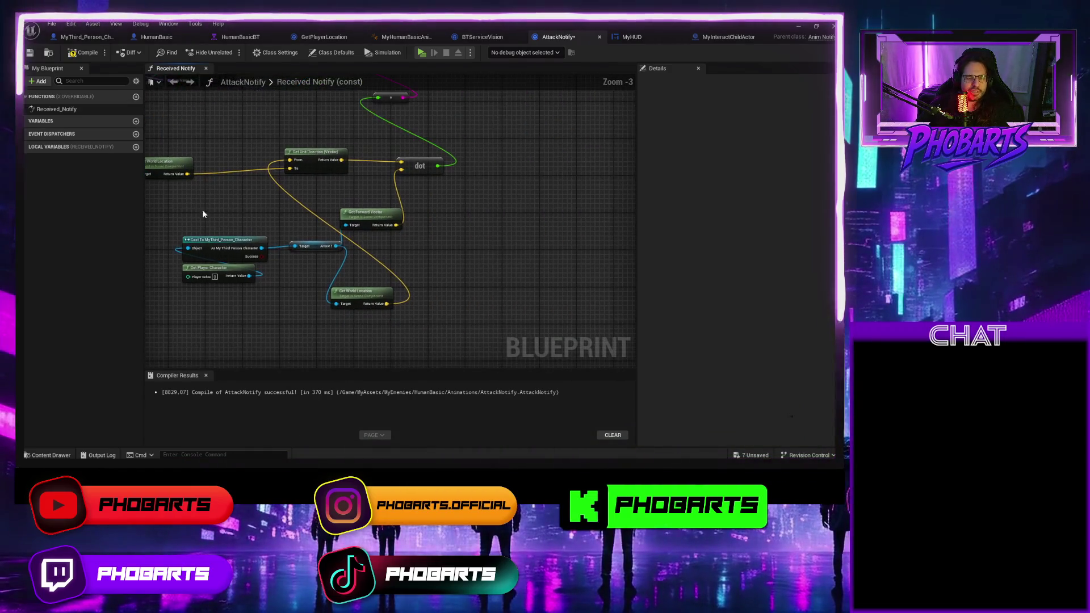
pyautogui.scroll(-2, 203, 213)
pyautogui.moveTo(291, 217)
pyautogui.mouseDown()
pyautogui.moveTo(405, 227)
pyautogui.moveTo(424, 208)
pyautogui.mouseUp()
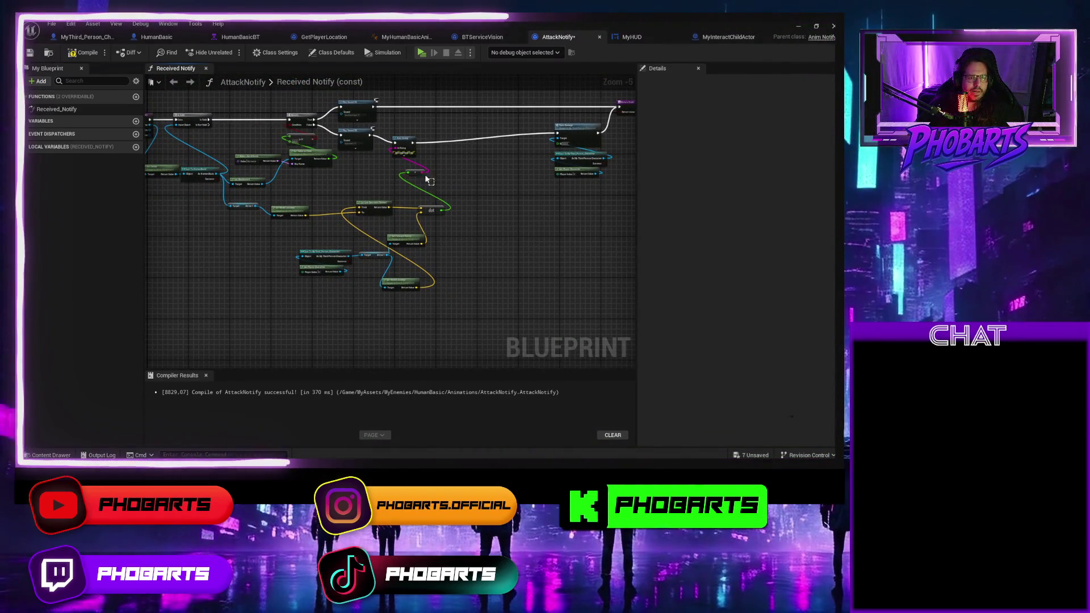
pyautogui.hotkey('ctrl', 'z')
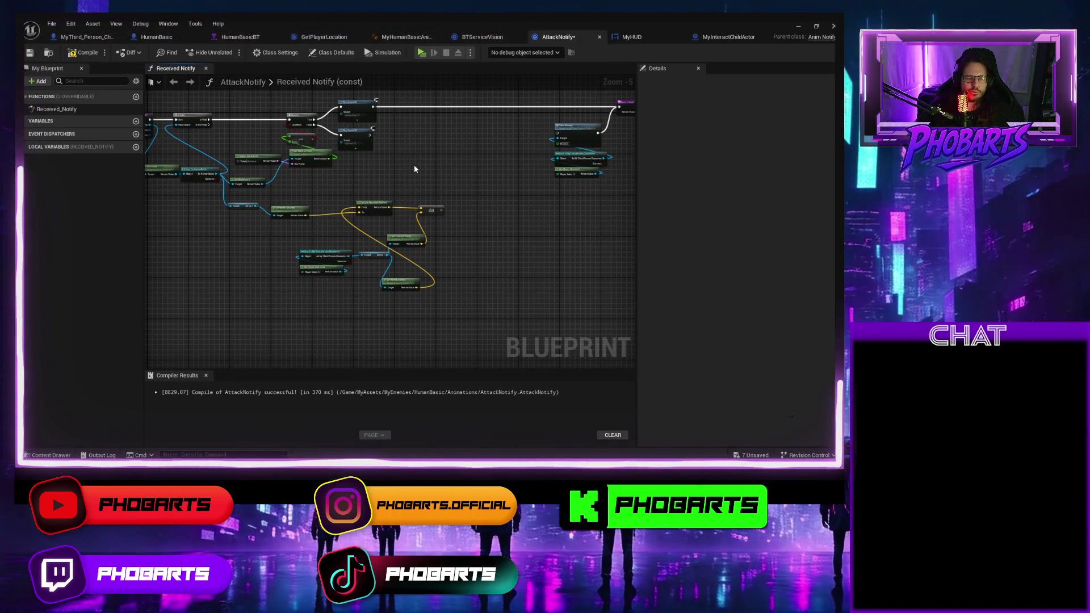
# Open the Content Drawer at the MyAnimations/Hits folder.
pyautogui.scroll(1, 420, 170)
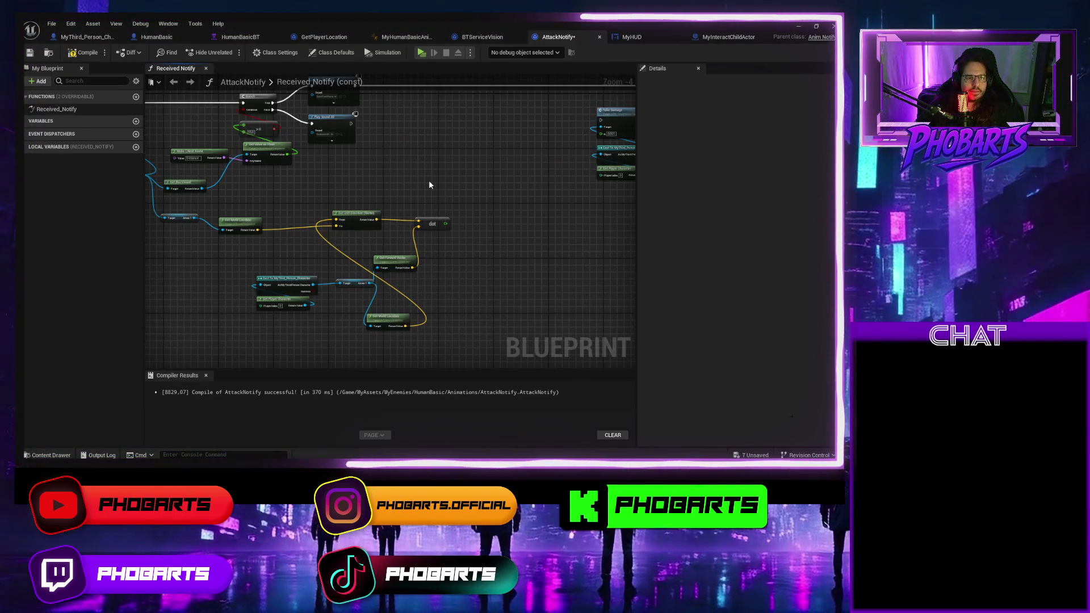
pyautogui.hotkey('ctrl', 'space')
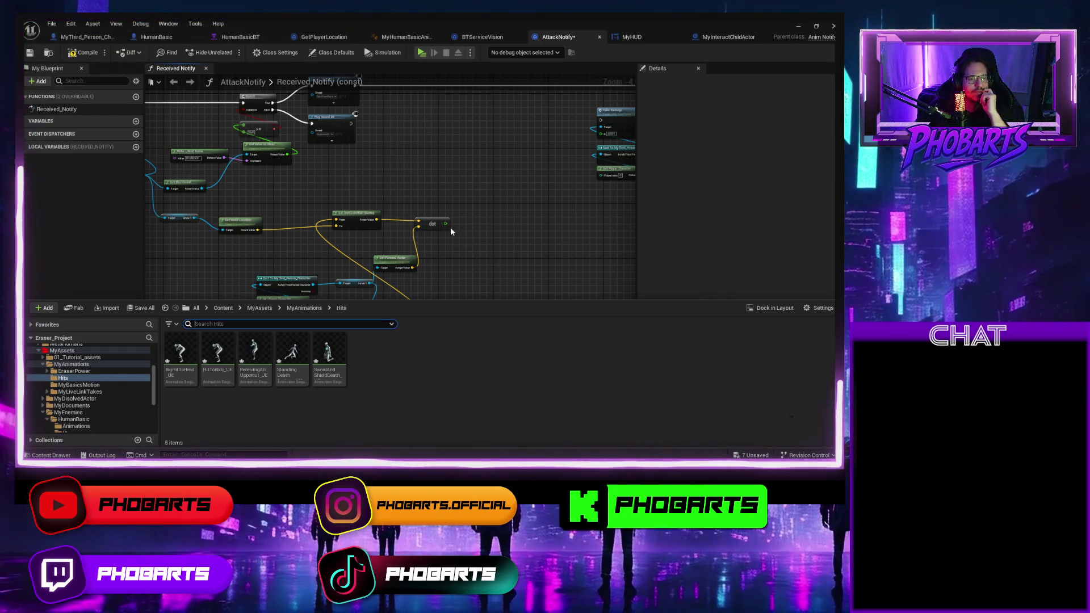
pyautogui.moveTo(446, 224); pyautogui.dragTo(443, 177)
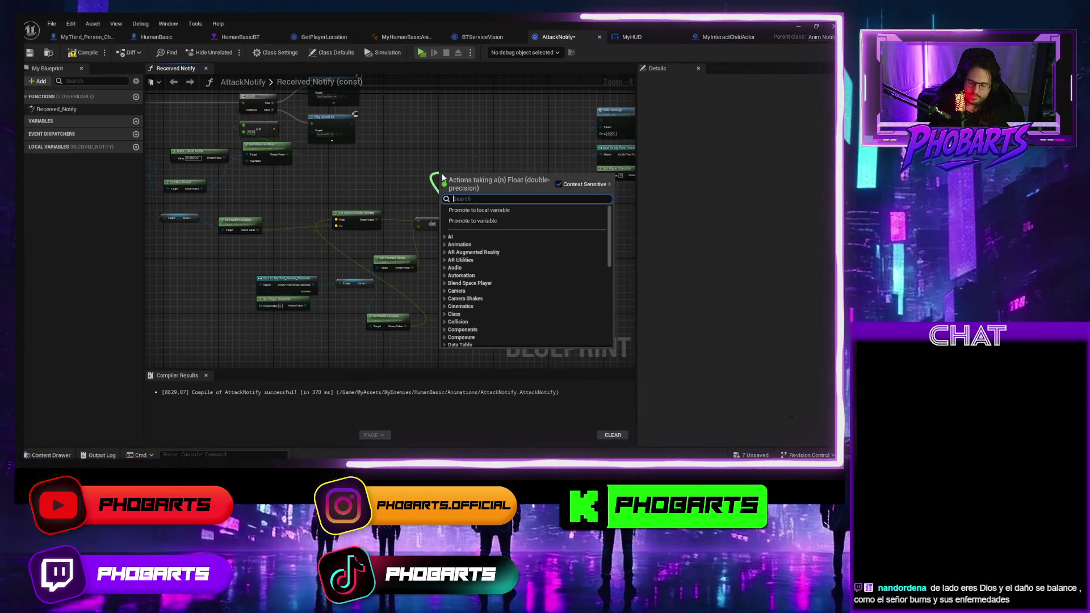
# Add a Less node off the dot result and wire it into a new Branch's Condition.
pyautogui.write('<')
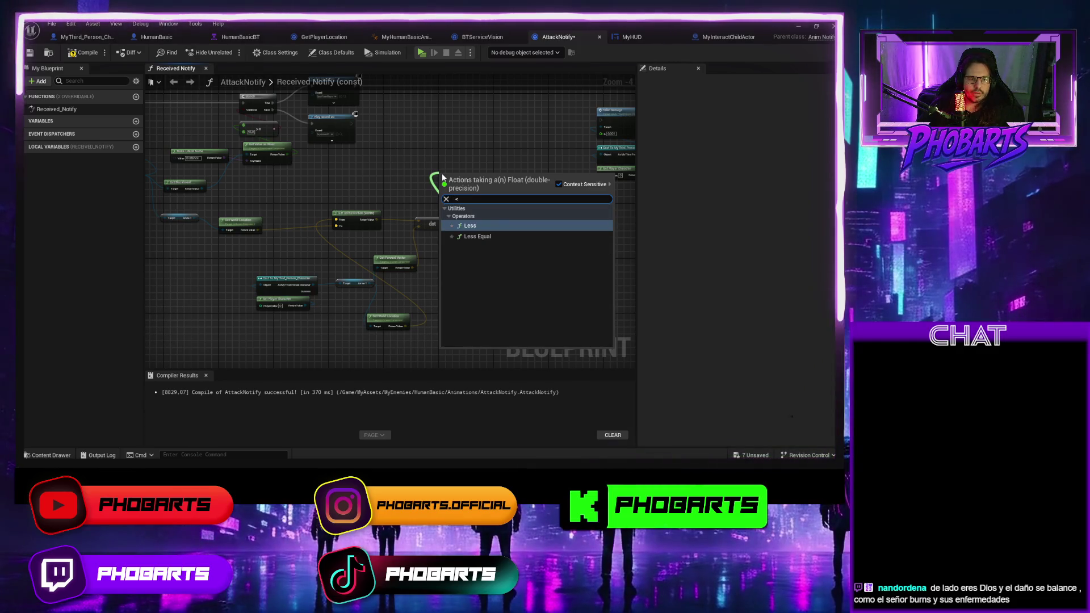
pyautogui.press('Return')
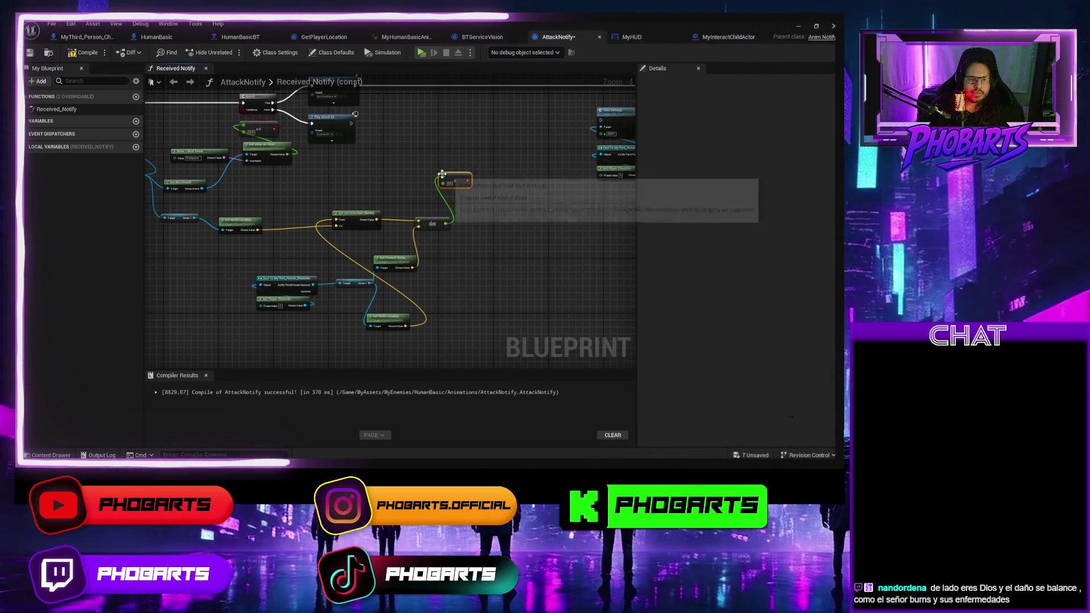
pyautogui.moveTo(441, 173); pyautogui.dragTo(452, 183)
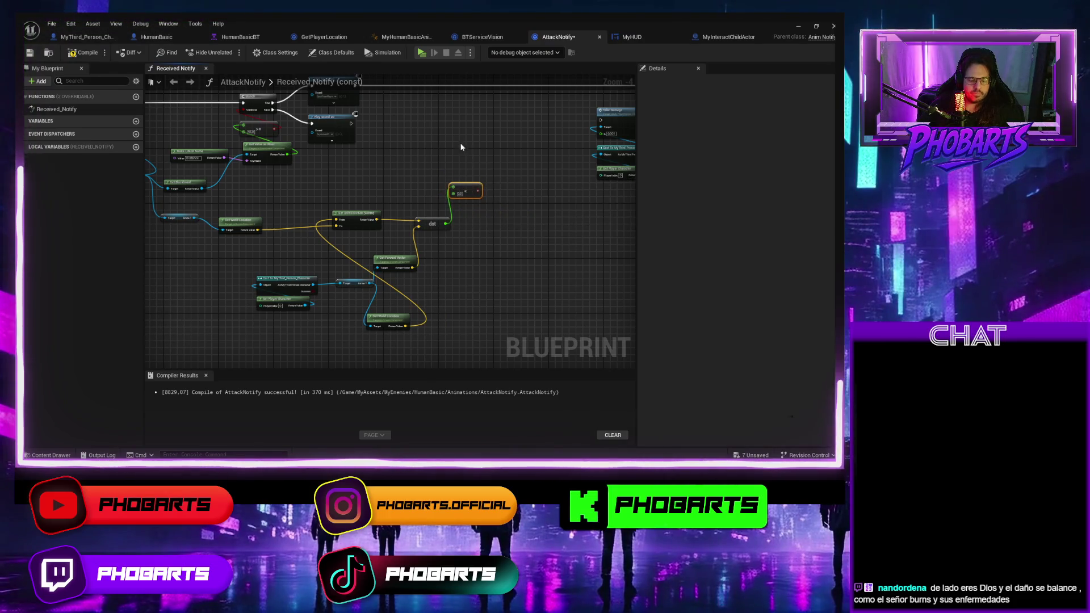
pyautogui.click(452, 131)
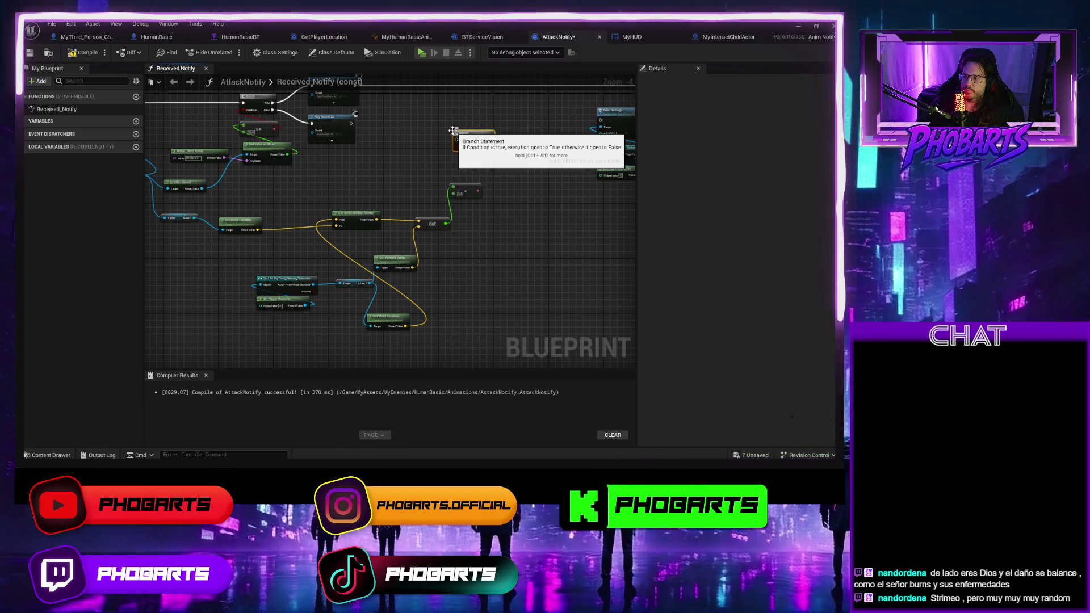
pyautogui.moveTo(478, 191); pyautogui.dragTo(456, 150)
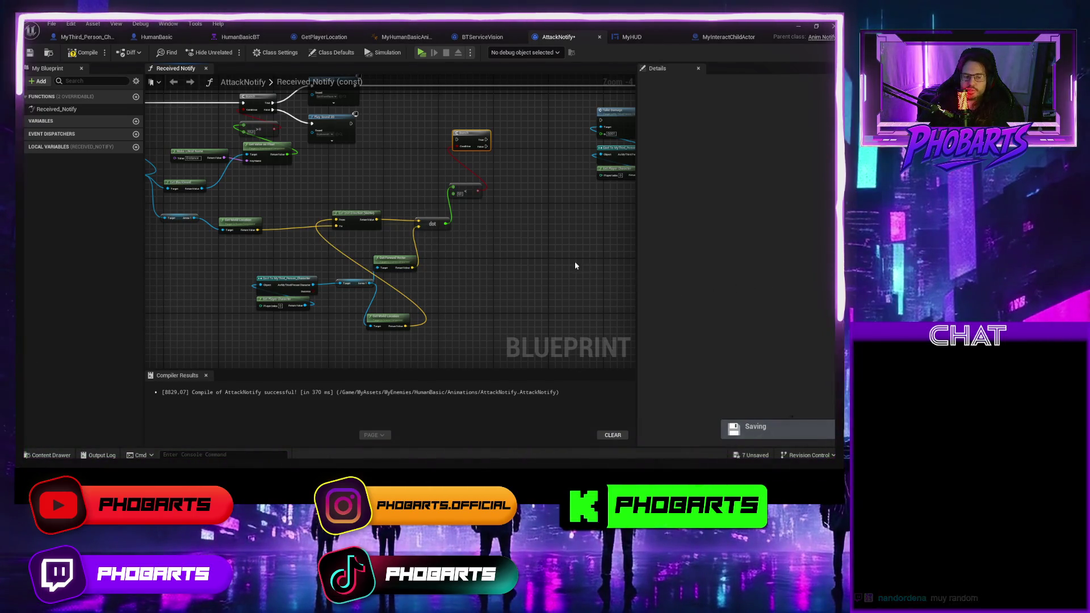
# Move the Branch node left and down so it sits directly above the Less node.
pyautogui.scroll(3, 414, 156)
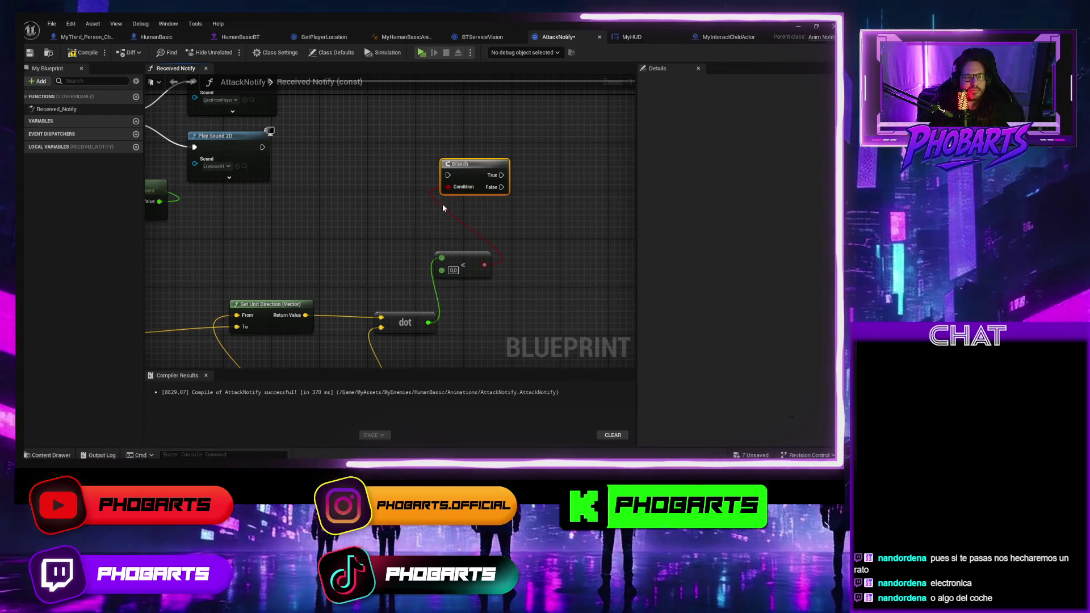
pyautogui.moveTo(468, 175); pyautogui.dragTo(555, 179)
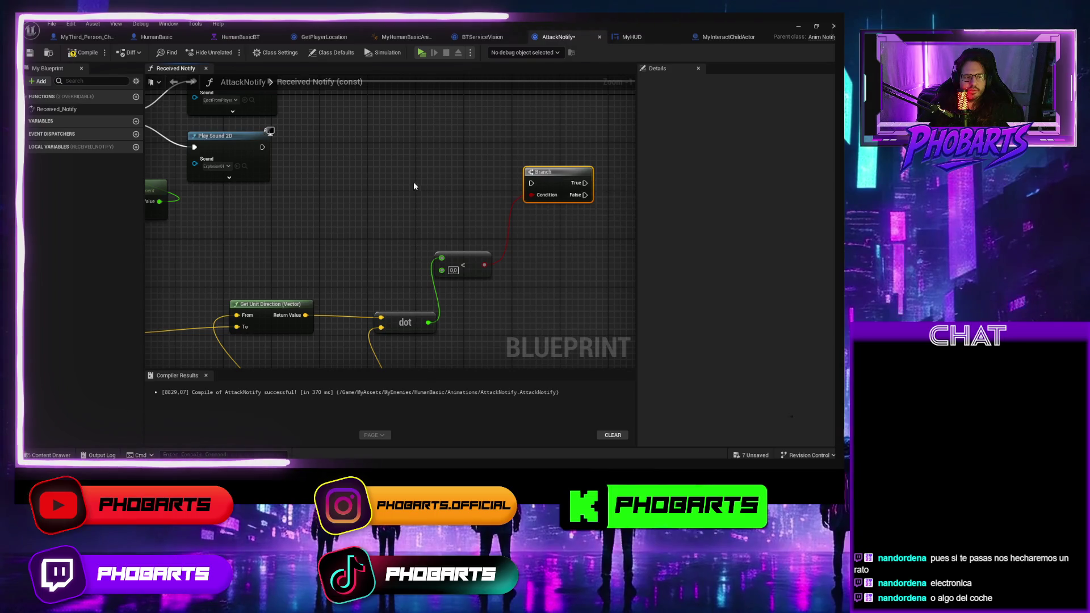
pyautogui.moveTo(452, 212)
pyautogui.mouseDown()
pyautogui.moveTo(397, 134)
pyautogui.moveTo(382, 159)
pyautogui.moveTo(380, 253)
pyautogui.mouseUp()
pyautogui.moveTo(472, 202); pyautogui.dragTo(376, 202)
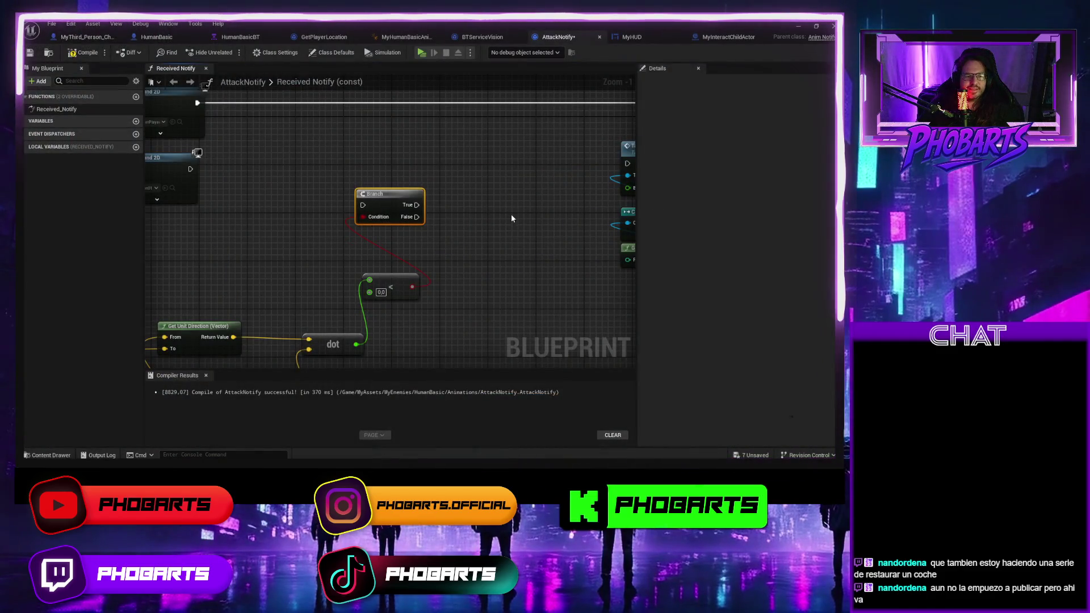
pyautogui.moveTo(308, 185); pyautogui.dragTo(480, 226)
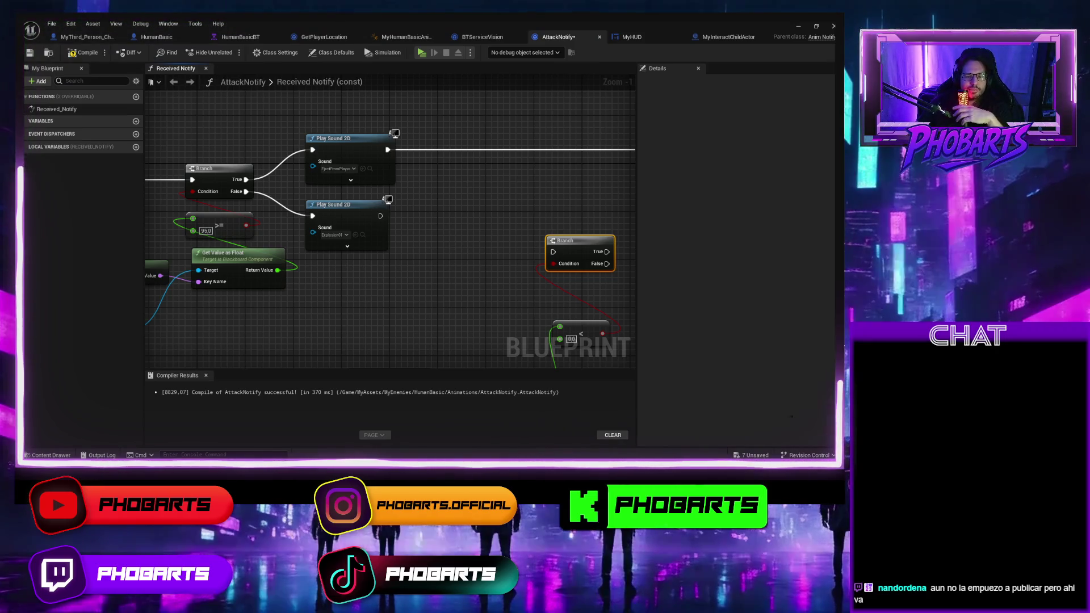
pyautogui.moveTo(432, 254); pyautogui.dragTo(385, 234)
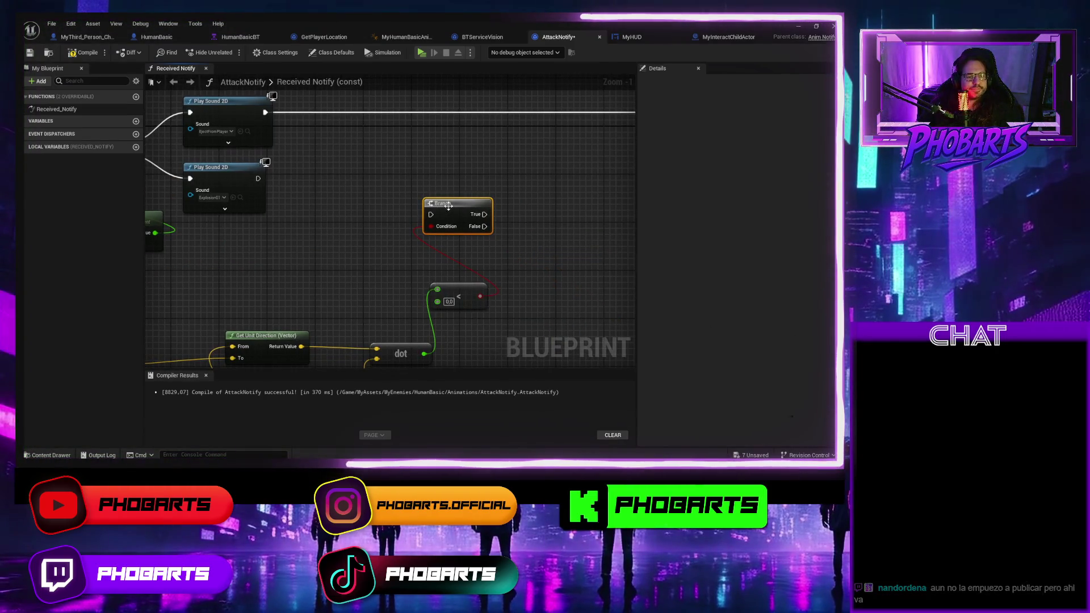
pyautogui.moveTo(449, 206); pyautogui.dragTo(448, 236)
pyautogui.moveTo(385, 281); pyautogui.dragTo(360, 226)
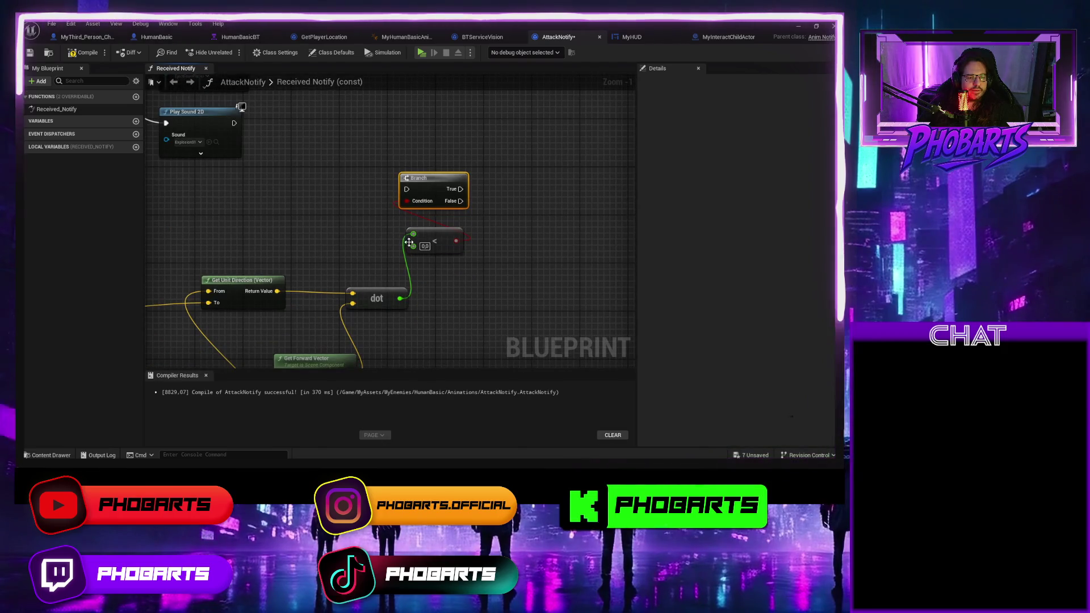
pyautogui.click(447, 230)
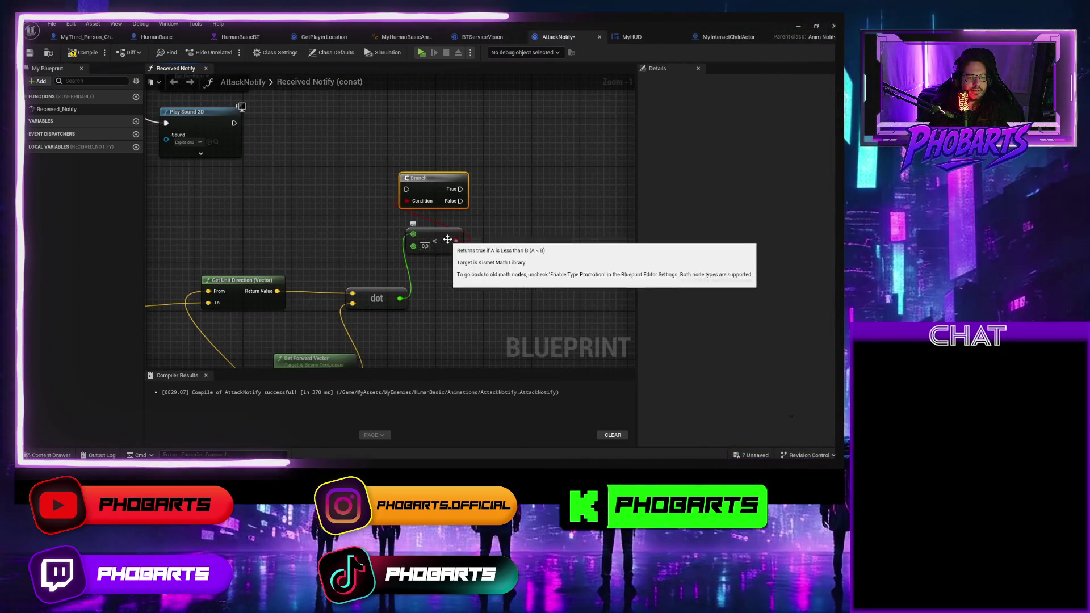
# Swap the Less node for a Greater node driving Branch's Condition, with the sound node executing into Branch.
pyautogui.press('Delete')
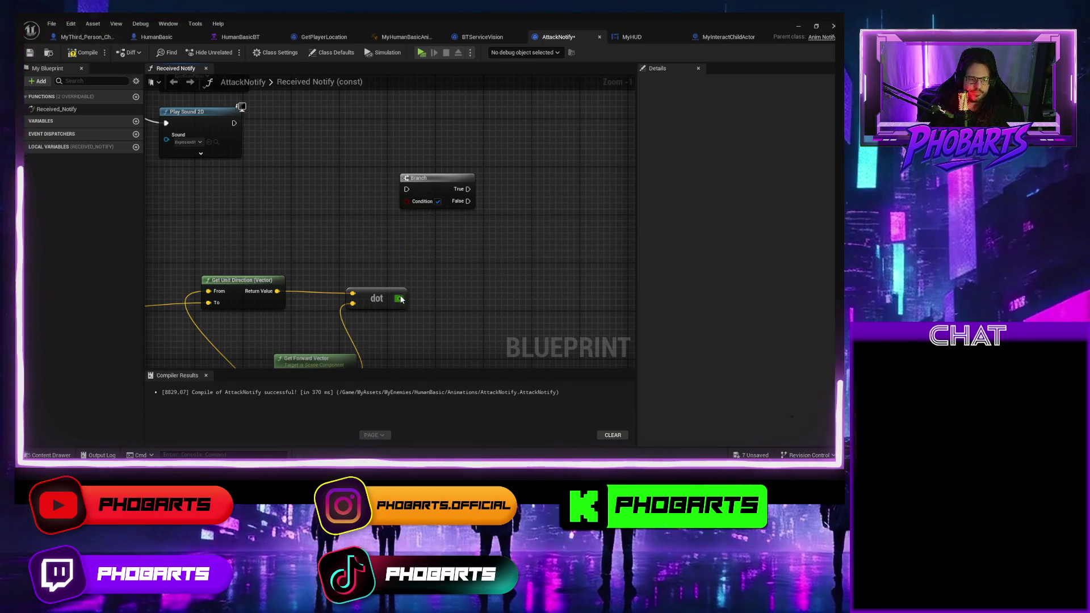
pyautogui.moveTo(411, 270); pyautogui.dragTo(419, 253)
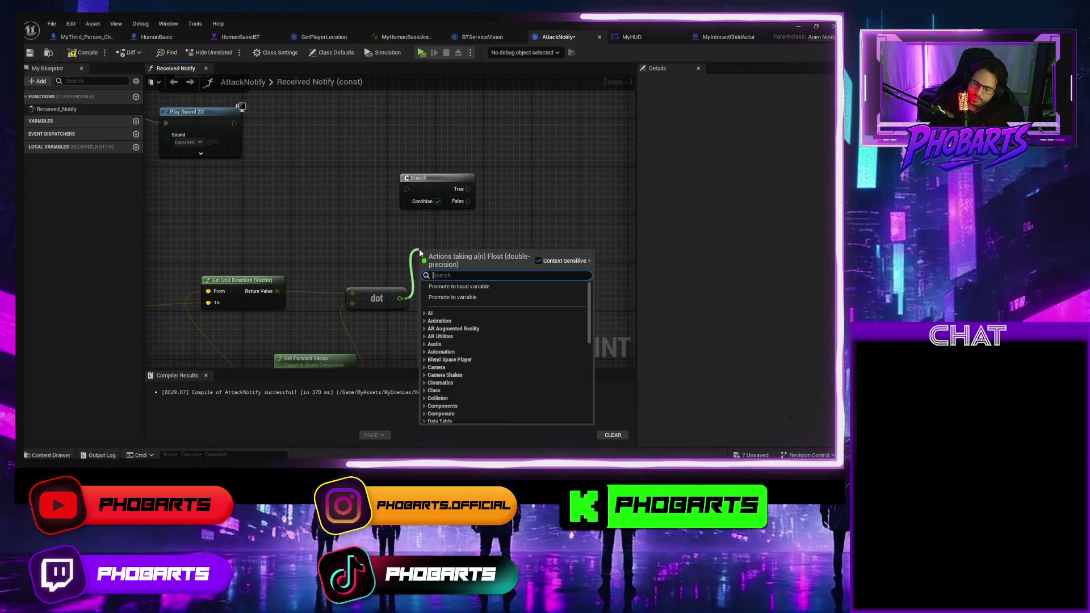
pyautogui.write('>')
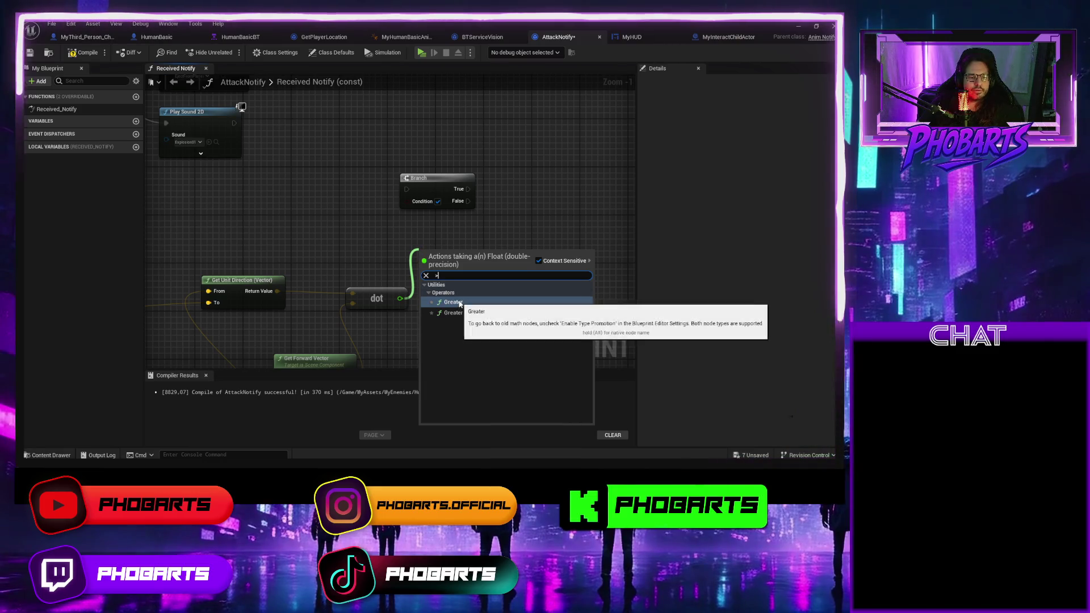
pyautogui.click(453, 301)
pyautogui.moveTo(468, 259)
pyautogui.mouseDown()
pyautogui.moveTo(407, 202)
pyautogui.moveTo(430, 112)
pyautogui.mouseUp()
pyautogui.moveTo(464, 254); pyautogui.dragTo(445, 188)
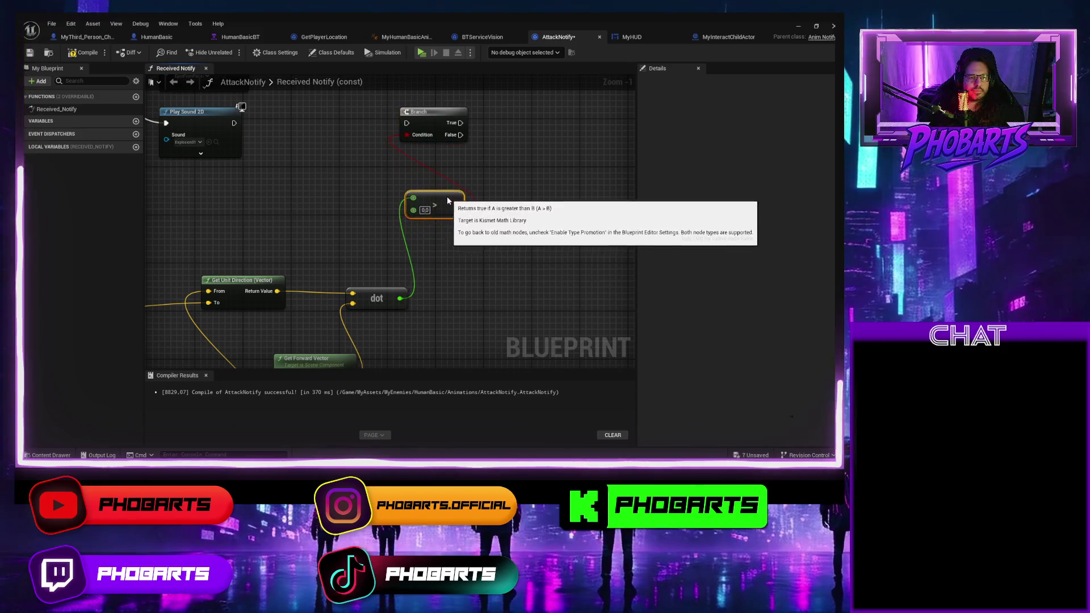
pyautogui.moveTo(232, 129); pyautogui.dragTo(406, 123)
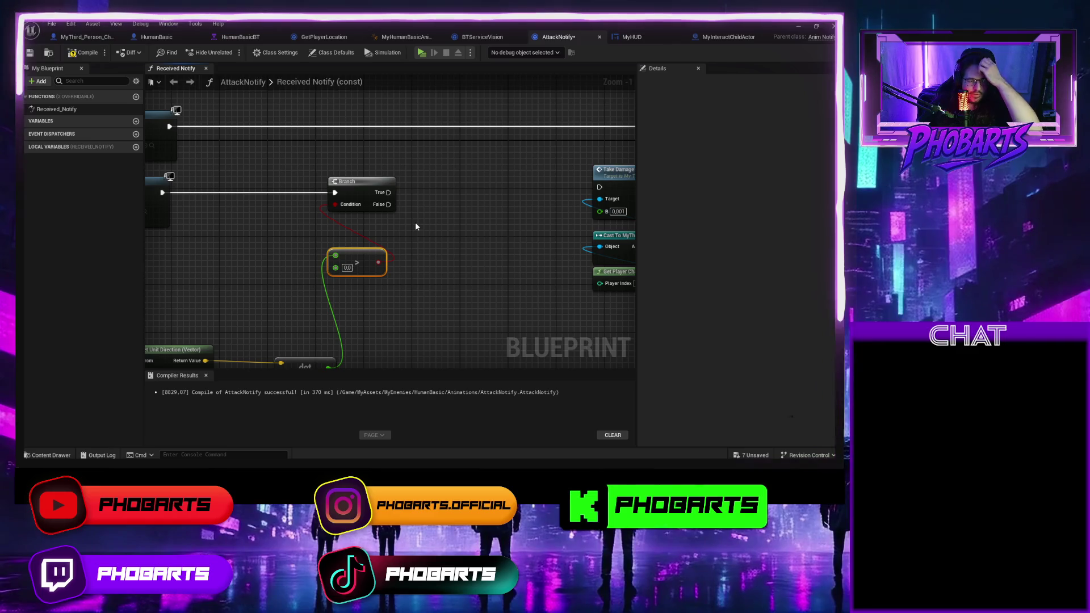
# Review the graph from Take Damage back to Branch and bring up the Hits animations.
pyautogui.scroll(-3, 411, 232)
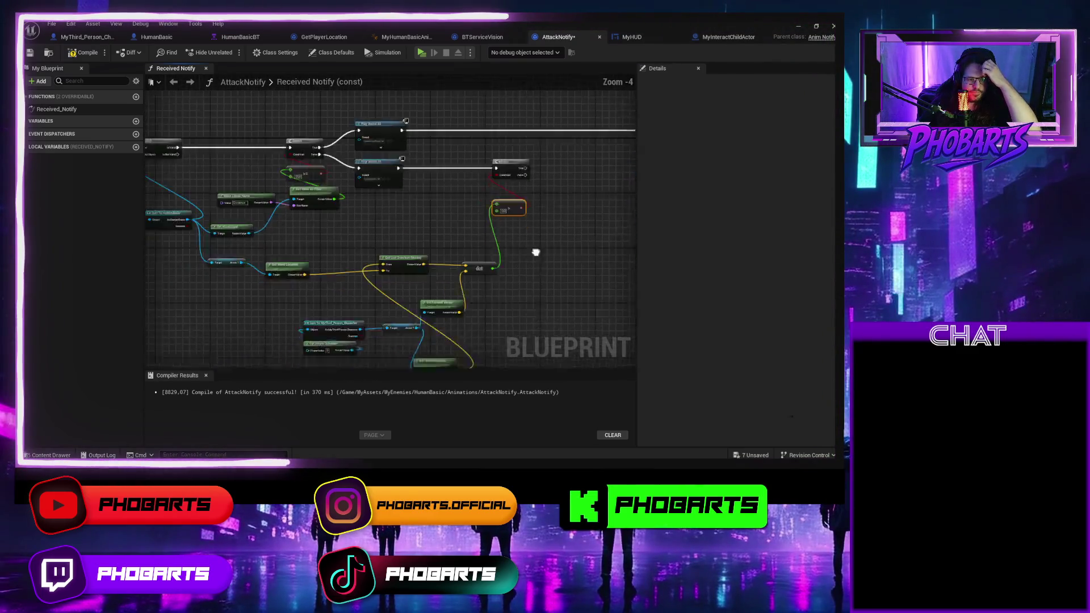
pyautogui.scroll(2, 579, 183)
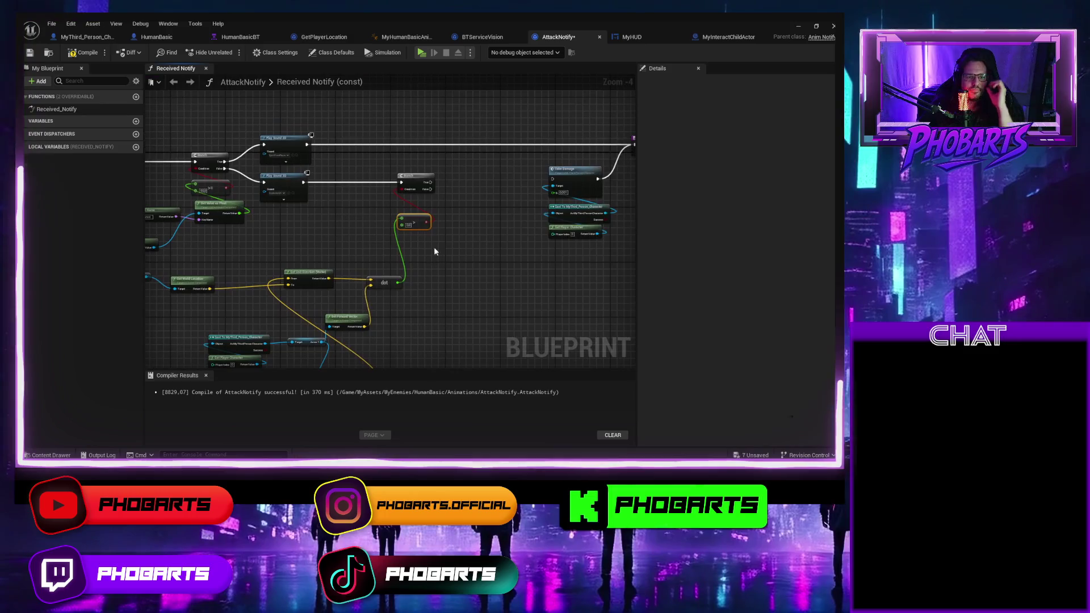
pyautogui.moveTo(455, 194); pyautogui.dragTo(389, 209)
pyautogui.moveTo(552, 312)
pyautogui.mouseDown()
pyautogui.moveTo(481, 301)
pyautogui.moveTo(477, 170)
pyautogui.moveTo(512, 182)
pyautogui.mouseUp()
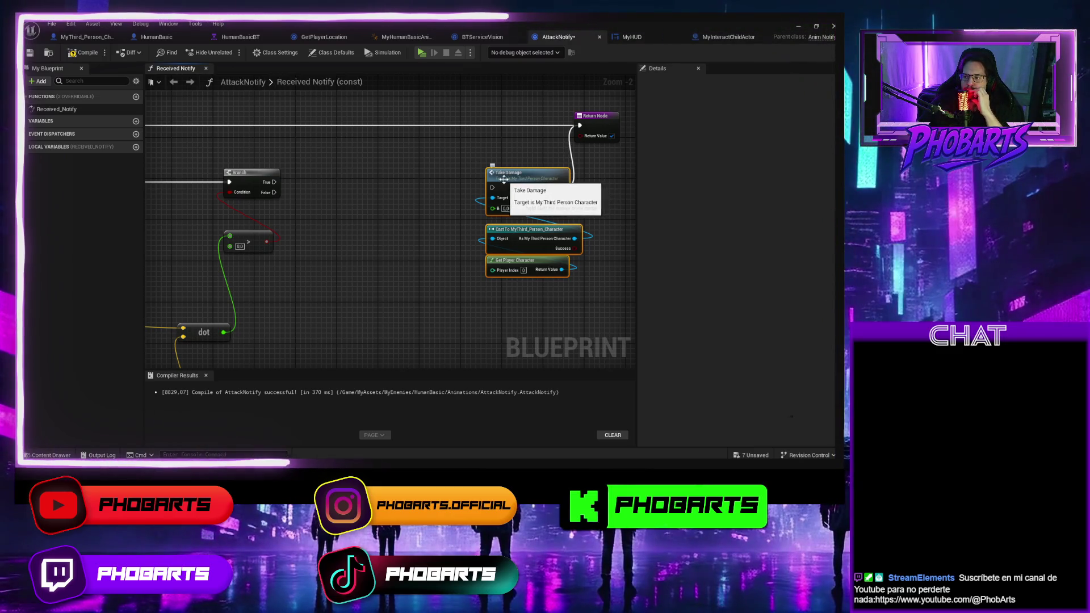
pyautogui.moveTo(272, 209); pyautogui.dragTo(406, 214)
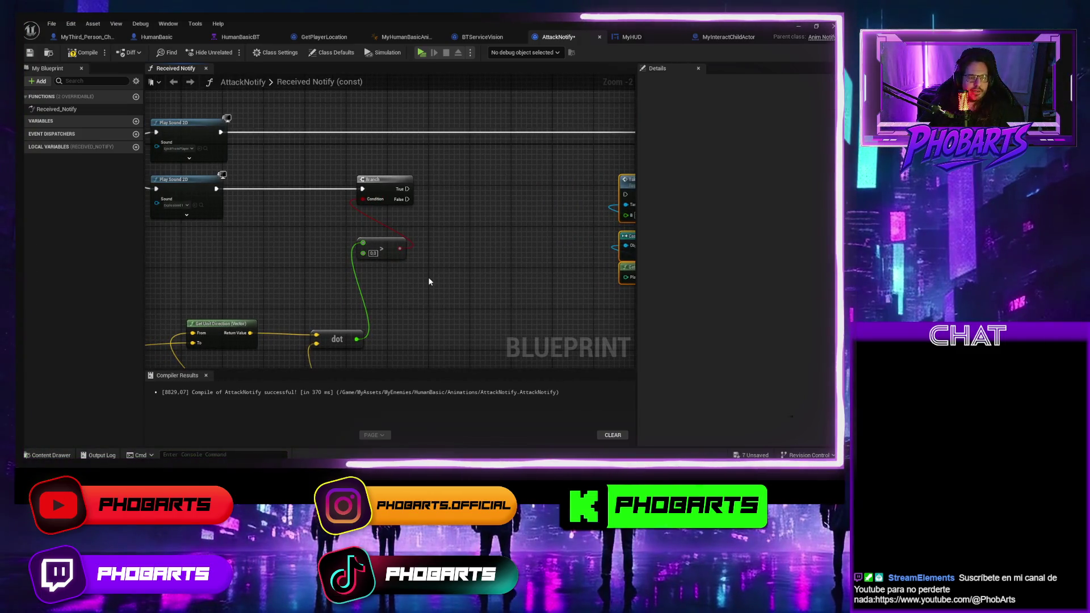
pyautogui.hotkey('ctrl', 'space')
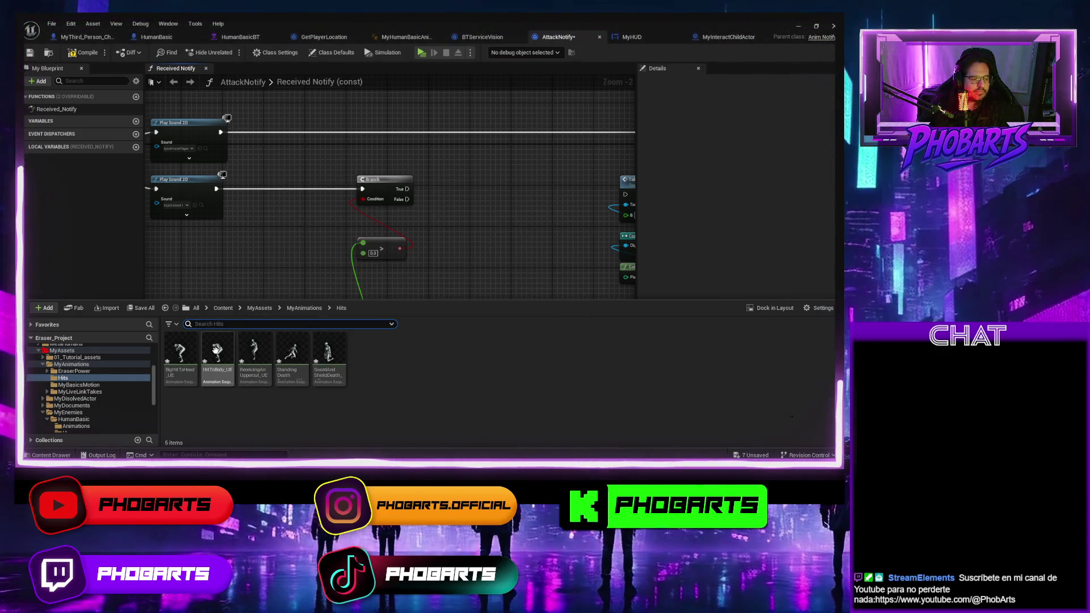
# Duplicate the ReceivingAnUppercut_UE animation and name the copy HitFrontal.
pyautogui.moveTo(217, 349)
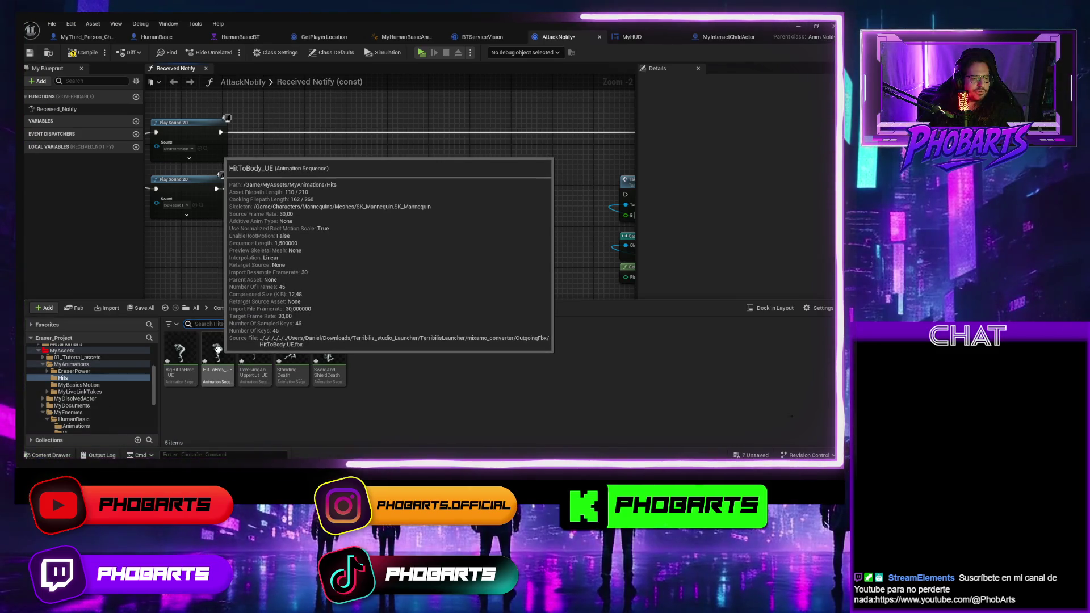
pyautogui.moveTo(183, 348)
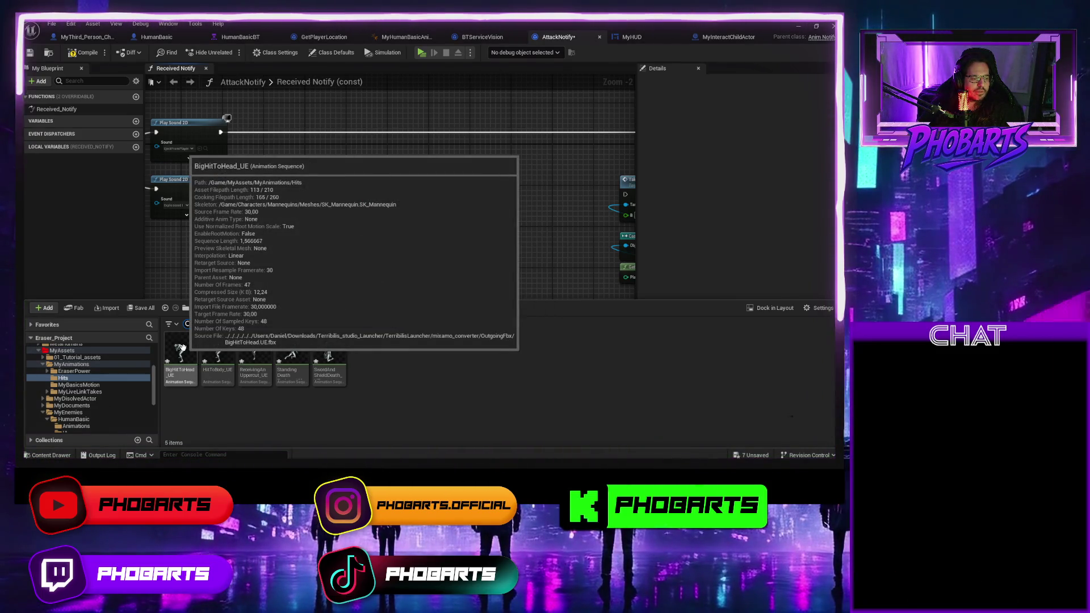
pyautogui.click(260, 353)
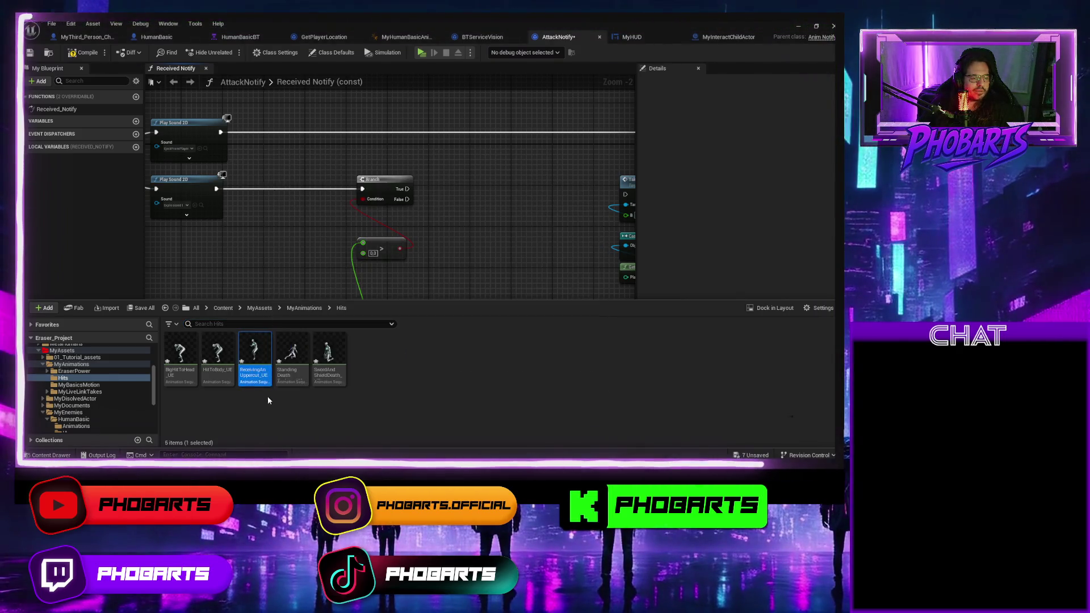
pyautogui.rightClick(263, 357)
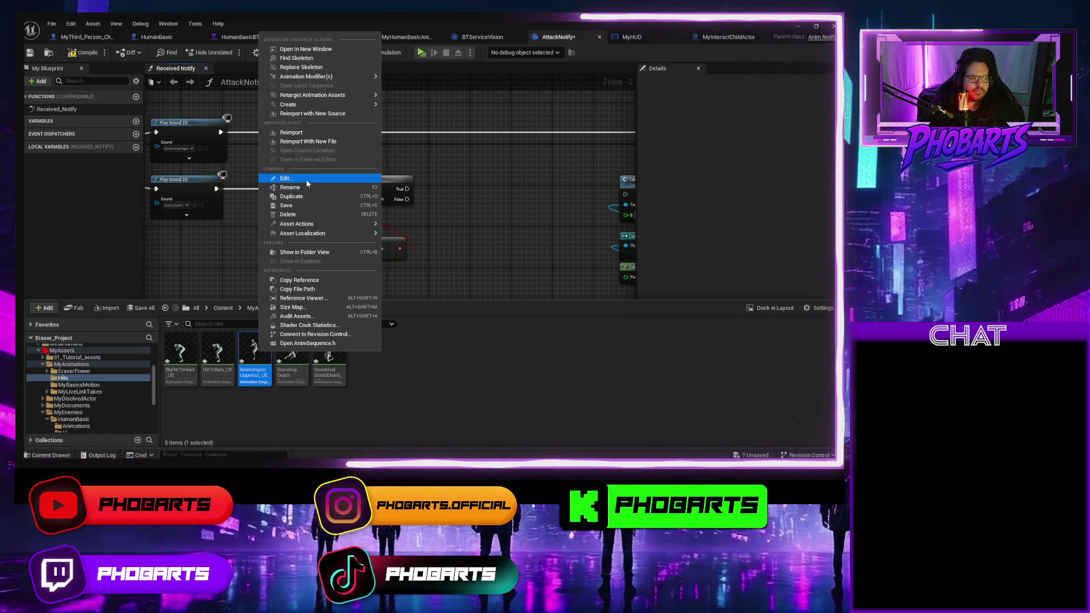
pyautogui.click(306, 197)
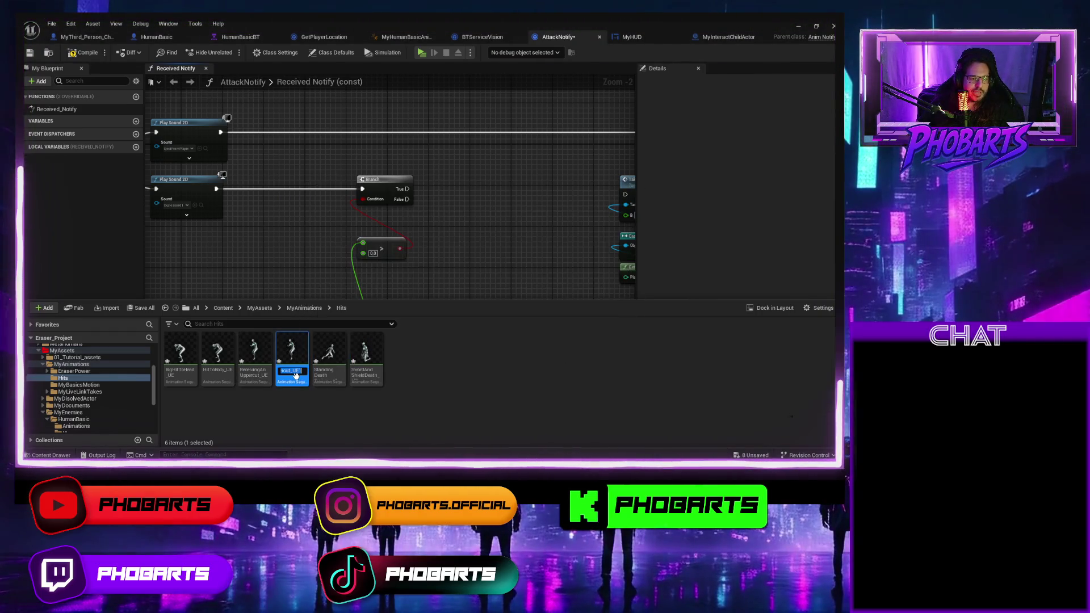
pyautogui.write('HitFronto')
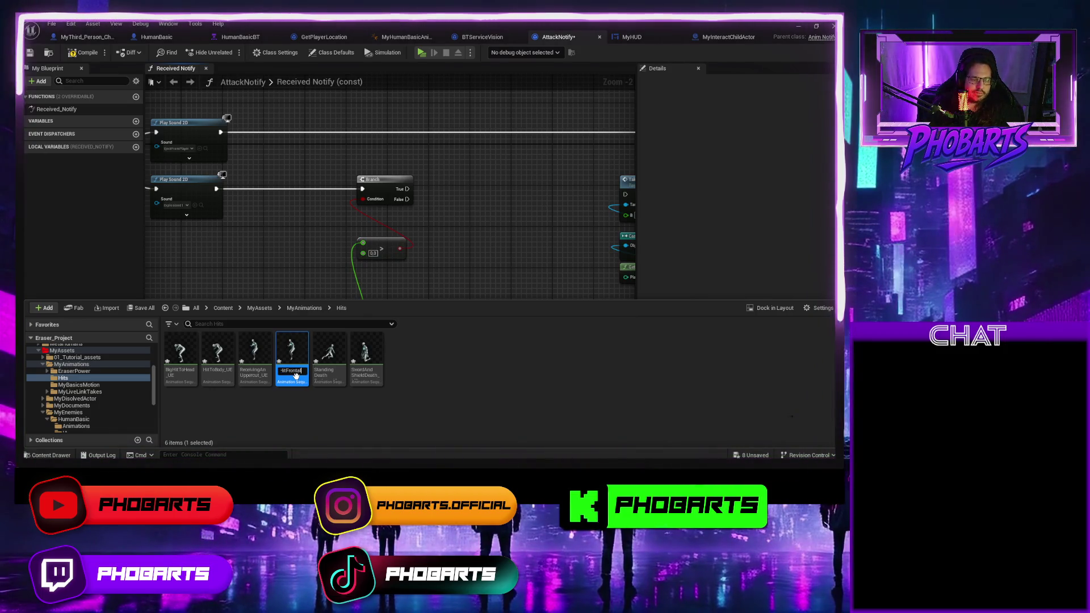
pyautogui.press('Return')
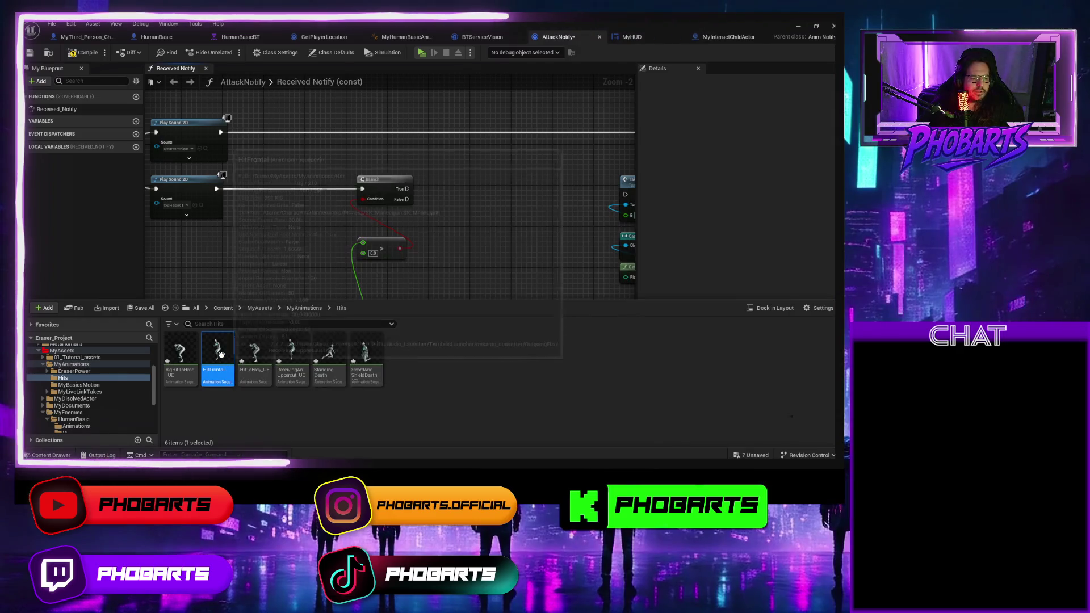
# Create an animation montage, HitFrontal_Montage, from the HitFrontal animation.
pyautogui.rightClick(221, 354)
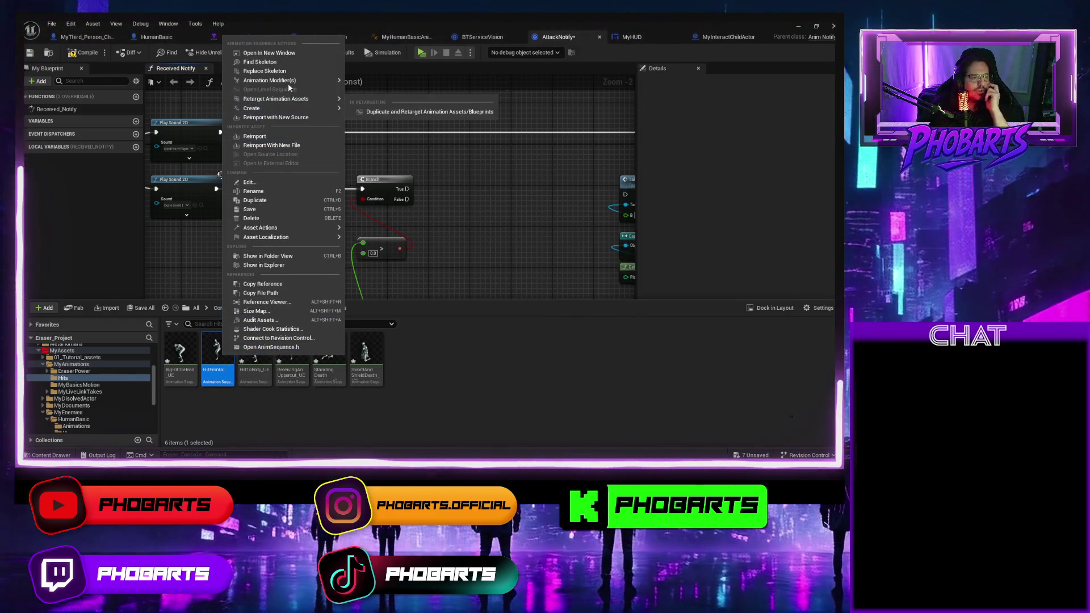
pyautogui.moveTo(288, 84)
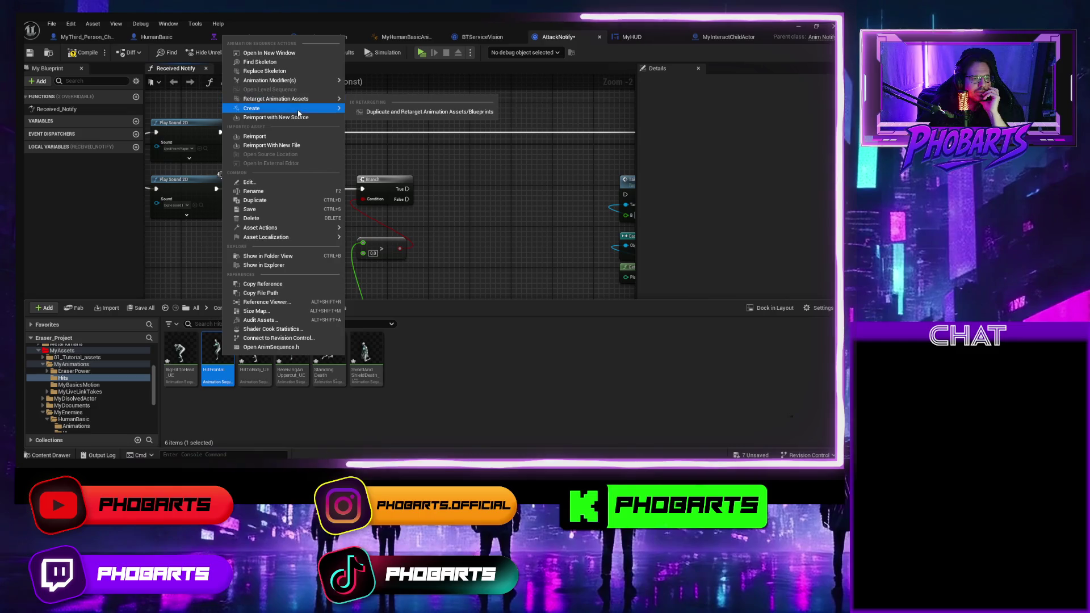
pyautogui.moveTo(305, 109)
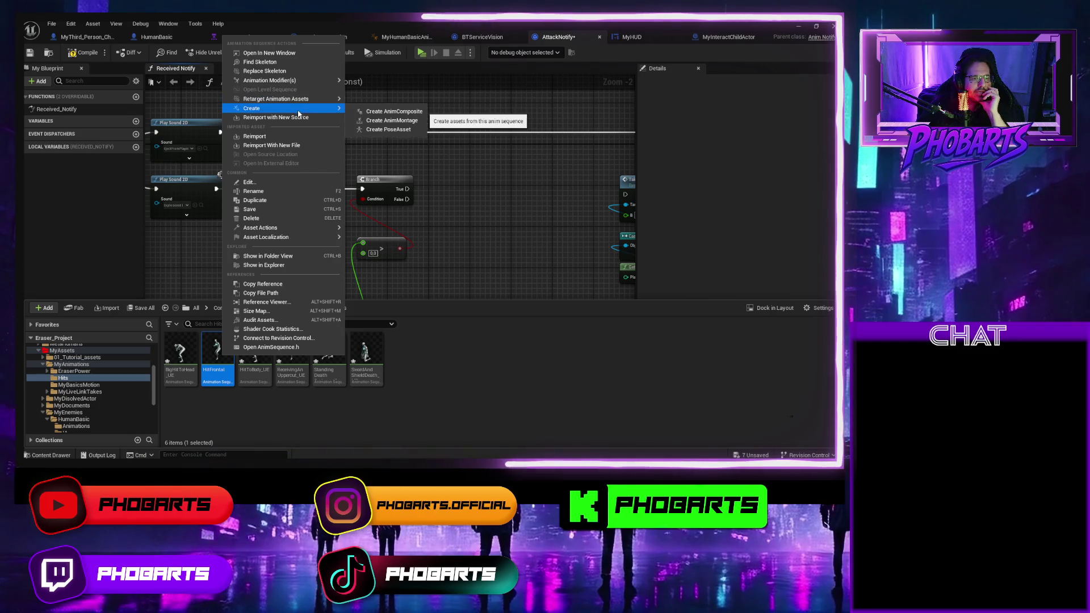
pyautogui.click(392, 120)
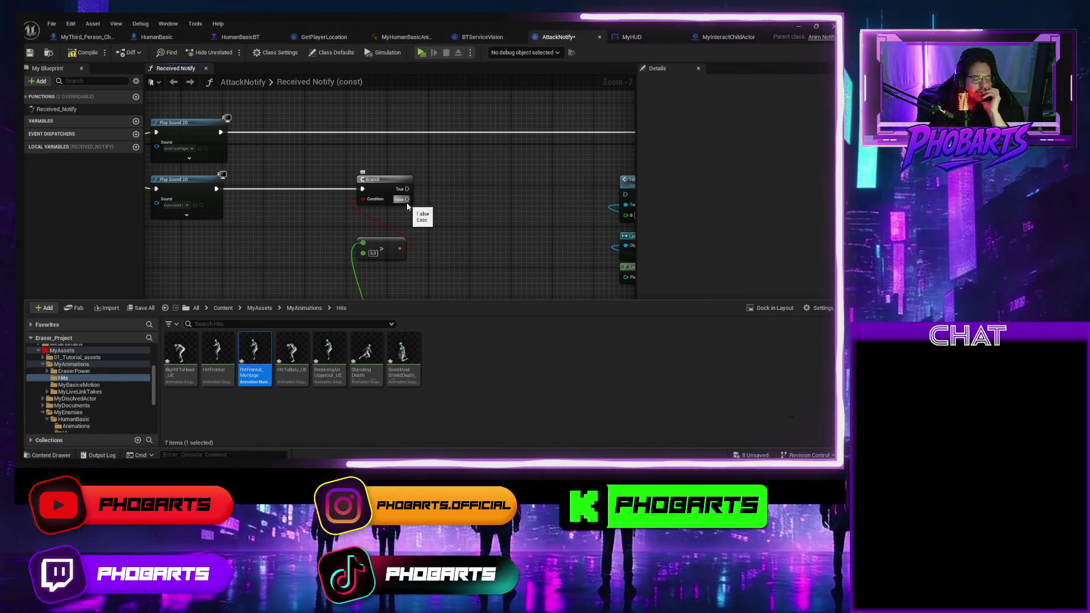
# Preview HitFrontal_Montage's hit animation in the montage editor, then return to the character blueprint.
pyautogui.doubleClick(260, 342)
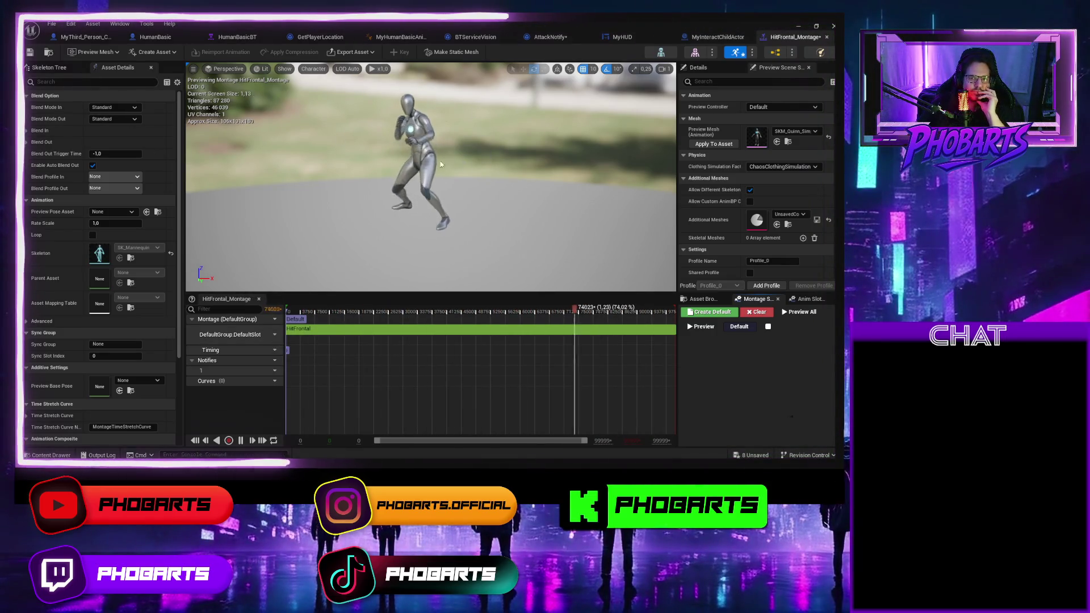
pyautogui.scroll(-3, 719, 211)
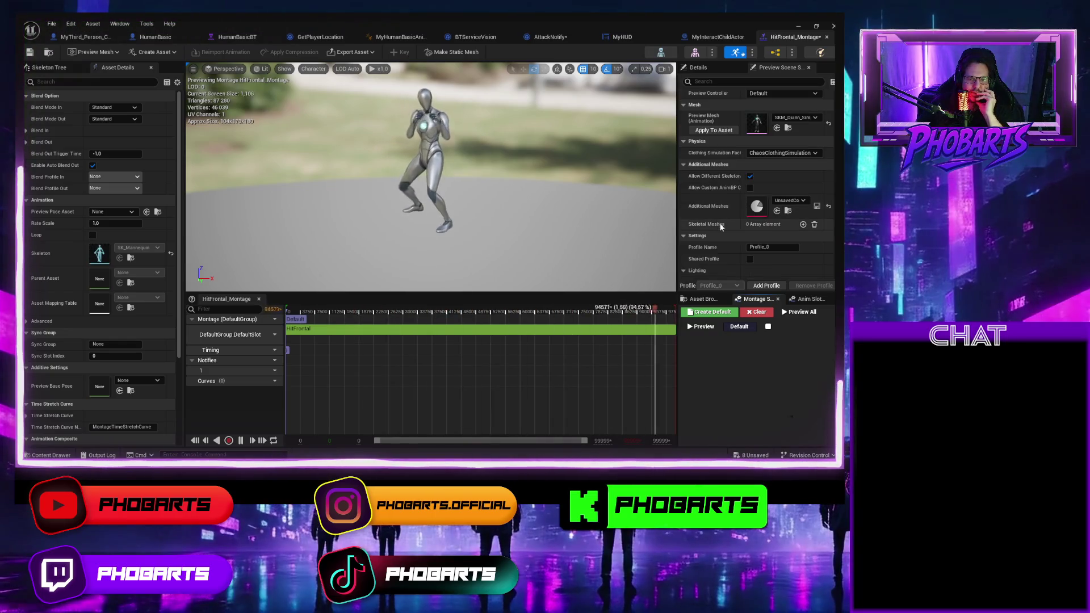
pyautogui.scroll(2, 721, 249)
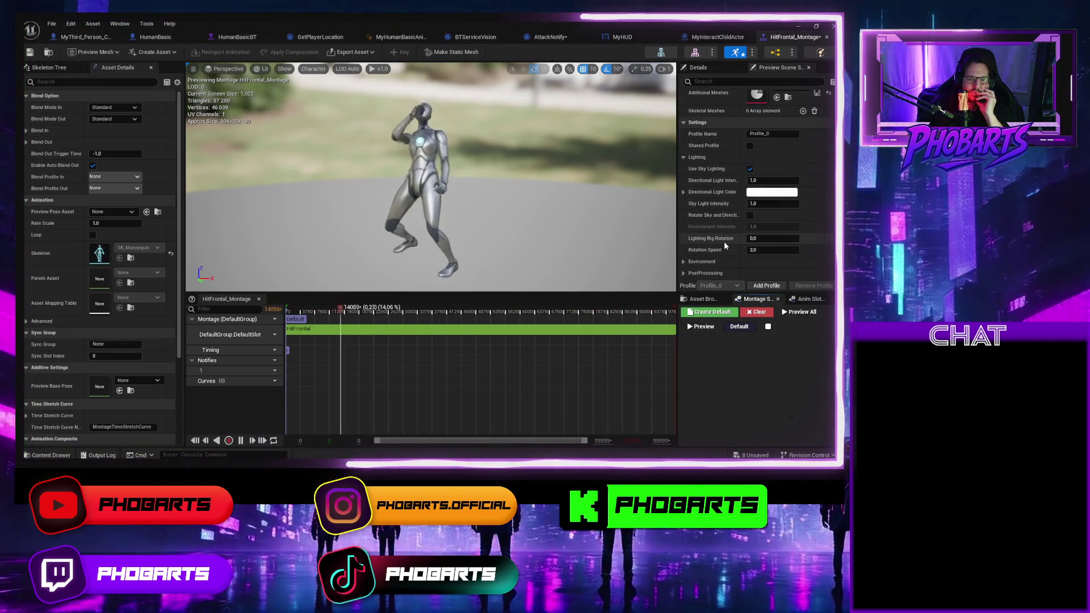
pyautogui.scroll(2, 726, 253)
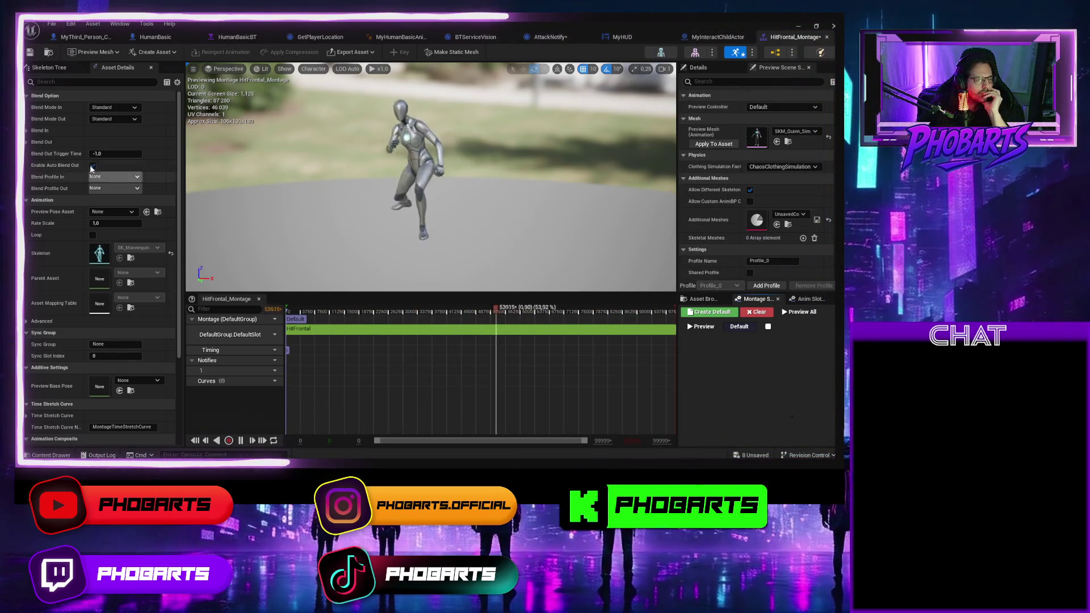
pyautogui.click(92, 39)
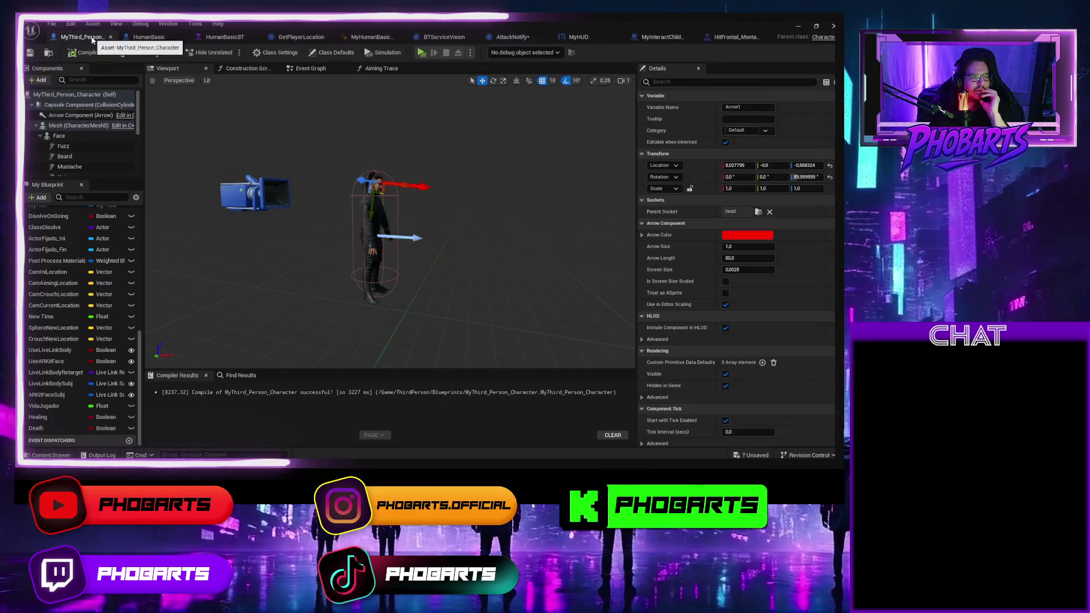
# Rearrange the Take Damage, Cast, Return and Branch nodes in the AttackNotify graph.
pyautogui.click(510, 37)
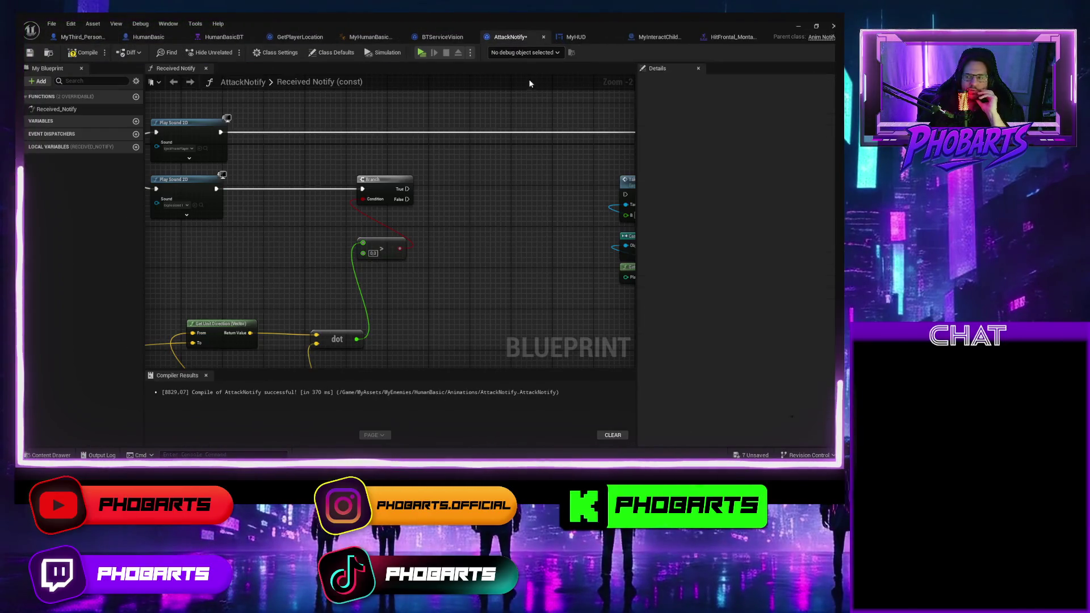
pyautogui.moveTo(458, 252); pyautogui.dragTo(328, 236)
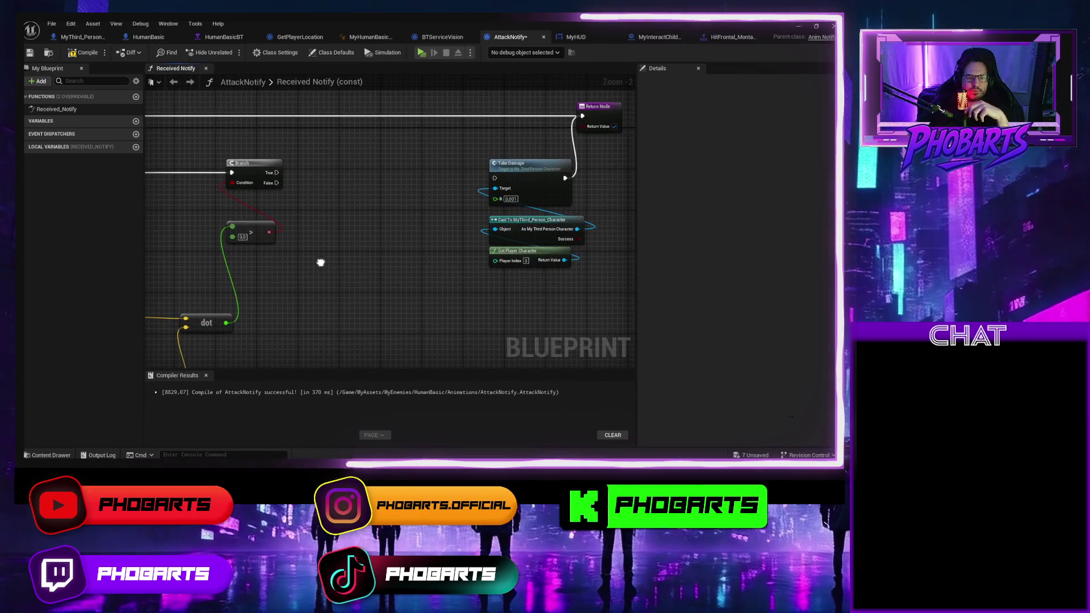
pyautogui.moveTo(512, 307); pyautogui.dragTo(428, 297)
pyautogui.moveTo(500, 270)
pyautogui.mouseDown()
pyautogui.moveTo(386, 149)
pyautogui.moveTo(483, 163)
pyautogui.mouseUp()
pyautogui.moveTo(500, 97); pyautogui.dragTo(624, 98)
pyautogui.moveTo(374, 163)
pyautogui.mouseDown()
pyautogui.moveTo(560, 172)
pyautogui.moveTo(403, 241)
pyautogui.moveTo(550, 164)
pyautogui.moveTo(586, 216)
pyautogui.moveTo(376, 198)
pyautogui.mouseUp()
pyautogui.scroll(-1, 585, 216)
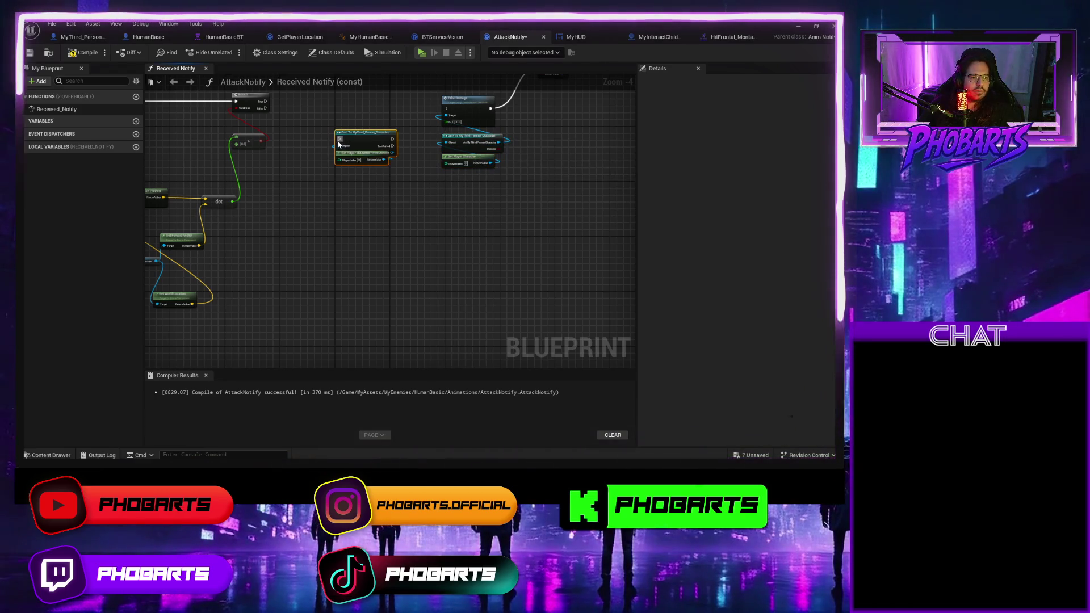
pyautogui.scroll(2, 328, 200)
pyautogui.rightClick(350, 228)
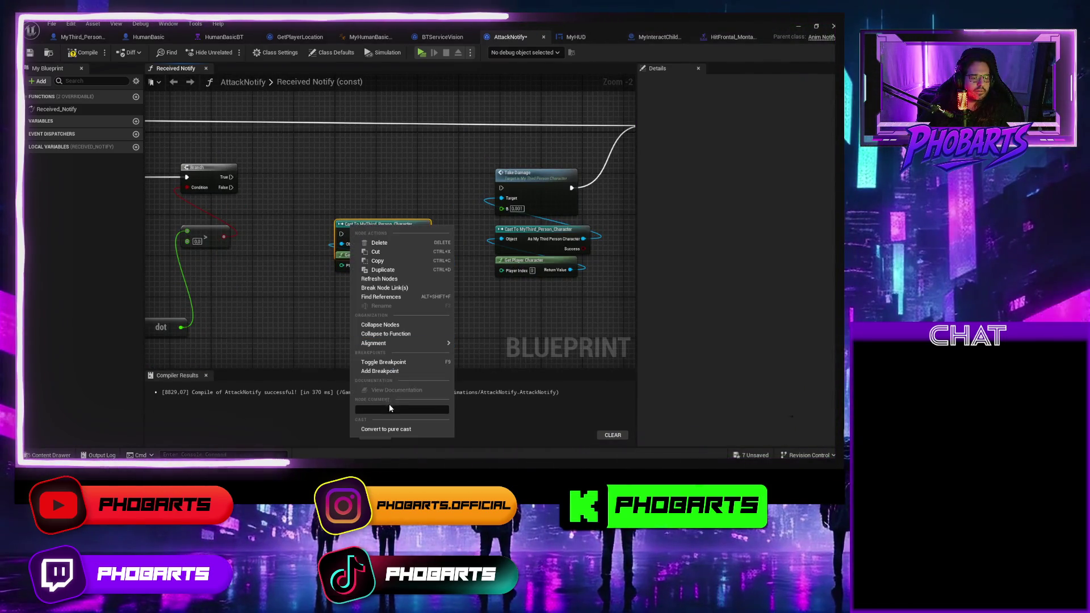
pyautogui.press('Escape')
pyautogui.moveTo(380, 228); pyautogui.dragTo(319, 228)
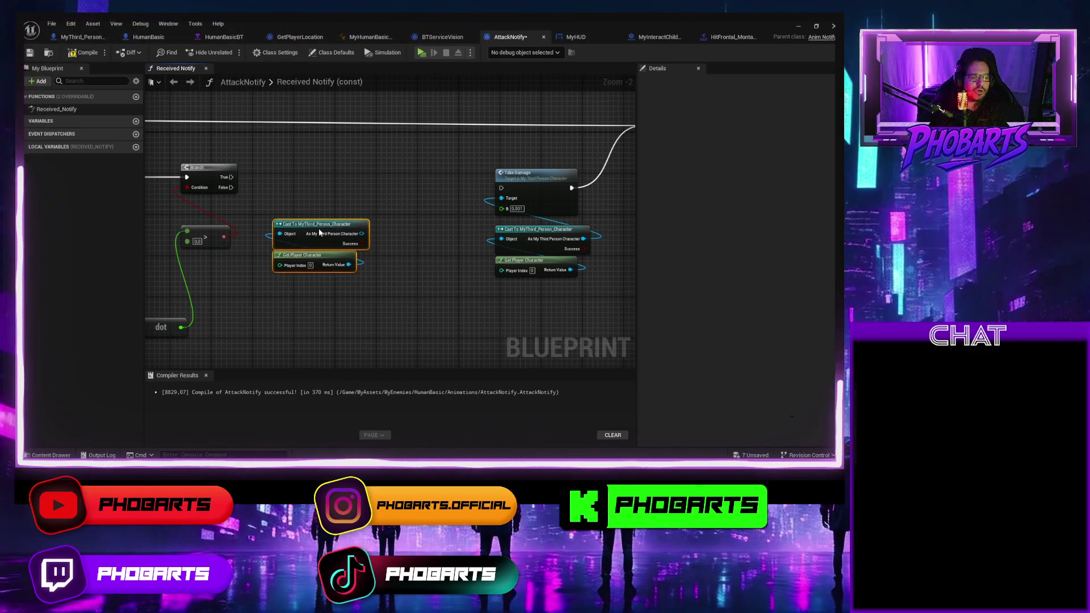
# Add a Get Mesh node from the Cast node's character output.
pyautogui.moveTo(362, 260); pyautogui.dragTo(343, 203)
pyautogui.write('m,esh')
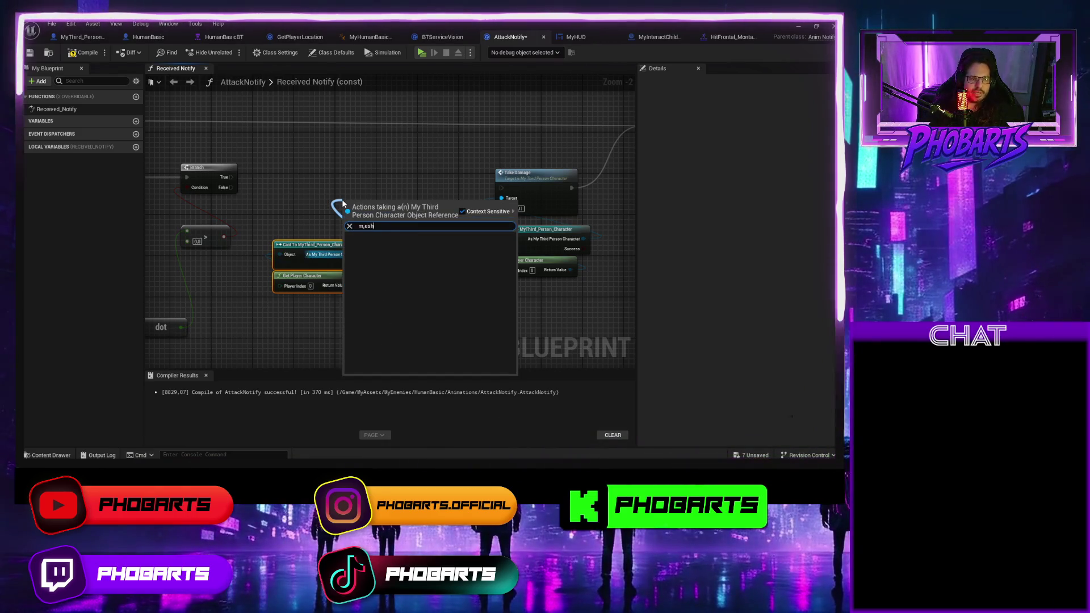
pyautogui.press('BackSpace')
pyautogui.press('BackSpace')
pyautogui.press('BackSpace')
pyautogui.write('esh')
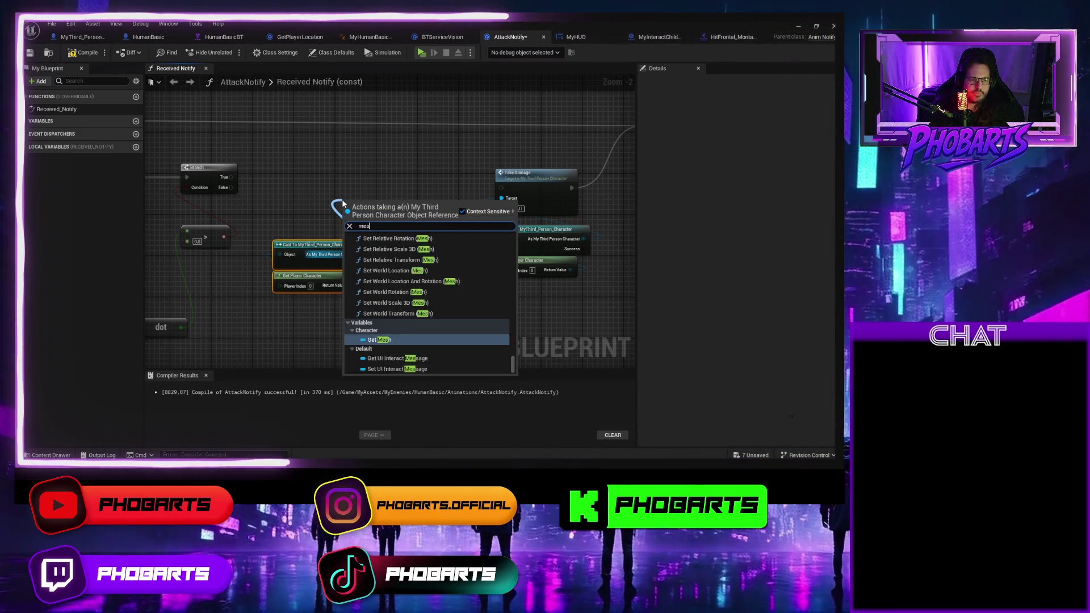
pyautogui.press('Return')
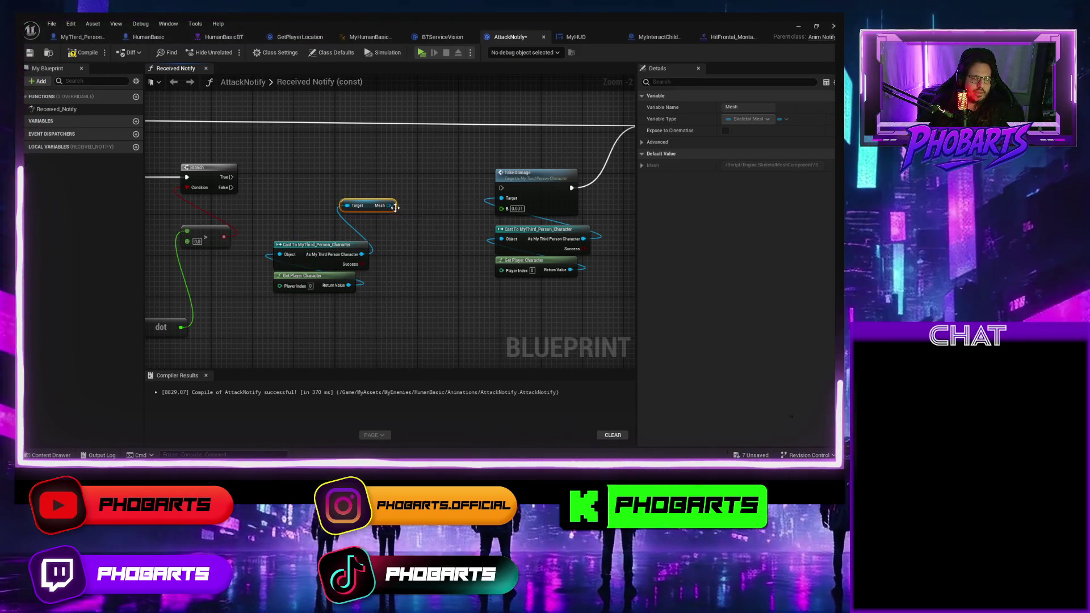
# Search from the Mesh output for play and montage actions, closing without adding anything.
pyautogui.moveTo(369, 205)
pyautogui.mouseDown()
pyautogui.moveTo(360, 227)
pyautogui.moveTo(369, 169)
pyautogui.mouseUp()
pyautogui.write('play mo')
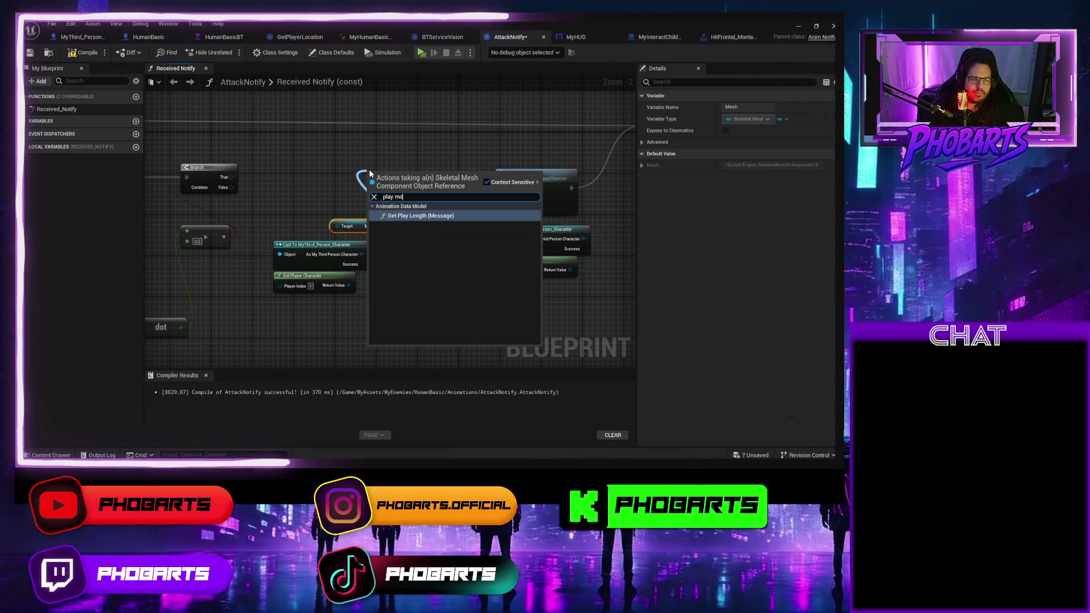
pyautogui.press('BackSpace')
pyautogui.press('BackSpace')
pyautogui.press('BackSpace')
pyautogui.write('monta')
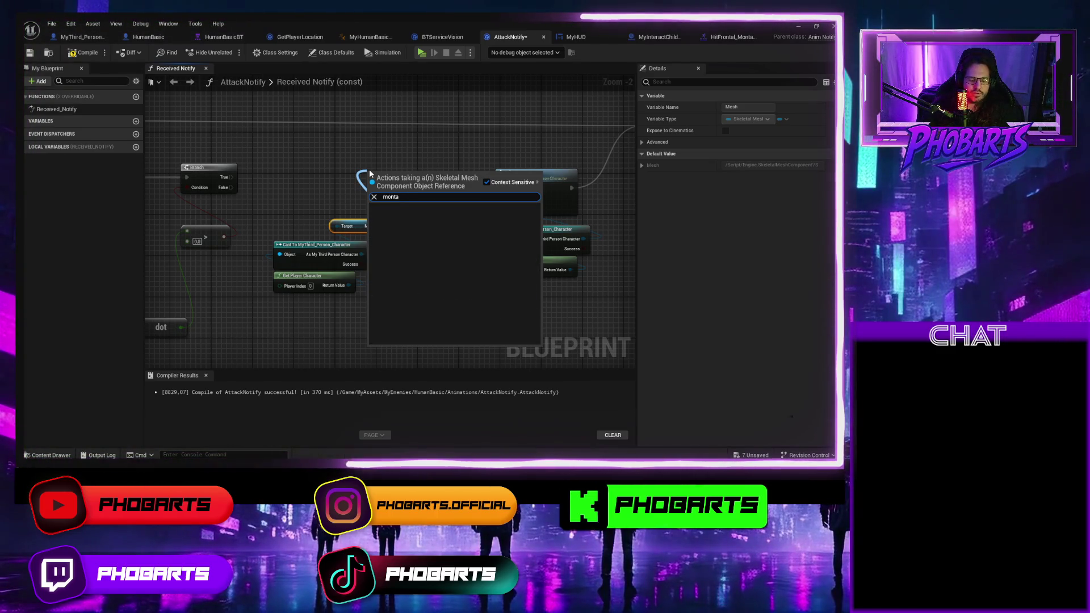
pyautogui.press('BackSpace')
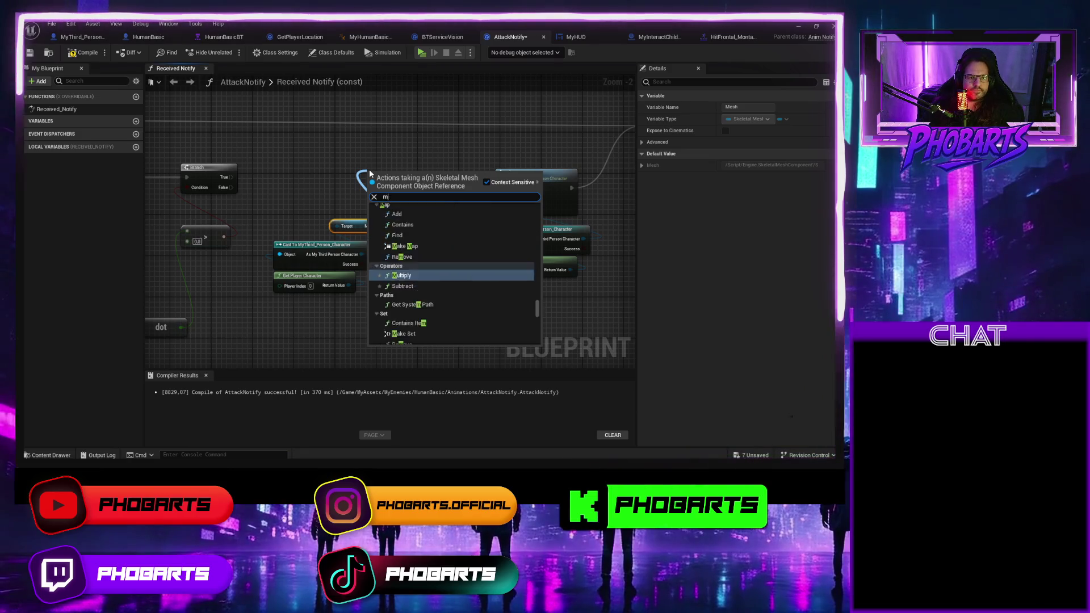
pyautogui.click(329, 204)
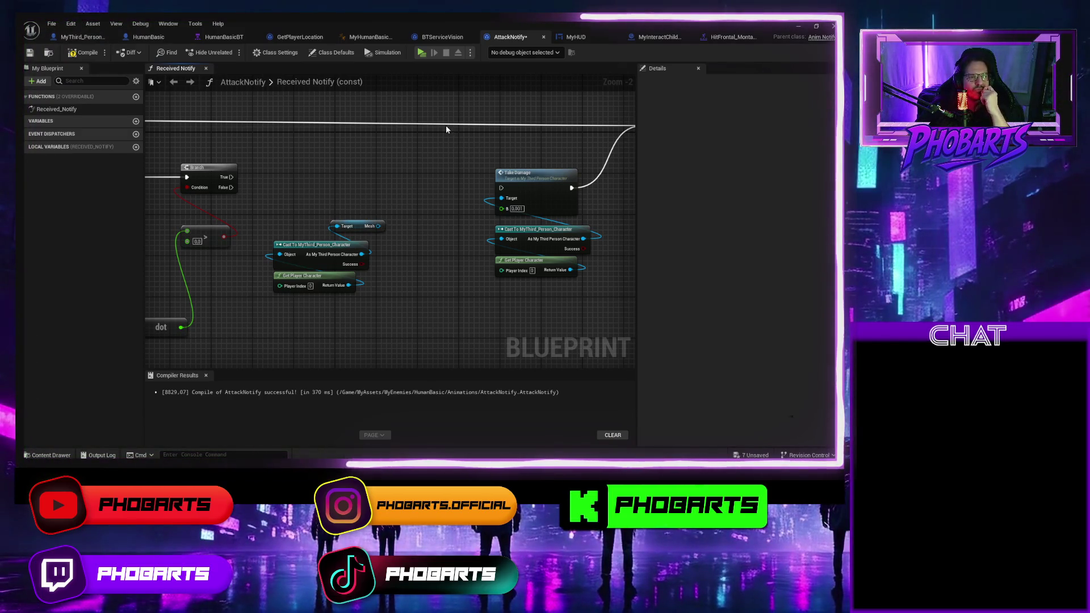
# Inspect MyHumanBasicAnim_BP's AnimGraph and Default state machine, moving the Default node left.
pyautogui.click(366, 38)
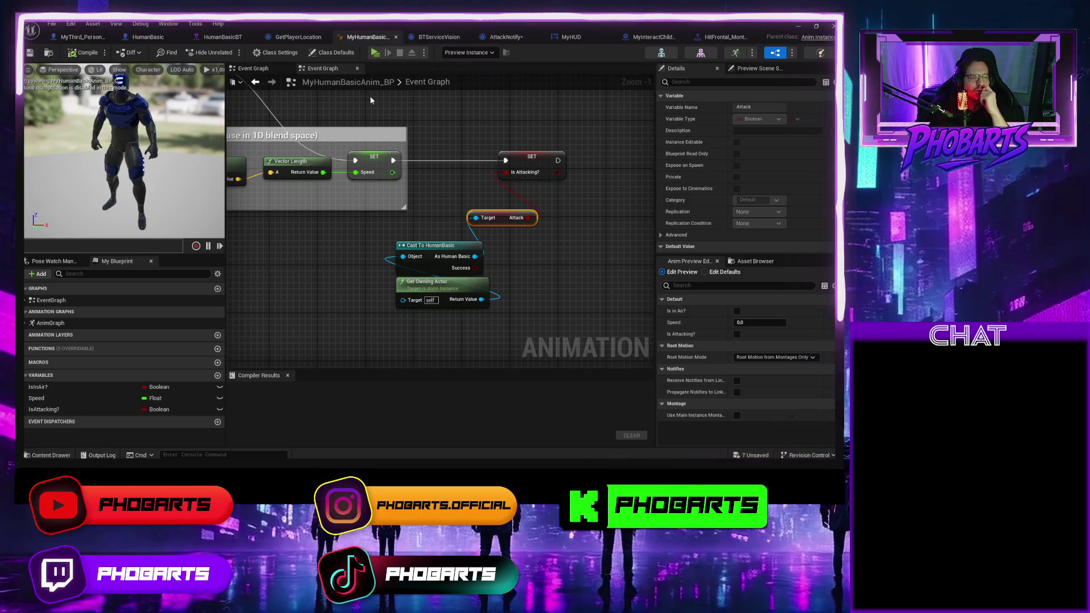
pyautogui.doubleClick(50, 324)
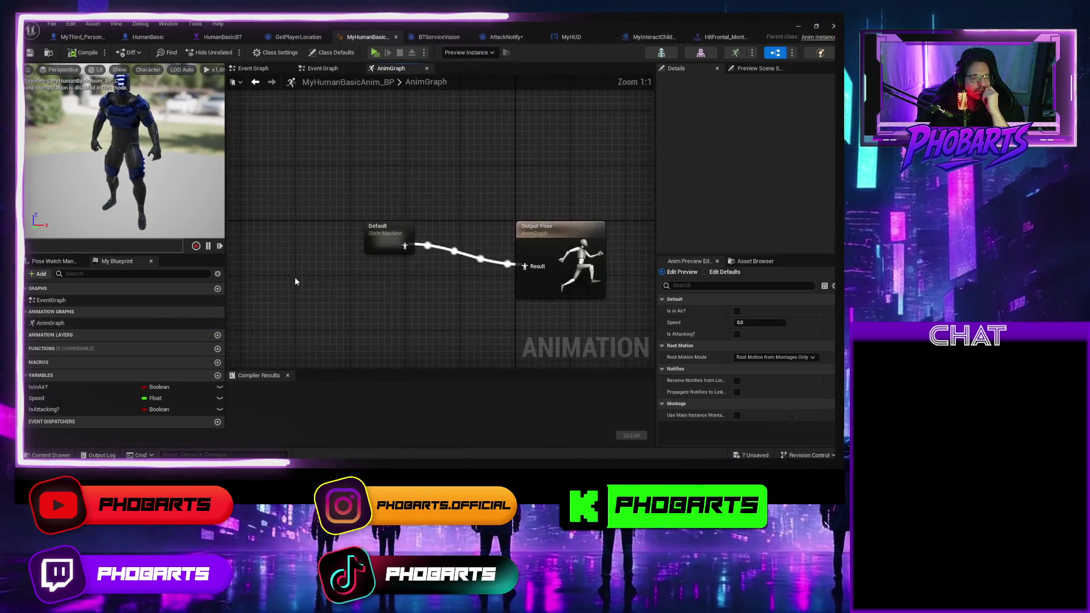
pyautogui.doubleClick(384, 243)
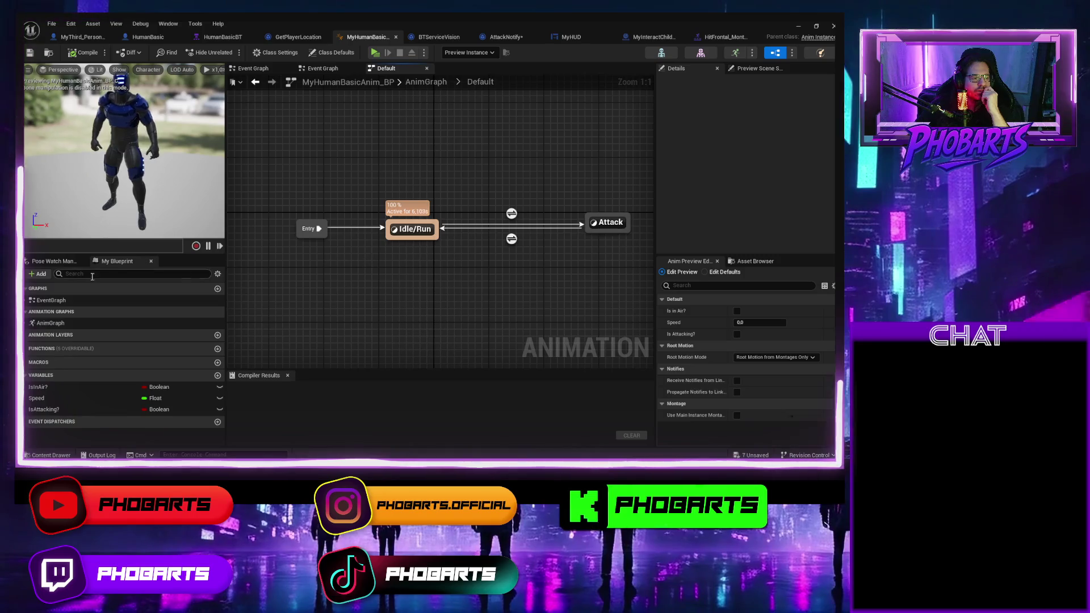
pyautogui.doubleClick(50, 323)
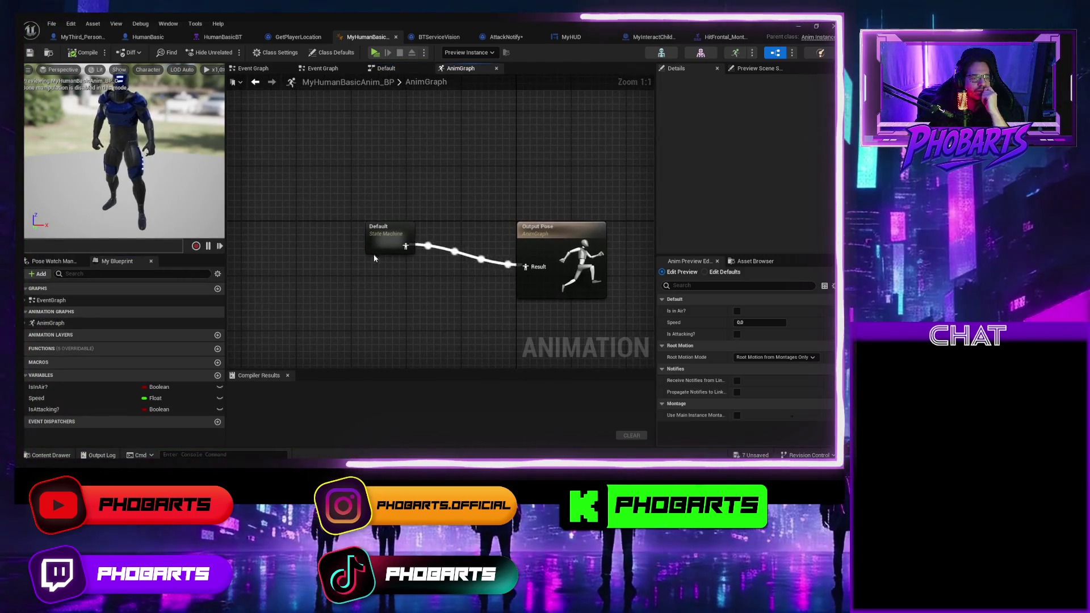
pyautogui.moveTo(322, 252); pyautogui.dragTo(247, 259)
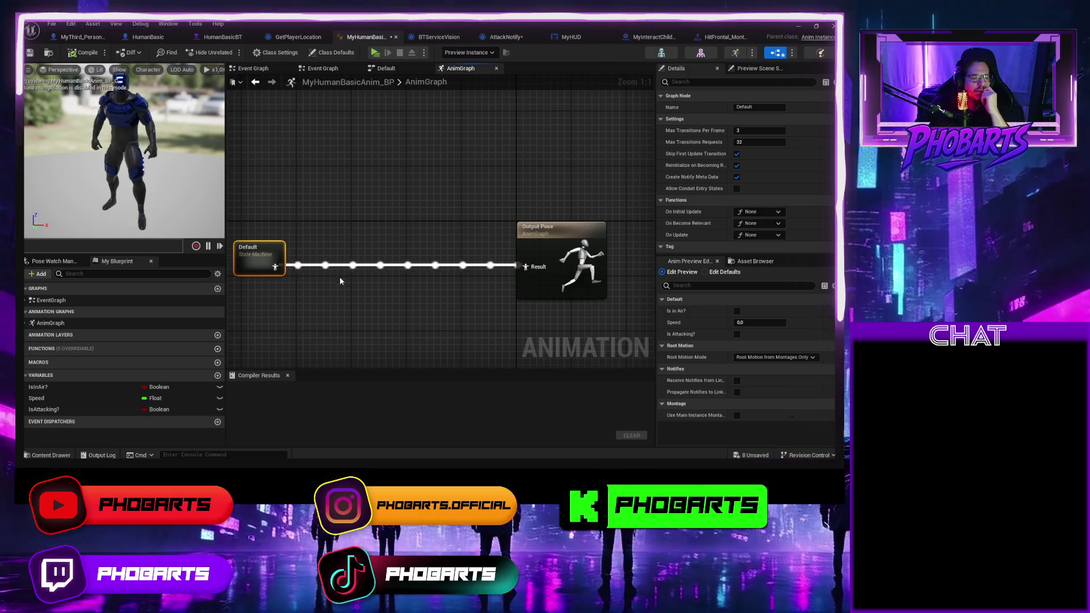
# Try placing HitFrontal_Montage in the AnimGraph (rejected), then compile, save and close.
pyautogui.hotkey('ctrl', 'space')
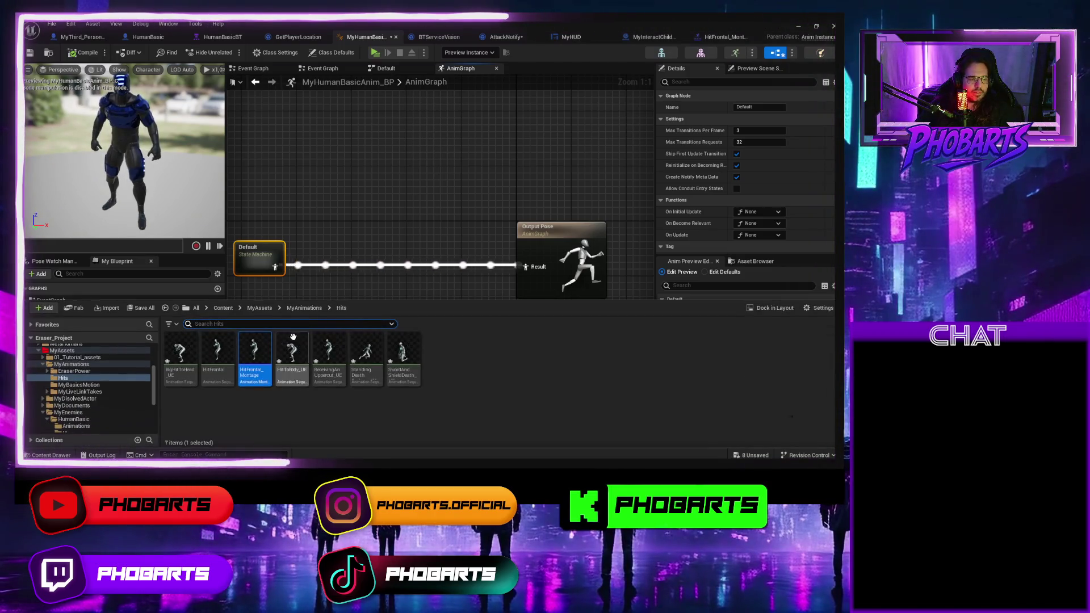
pyautogui.moveTo(281, 327); pyautogui.dragTo(361, 248)
pyautogui.moveTo(362, 245); pyautogui.dragTo(358, 255)
pyautogui.hotkey('ctrl', 'space')
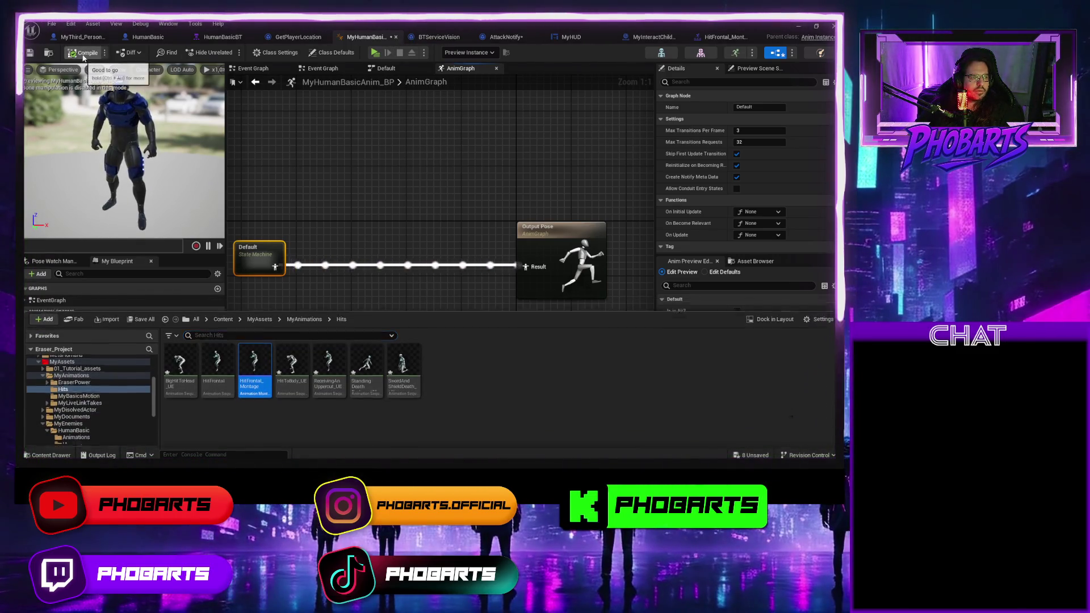
pyautogui.hotkey('ctrl', 's')
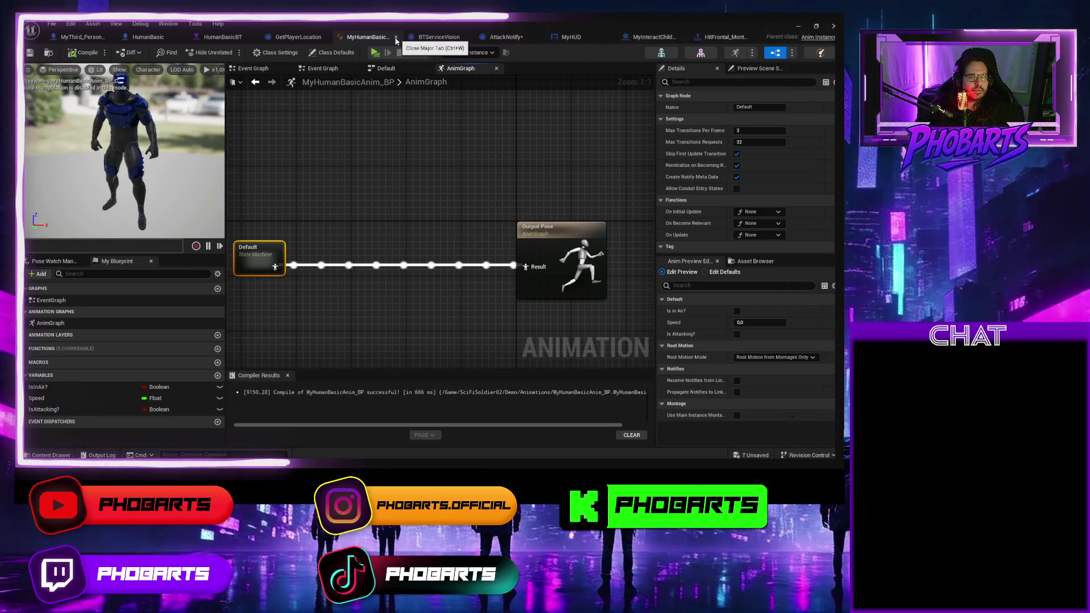
pyautogui.click(396, 37)
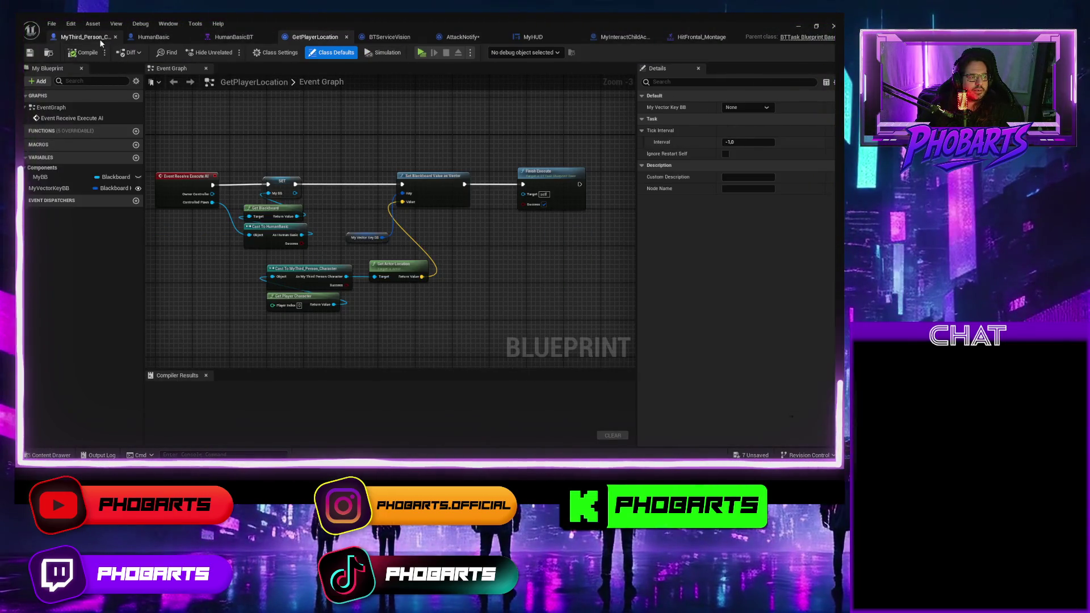
# Locate the body mesh's Anim Class asset and open MyAnimBP_ThirPerson.
pyautogui.click(86, 37)
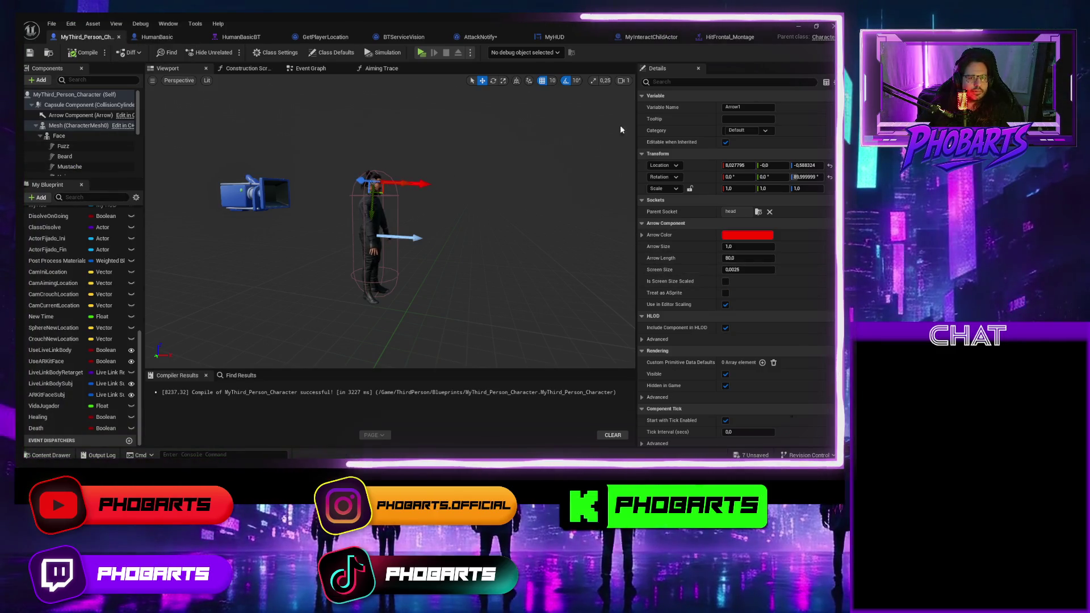
pyautogui.click(374, 210)
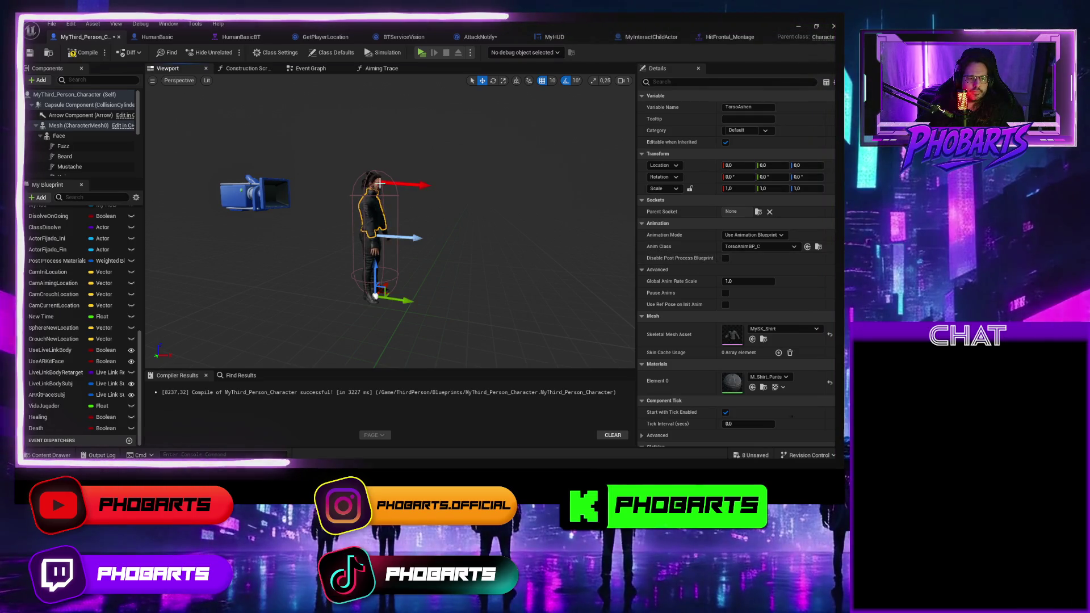
pyautogui.click(377, 182)
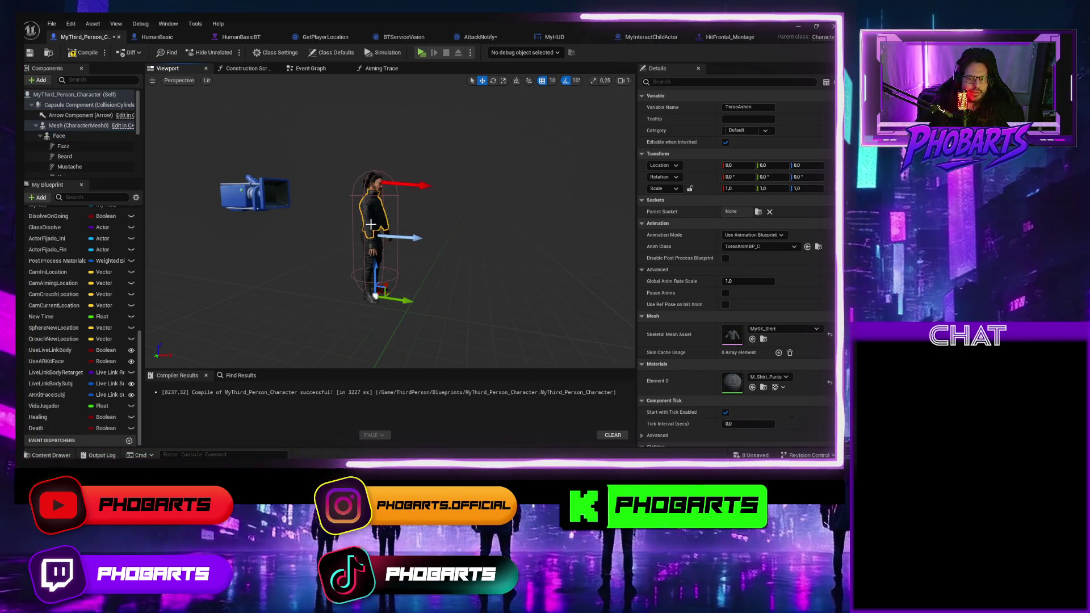
pyautogui.click(370, 250)
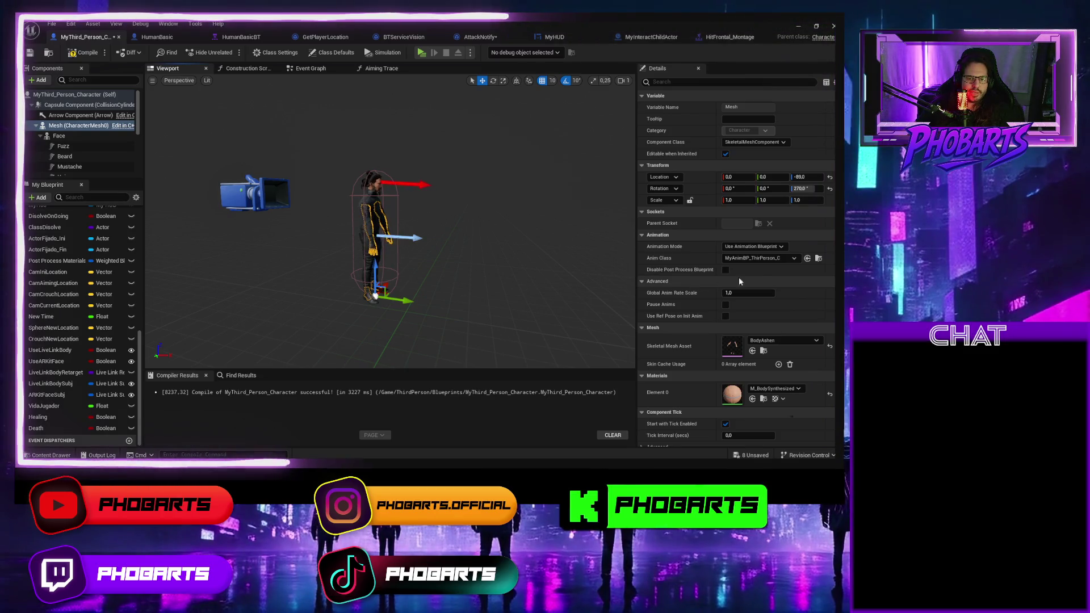
pyautogui.click(818, 258)
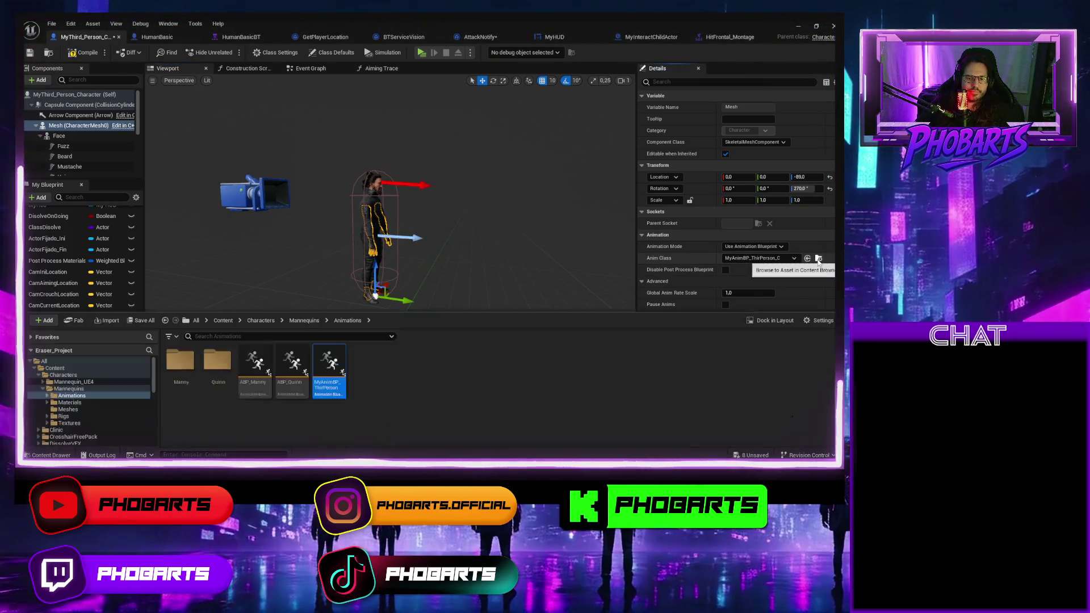
pyautogui.doubleClick(328, 338)
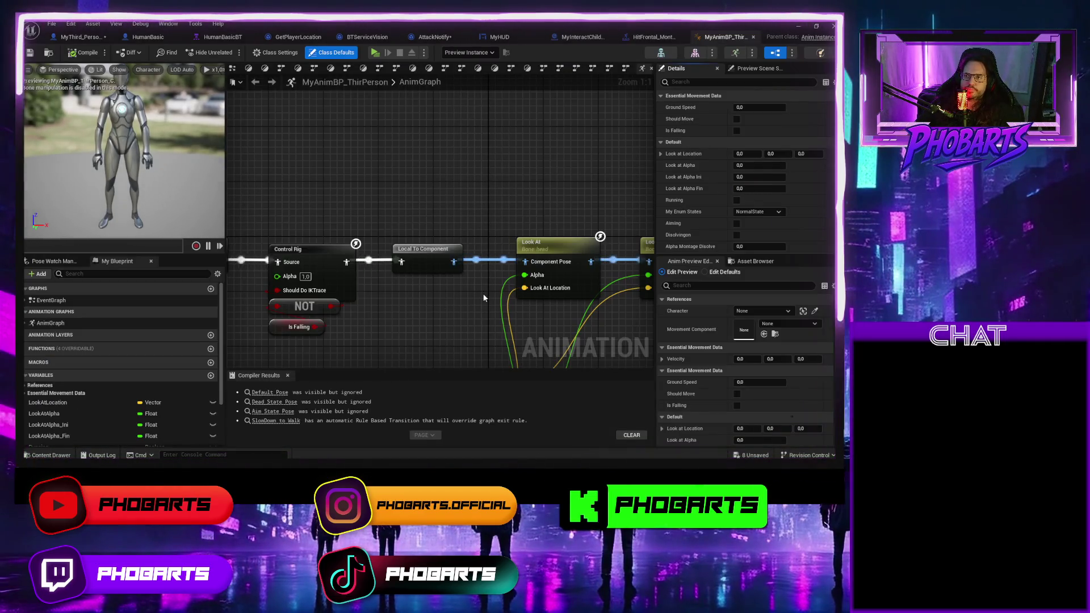
# Survey the AnimGraph's Look At chain and reposition the Main States node.
pyautogui.scroll(-5, 407, 291)
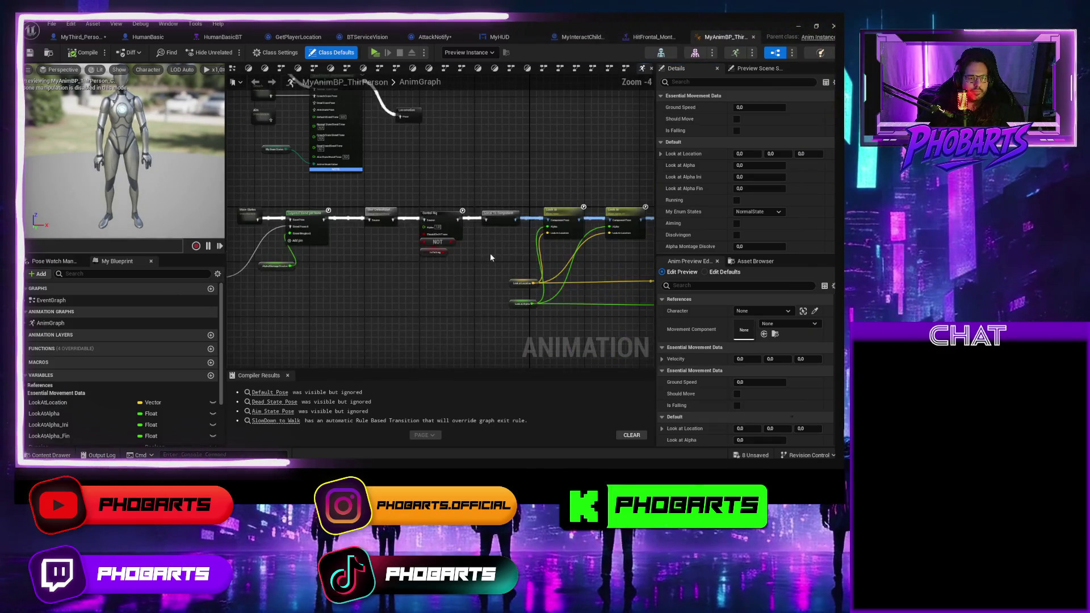
pyautogui.scroll(-1, 422, 217)
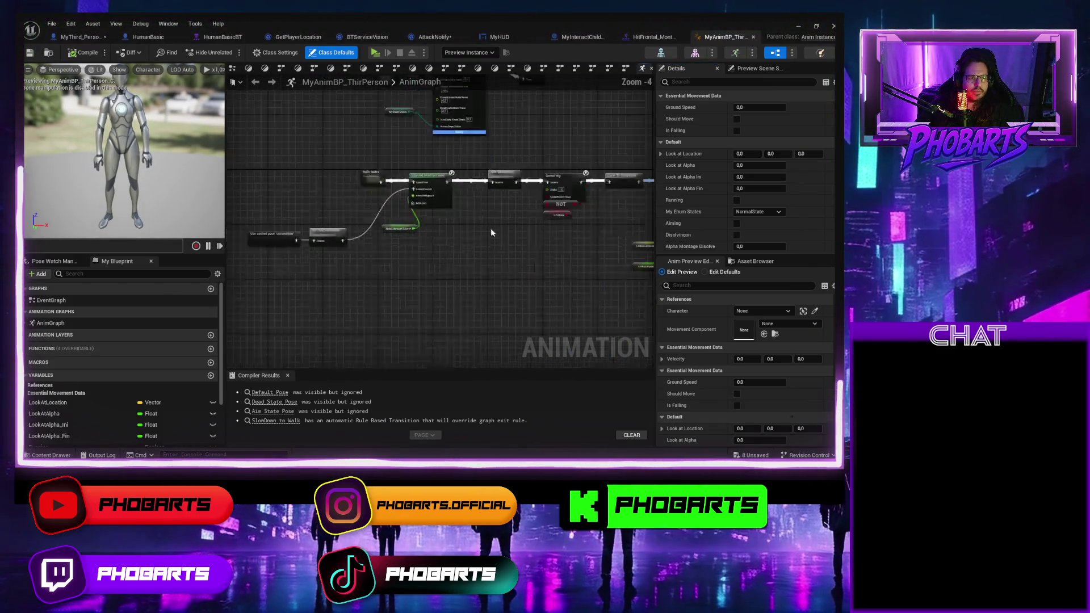
pyautogui.moveTo(491, 227); pyautogui.dragTo(265, 217)
pyautogui.moveTo(450, 201); pyautogui.dragTo(414, 193)
pyautogui.scroll(2, 341, 170)
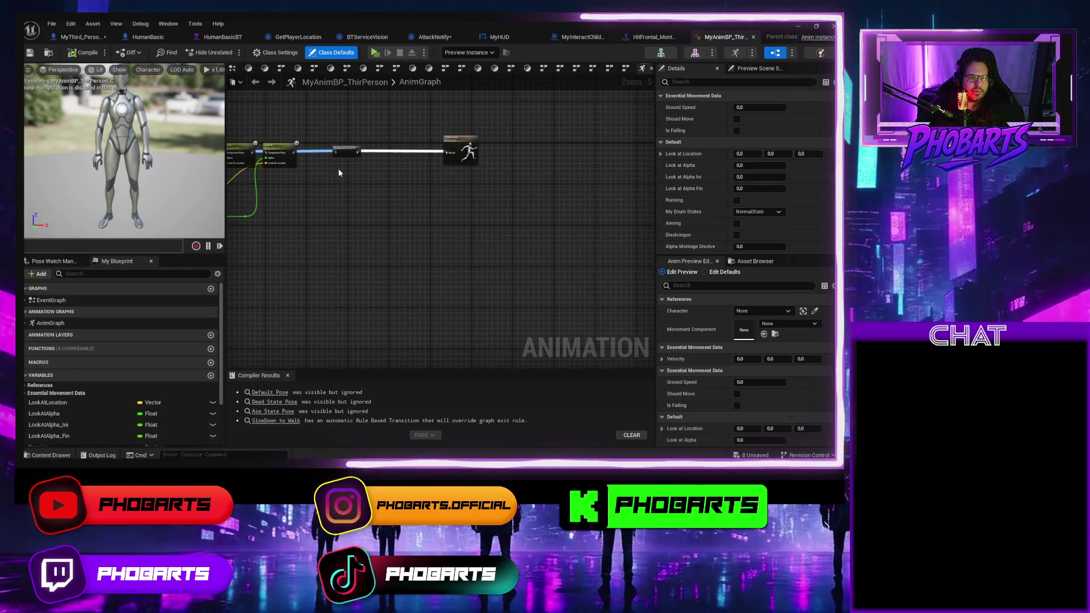
pyautogui.scroll(-1, 344, 203)
pyautogui.moveTo(344, 203); pyautogui.dragTo(511, 187)
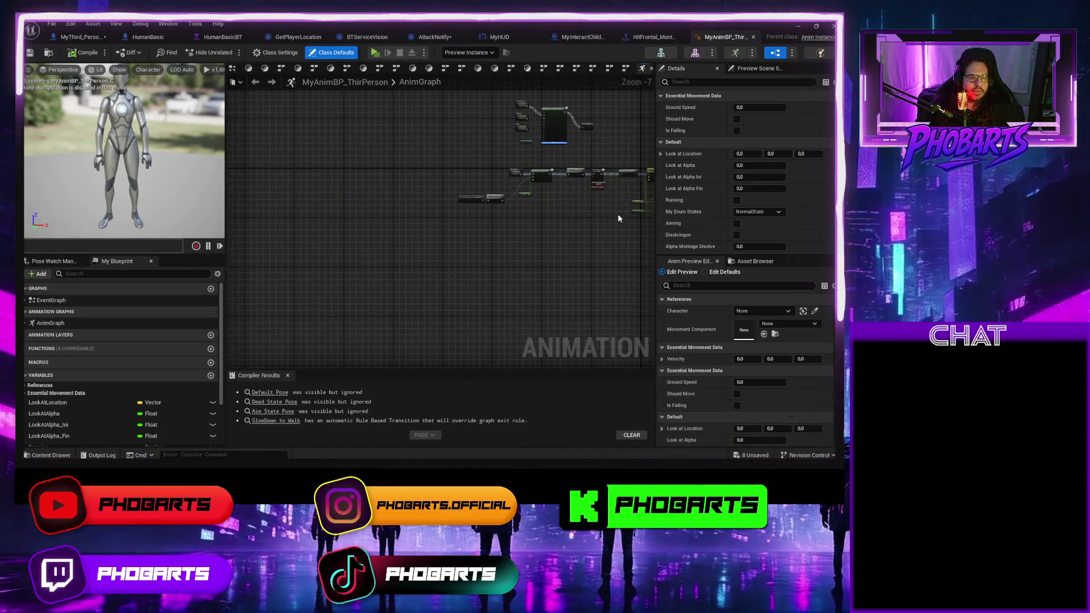
pyautogui.rightClick(552, 196)
pyautogui.moveTo(495, 143); pyautogui.dragTo(345, 144)
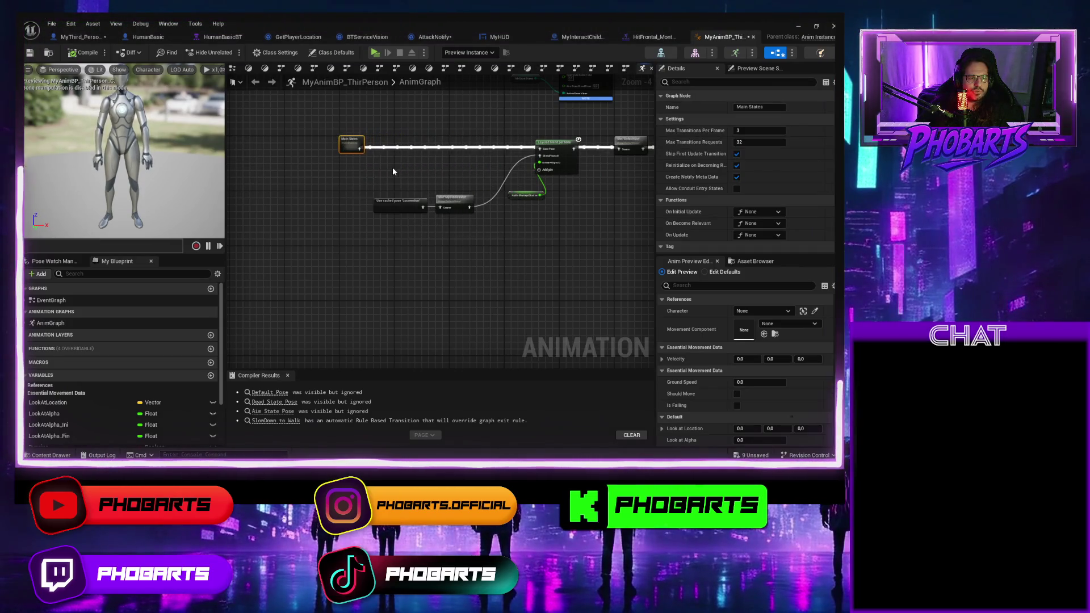
pyautogui.scroll(2, 428, 156)
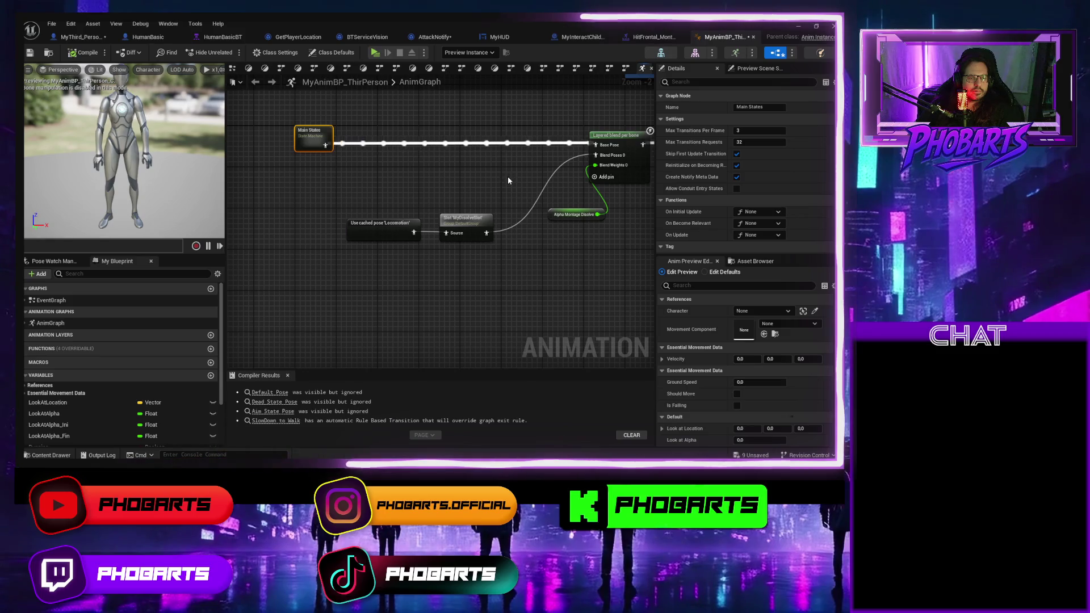
pyautogui.moveTo(313, 132); pyautogui.dragTo(420, 133)
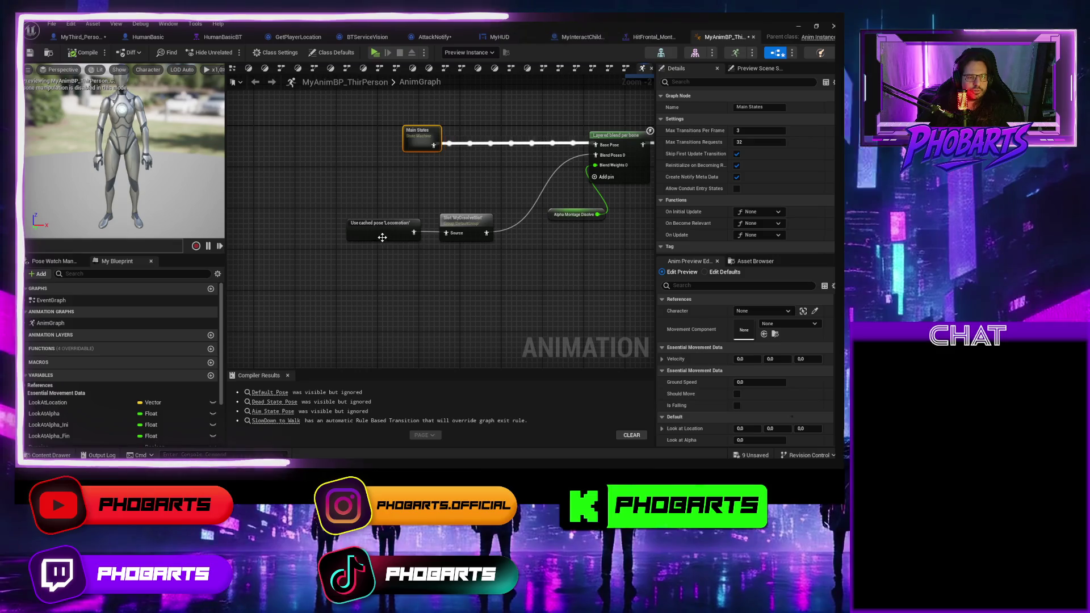
# Inspect the DefaultSlot slot node, then show the MyThird_Person_Character Event Graph.
pyautogui.moveTo(557, 257)
pyautogui.mouseDown()
pyautogui.moveTo(353, 238)
pyautogui.moveTo(417, 250)
pyautogui.mouseUp()
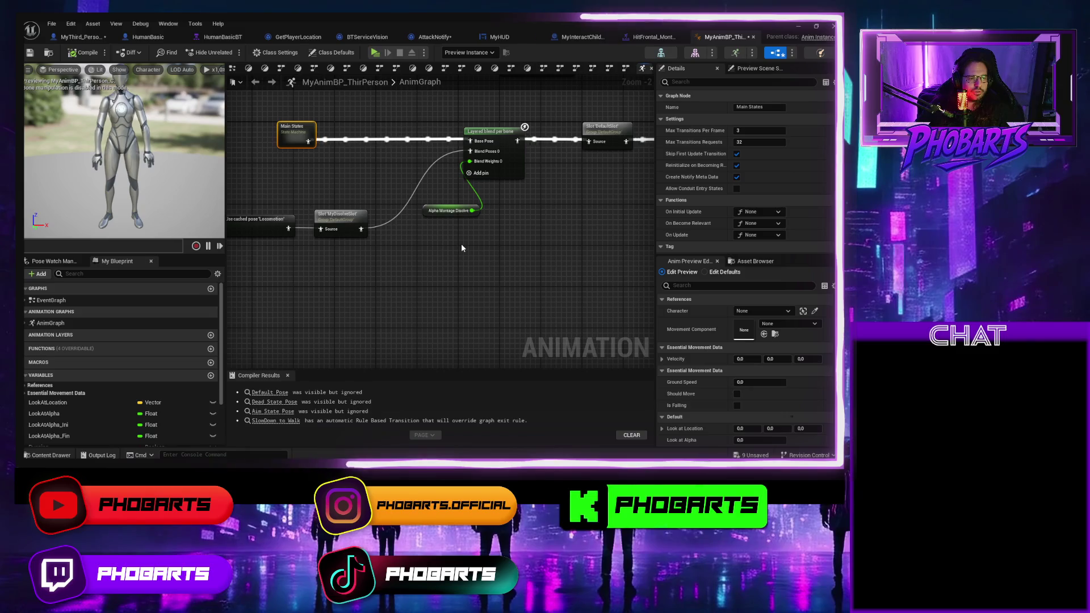
pyautogui.scroll(-1, 501, 254)
pyautogui.moveTo(500, 254); pyautogui.dragTo(426, 251)
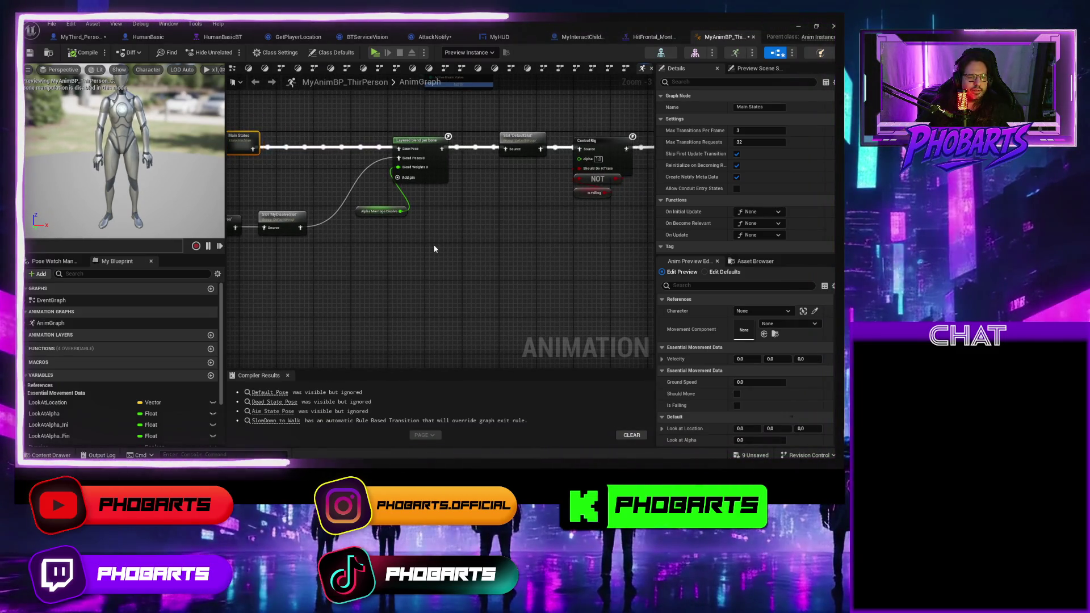
pyautogui.moveTo(495, 246); pyautogui.dragTo(432, 246)
pyautogui.click(388, 135)
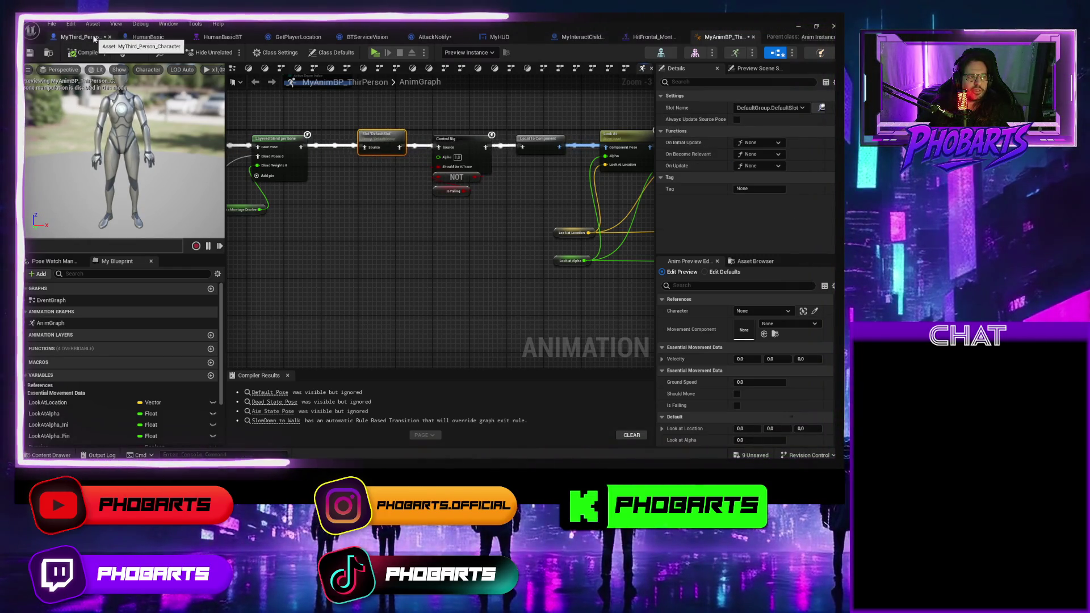
pyautogui.click(80, 37)
pyautogui.click(312, 69)
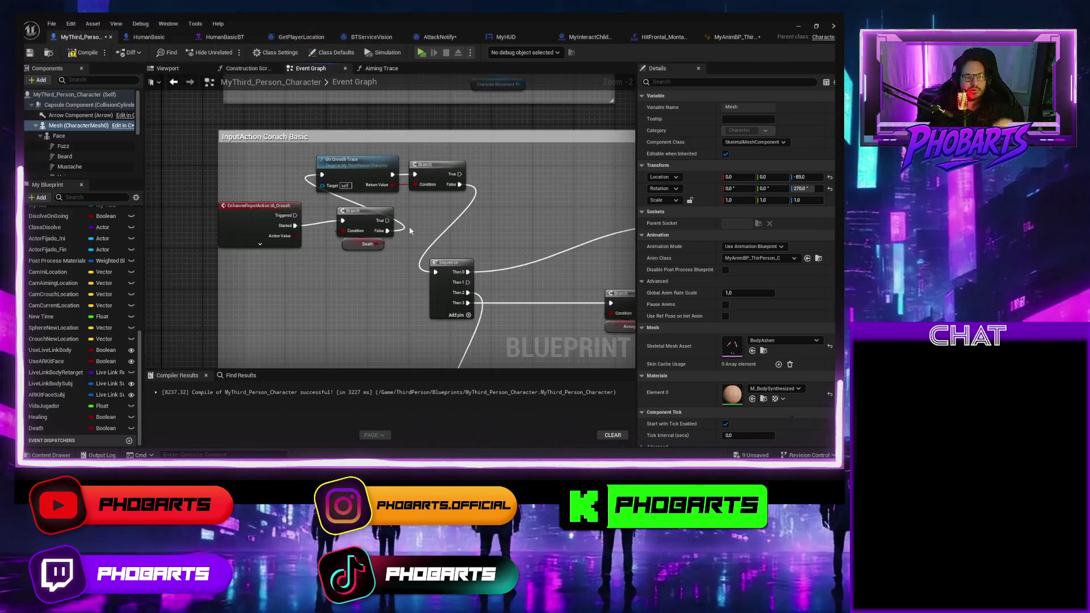
# Review the Play Montage node in the Muerte comment, then return to AttackNotify.
pyautogui.scroll(-3, 420, 247)
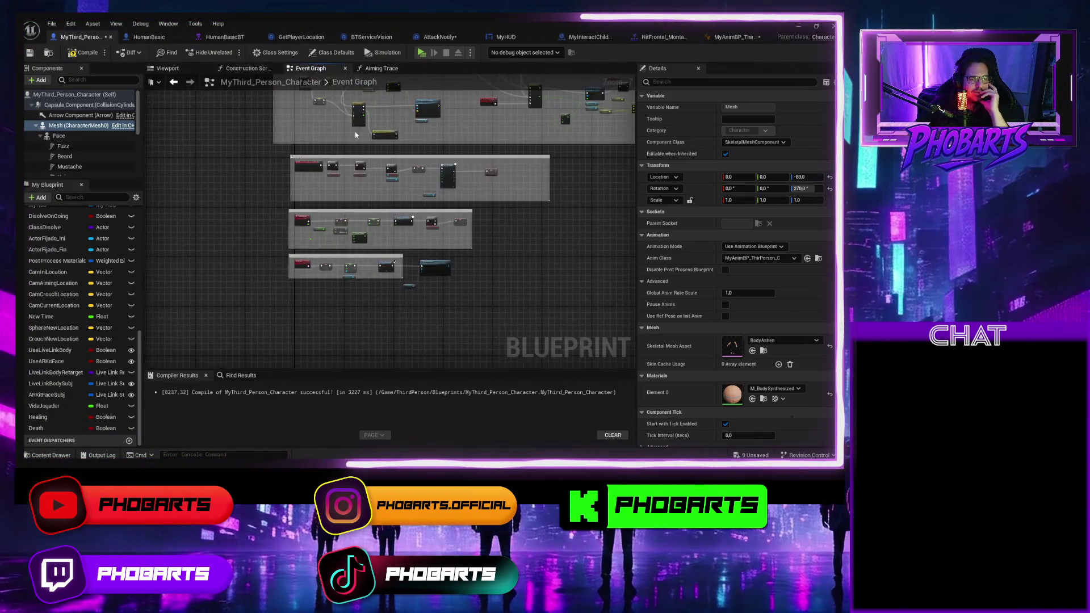
pyautogui.scroll(3, 345, 170)
pyautogui.scroll(-2, 307, 289)
pyautogui.scroll(2, 363, 209)
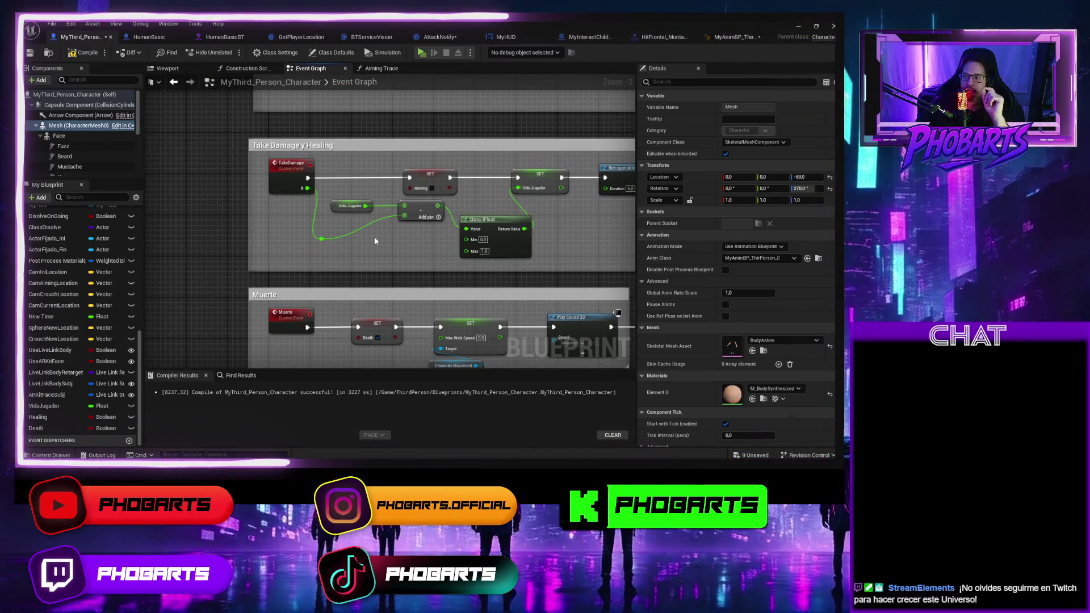
pyautogui.scroll(-3, 376, 232)
pyautogui.scroll(1, 350, 271)
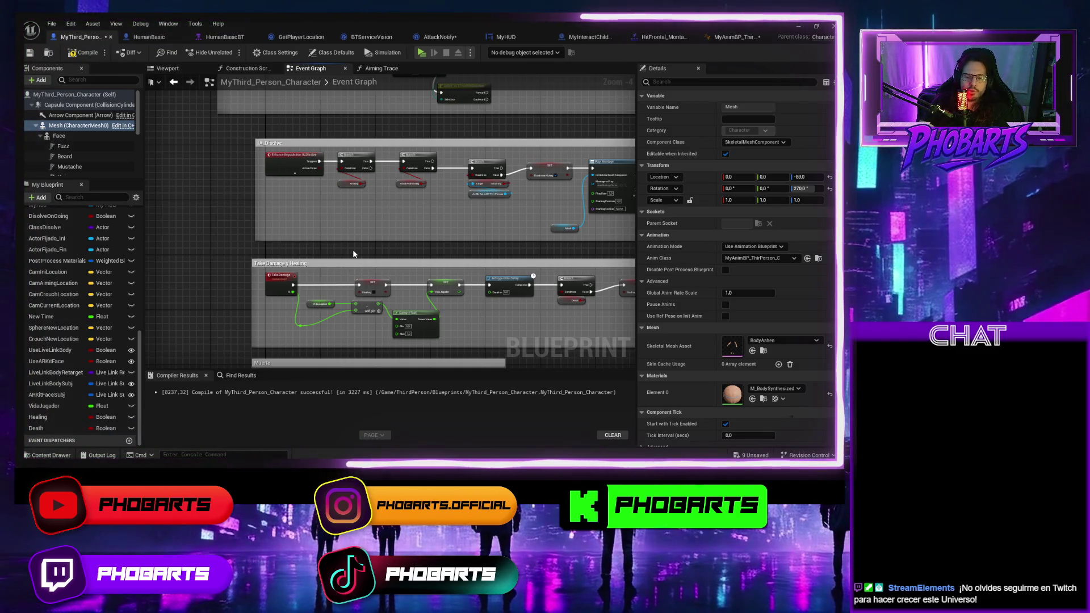
pyautogui.moveTo(589, 218); pyautogui.dragTo(409, 179)
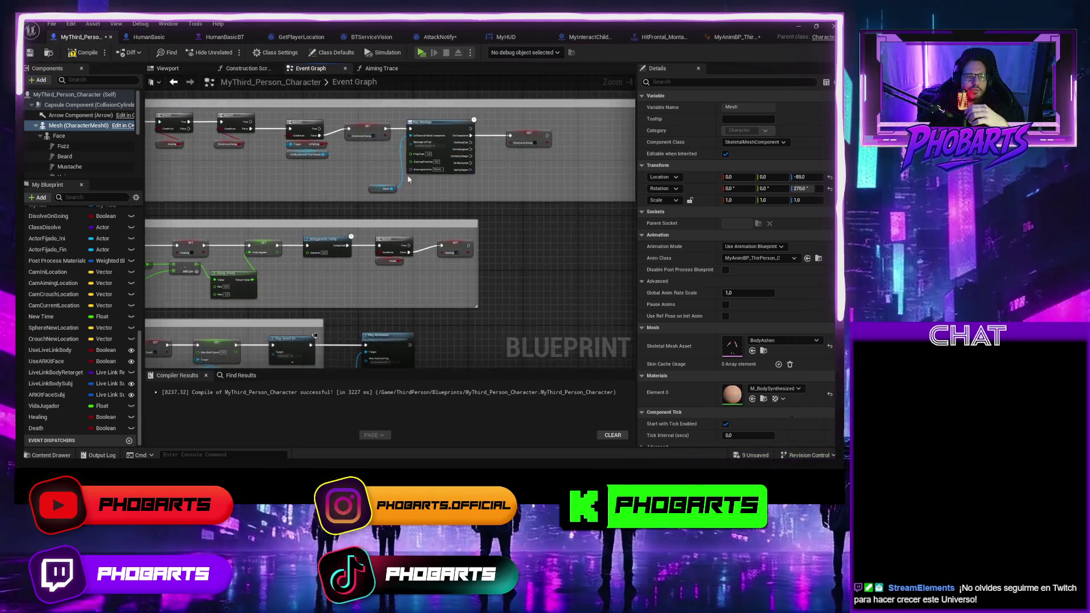
pyautogui.scroll(3, 408, 179)
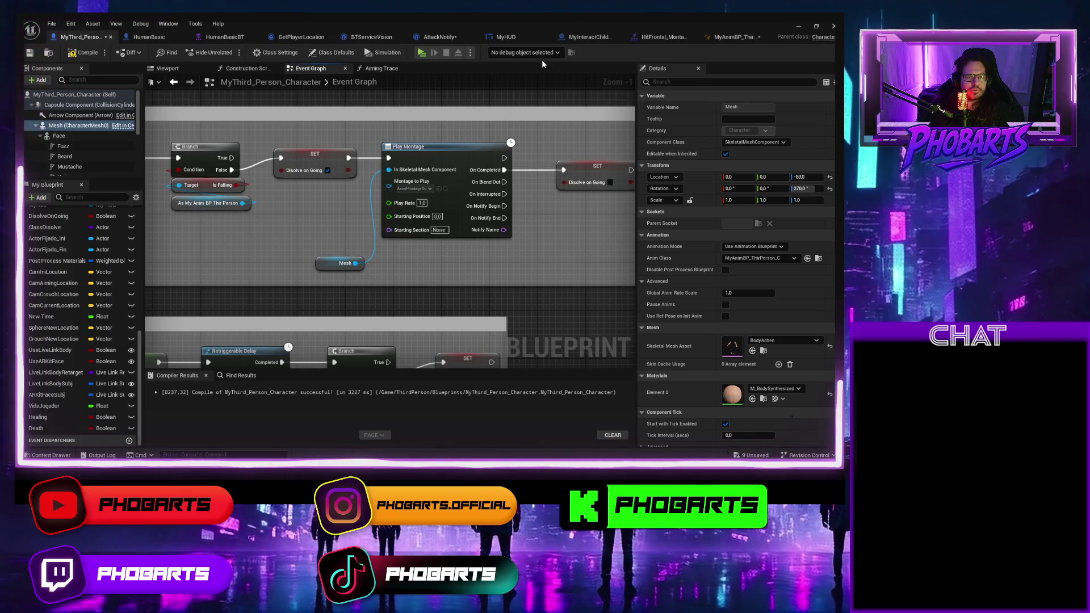
pyautogui.click(437, 37)
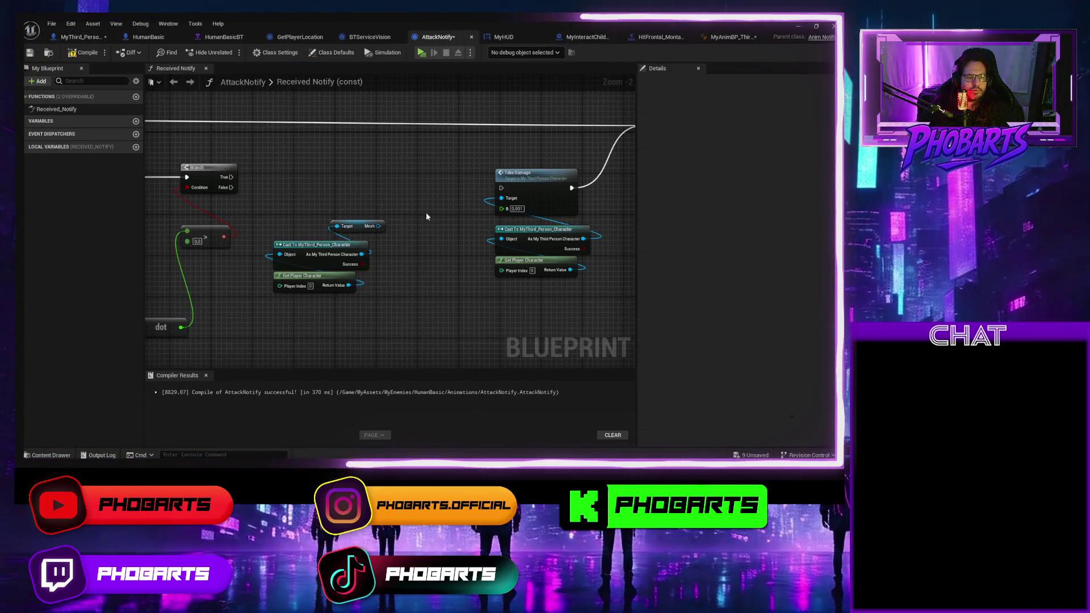
# Search 'play montage' from the Mesh pin, cancel, and go back to the character blueprint.
pyautogui.moveTo(378, 227); pyautogui.dragTo(360, 179)
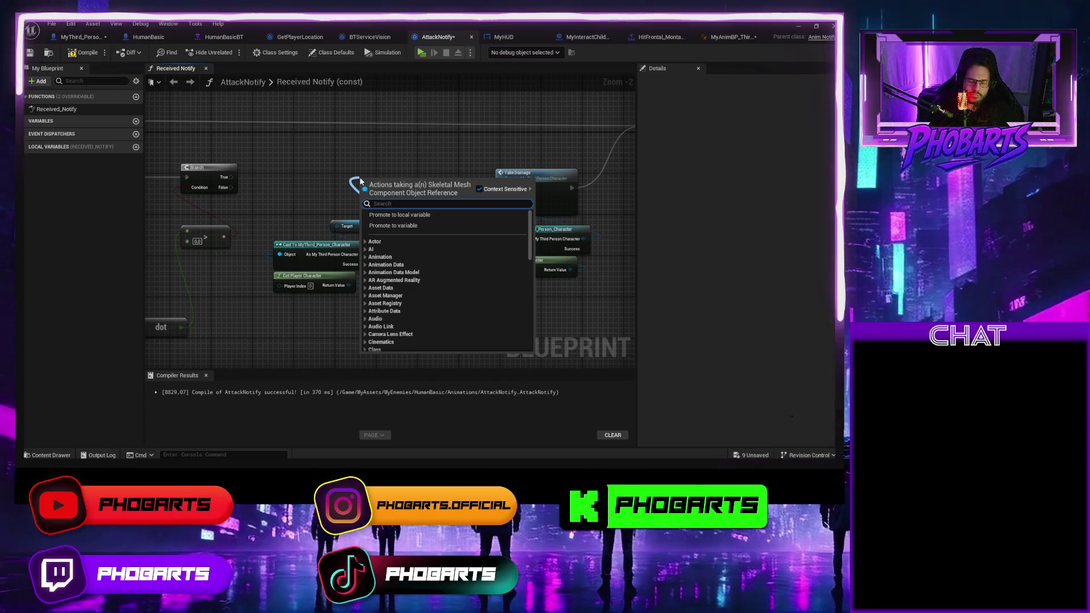
pyautogui.write('play montag')
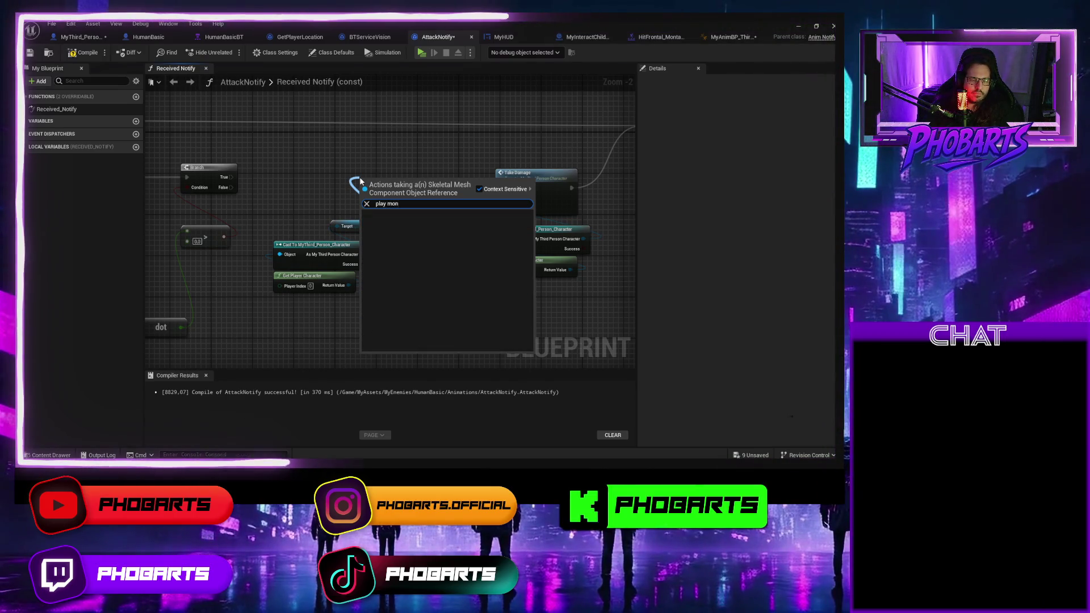
pyautogui.write('e')
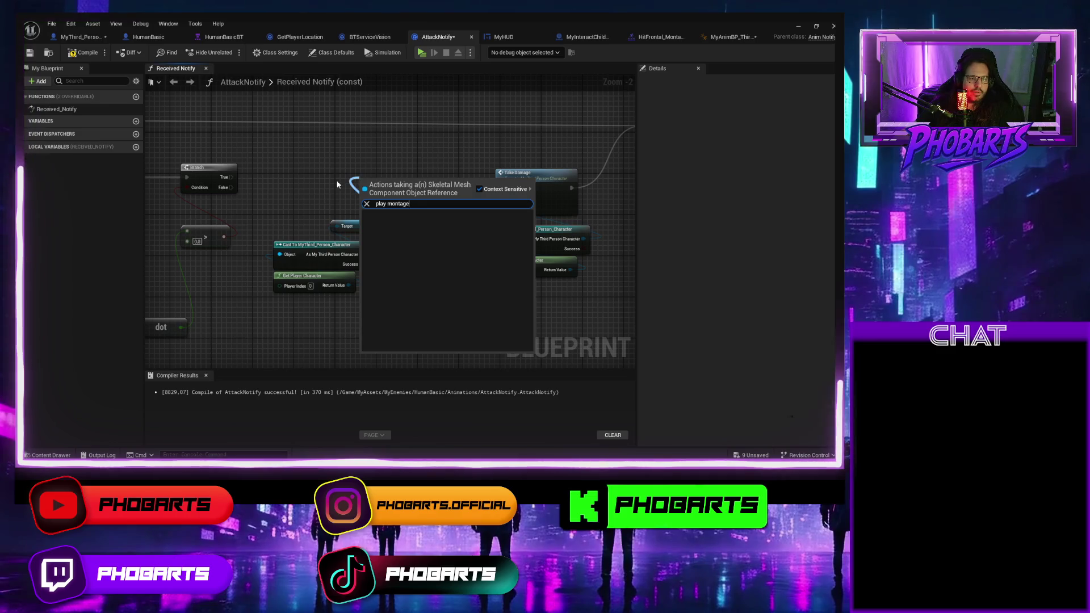
pyautogui.press('Escape')
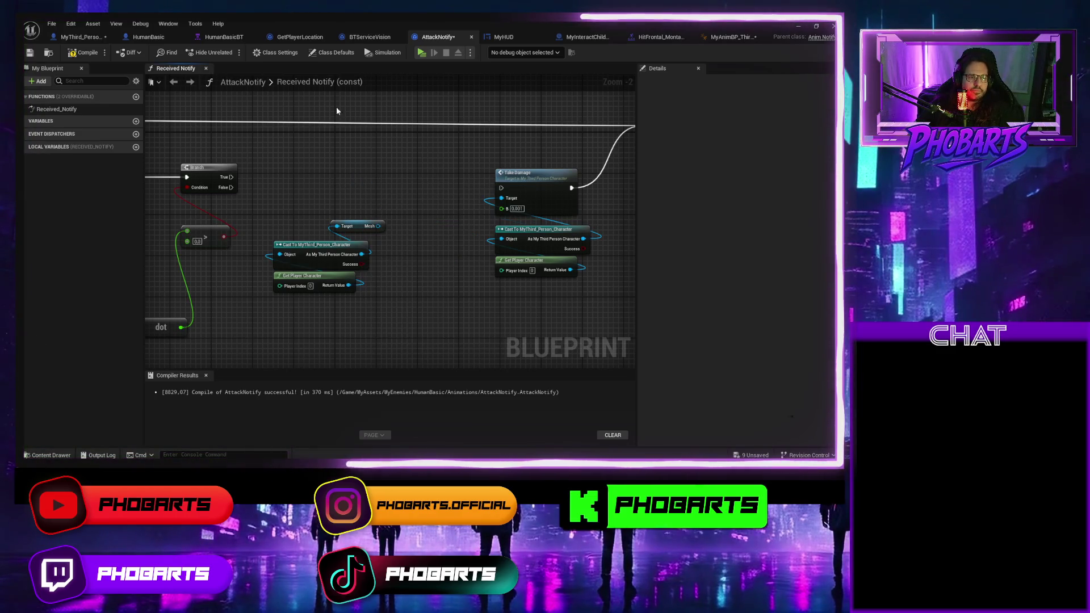
pyautogui.click(86, 37)
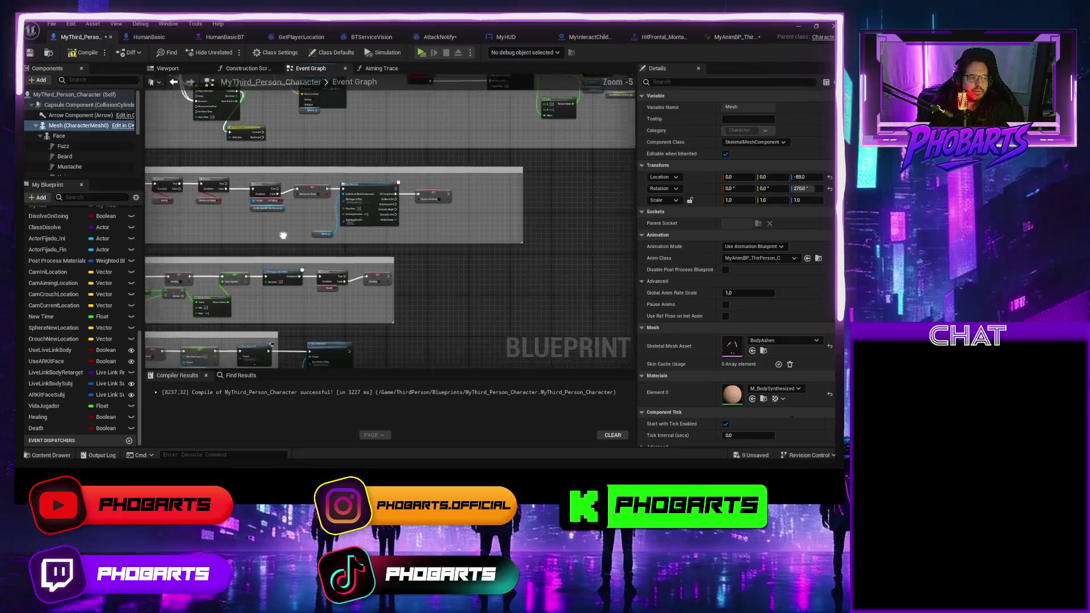
# Enlarge the Muerte comment box downward and to the right.
pyautogui.scroll(2, 335, 218)
pyautogui.scroll(-1, 430, 240)
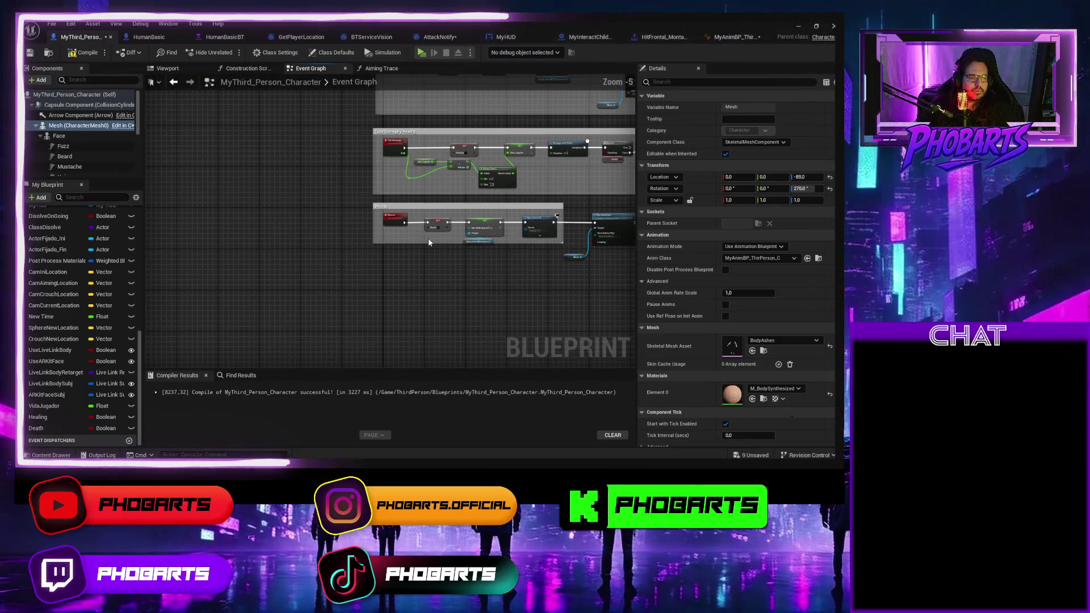
pyautogui.scroll(-1, 437, 258)
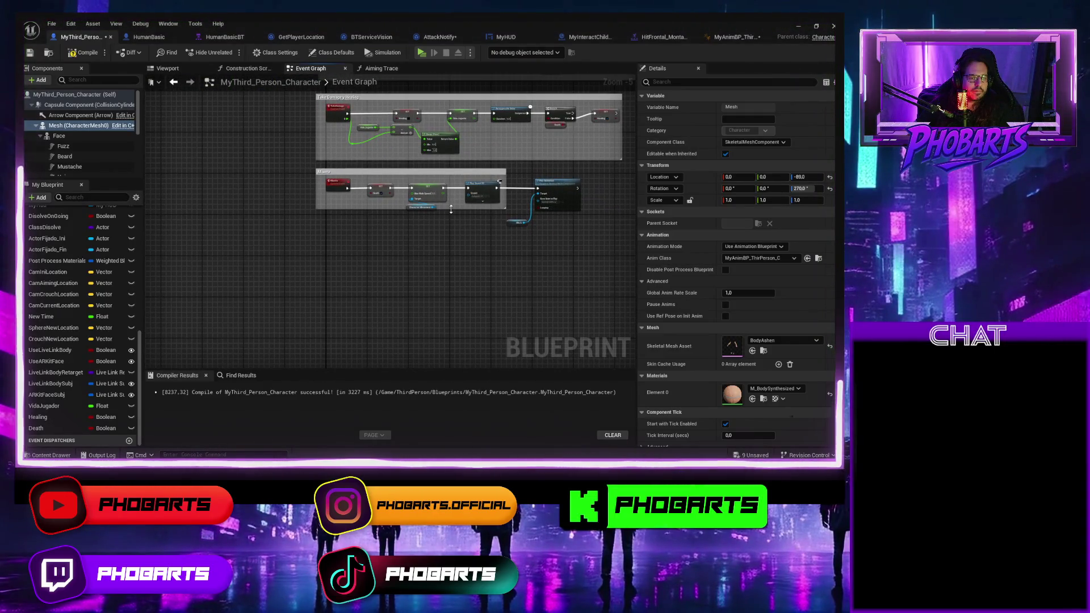
pyautogui.moveTo(450, 209); pyautogui.dragTo(447, 242)
pyautogui.moveTo(506, 198); pyautogui.dragTo(589, 198)
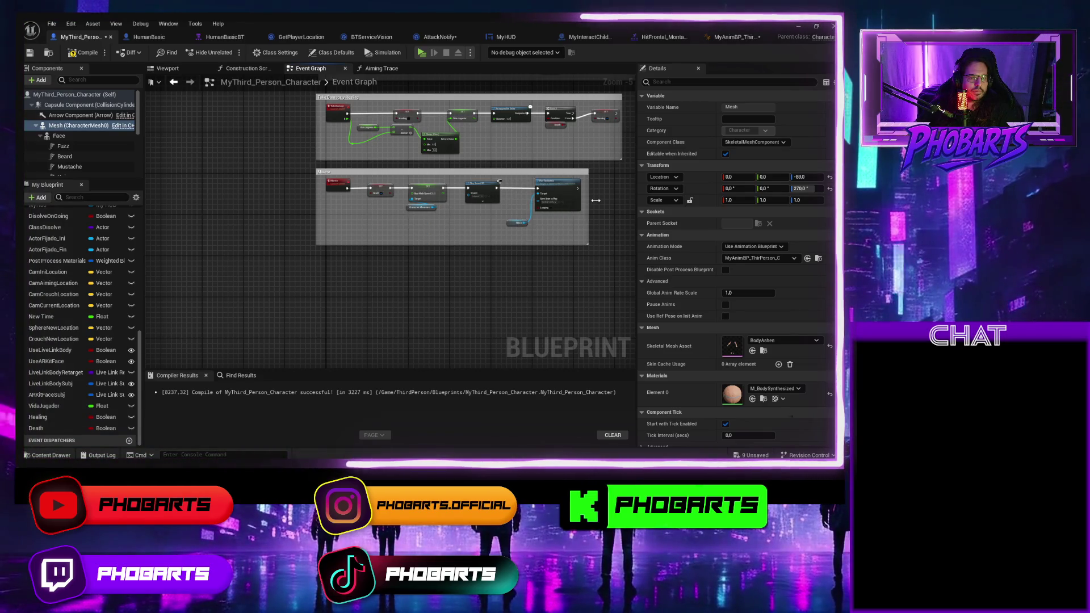
# Add a custom event named GetHitted and a Mesh reference node.
pyautogui.rightClick(330, 270)
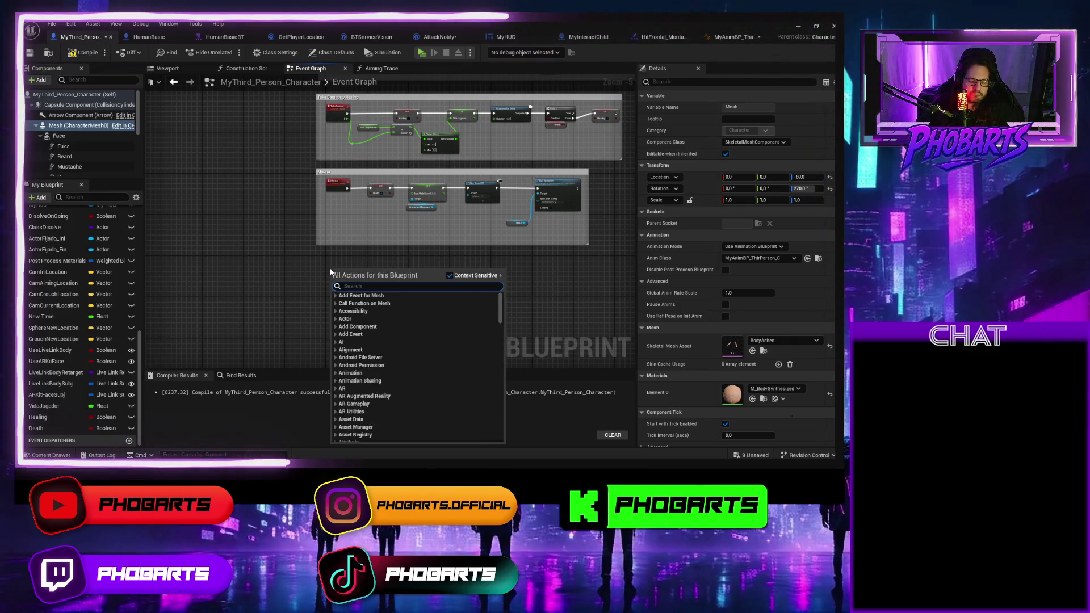
pyautogui.write('custom e')
pyautogui.press('Escape')
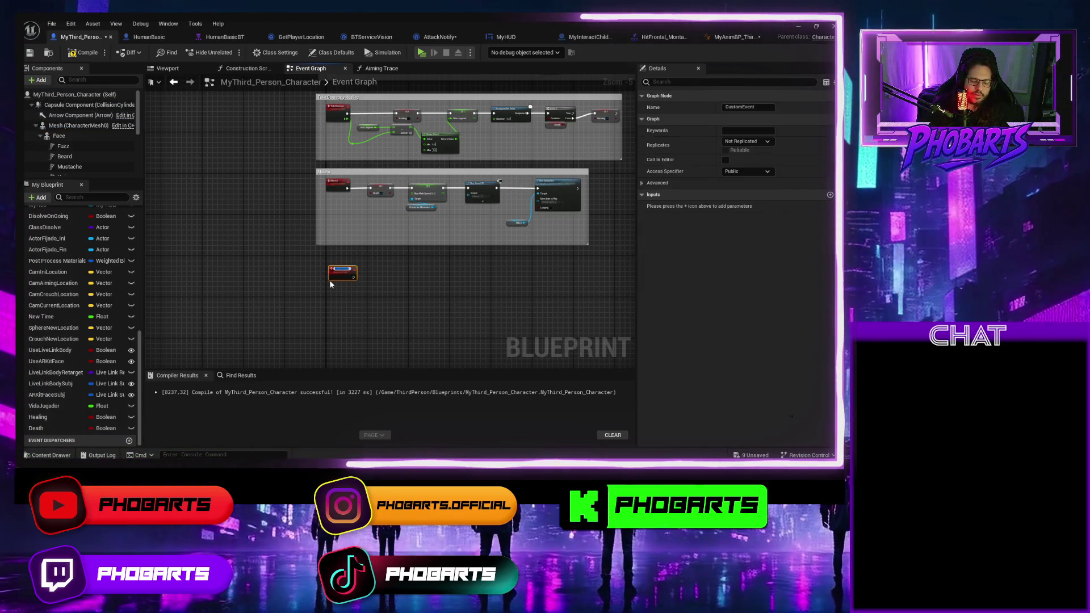
pyautogui.write('Speed')
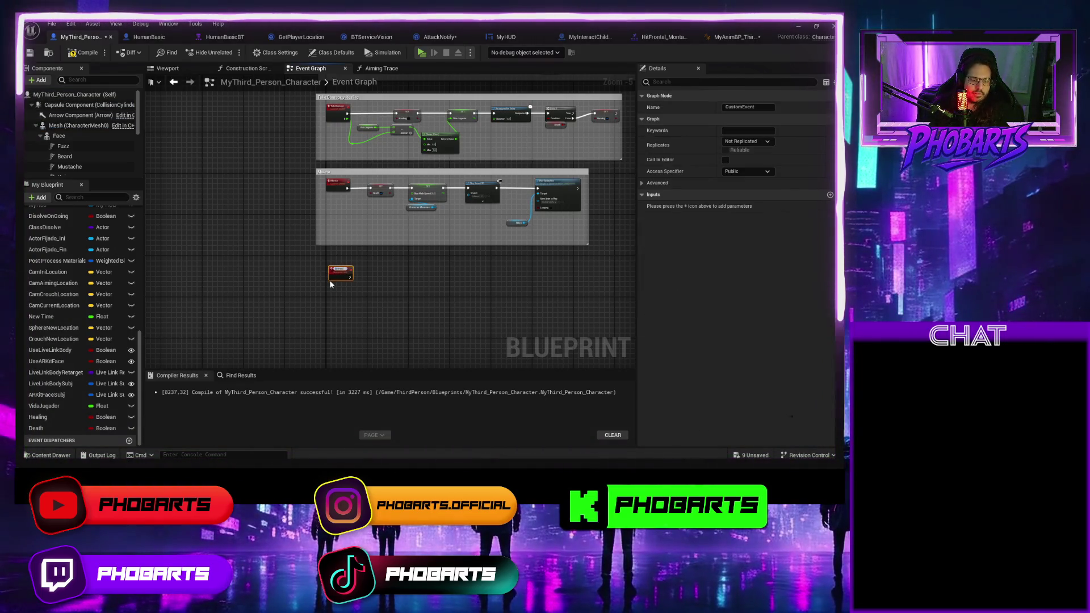
pyautogui.press('Return')
pyautogui.scroll(4, 330, 281)
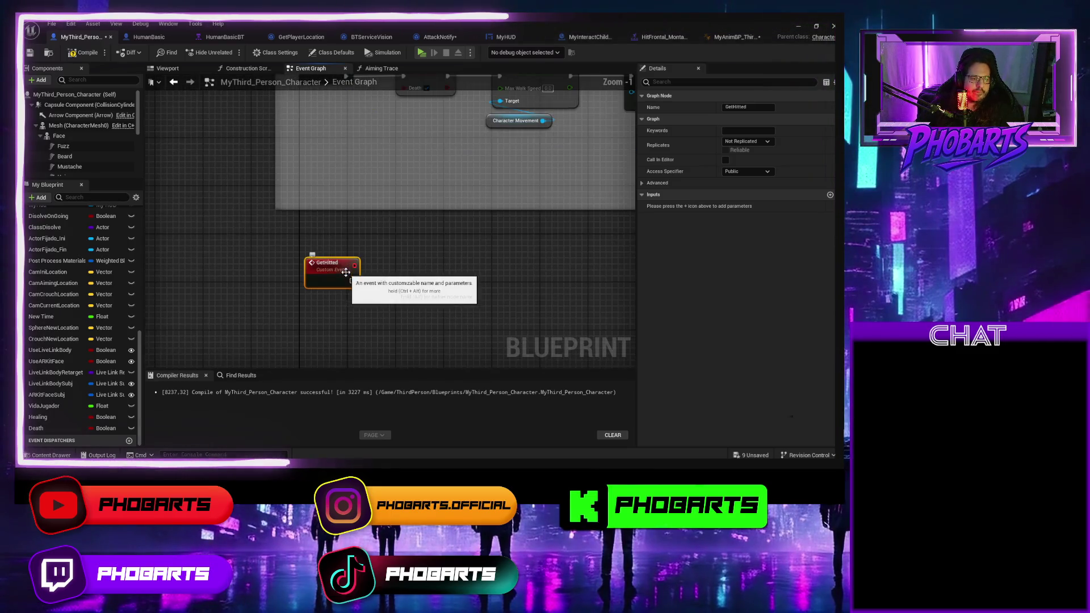
pyautogui.doubleClick(325, 257)
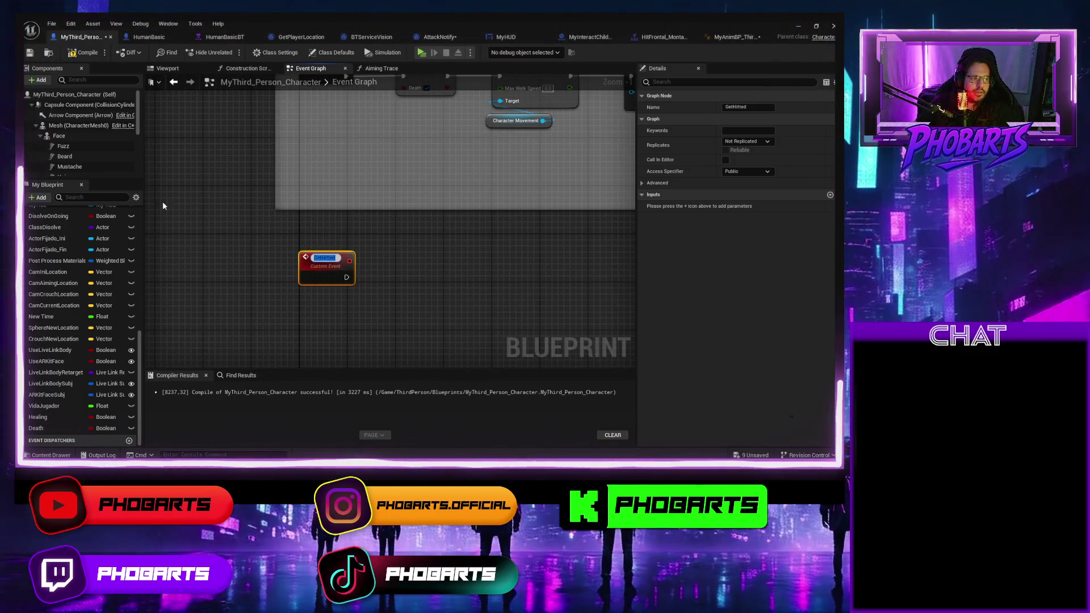
pyautogui.moveTo(80, 126)
pyautogui.mouseDown()
pyautogui.moveTo(361, 321)
pyautogui.moveTo(431, 306)
pyautogui.moveTo(457, 281)
pyautogui.mouseUp()
# Wire GetHitted to a new Play Montage node targeting Mesh, then look for the montage asset.
pyautogui.write('play')
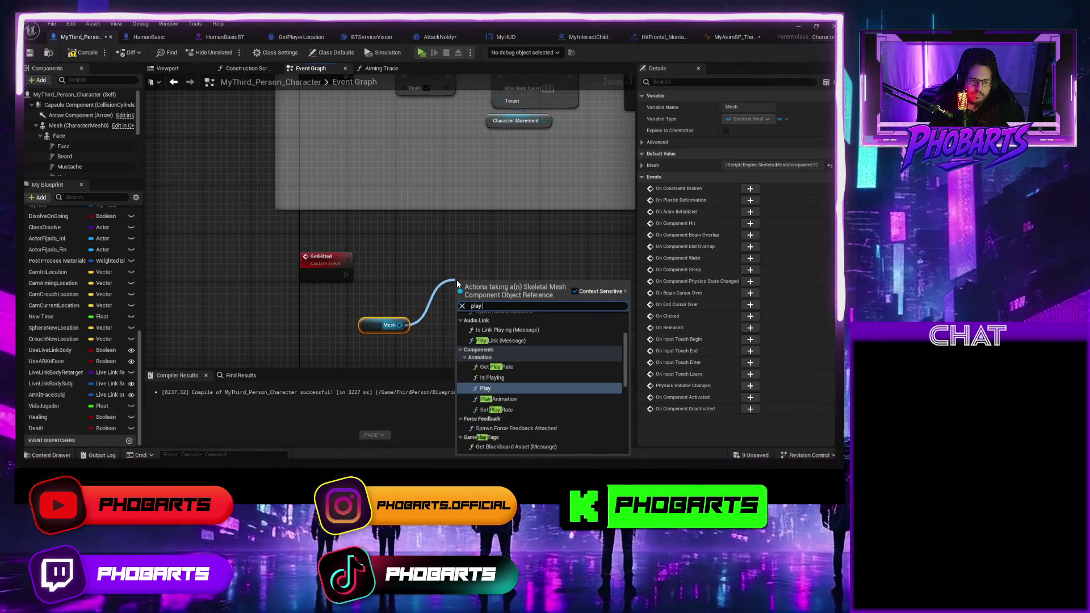
pyautogui.write('montage')
pyautogui.press('Return')
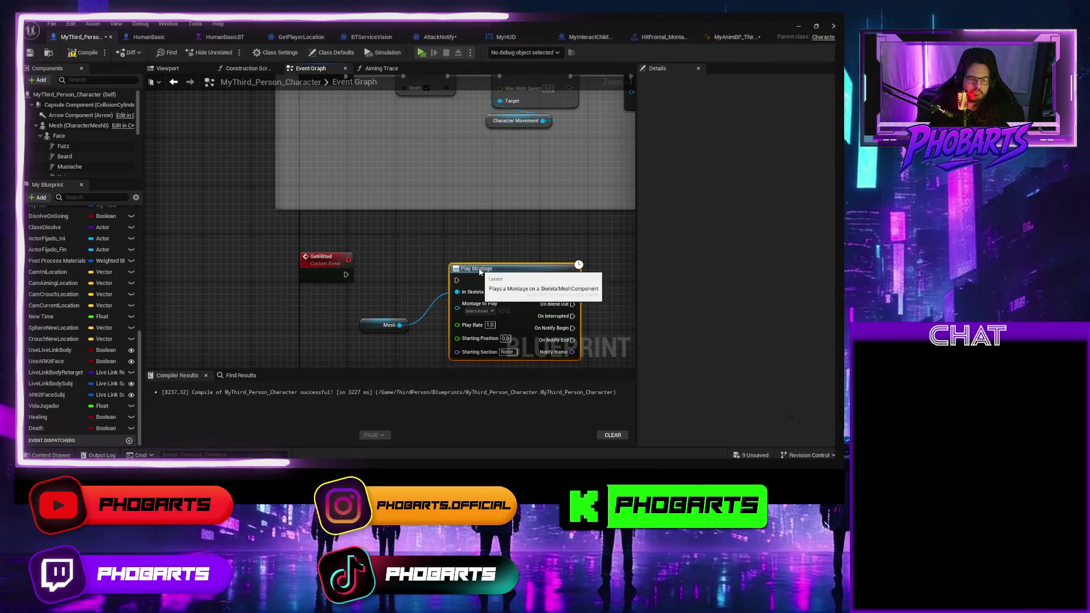
pyautogui.moveTo(345, 276); pyautogui.dragTo(459, 280)
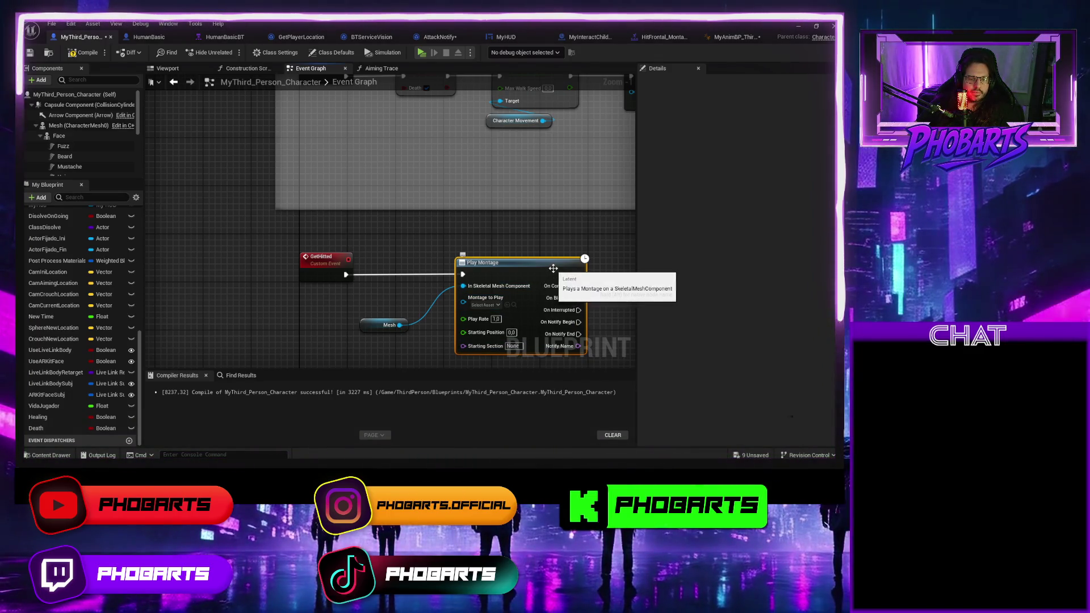
pyautogui.click(498, 305)
pyautogui.press('Escape')
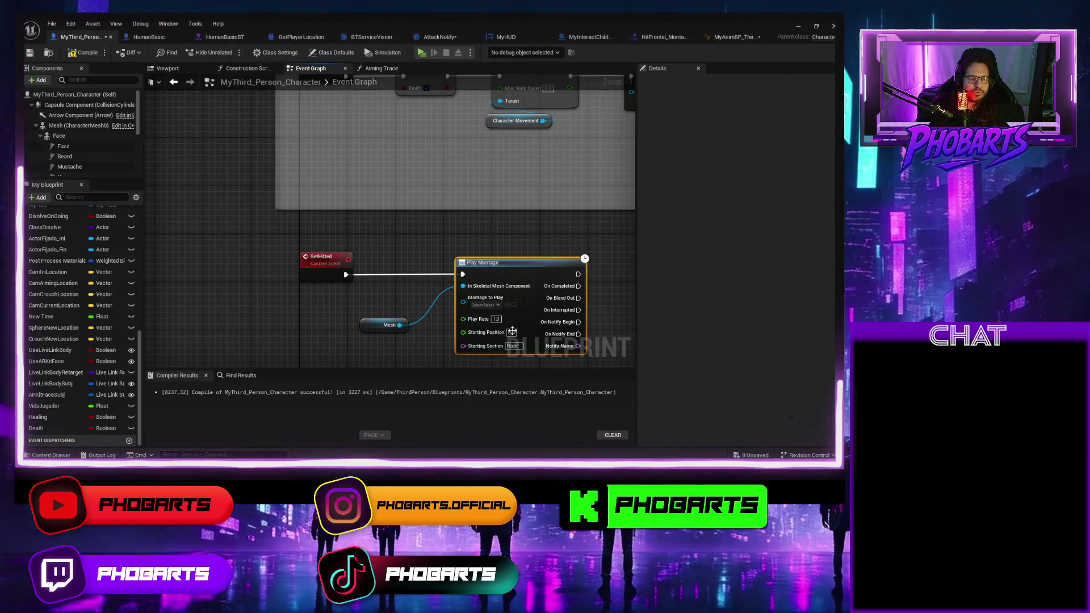
pyautogui.hotkey('ctrl', 'space')
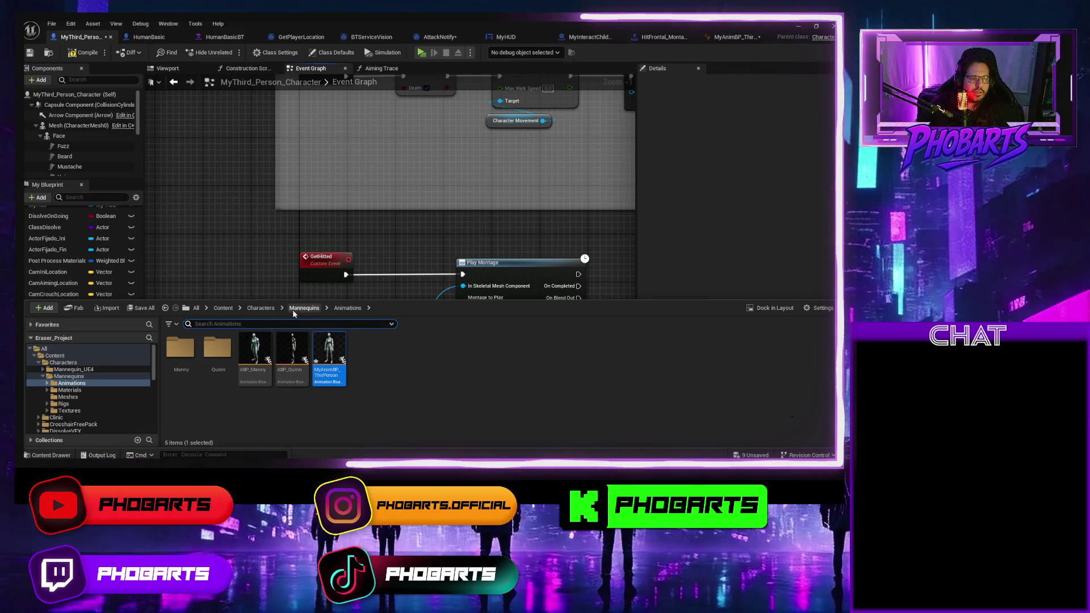
# Assign HitFrontal_Montage from MyAnimations > Hits as the GetHitted Play Montage's montage.
pyautogui.scroll(-5, 77, 395)
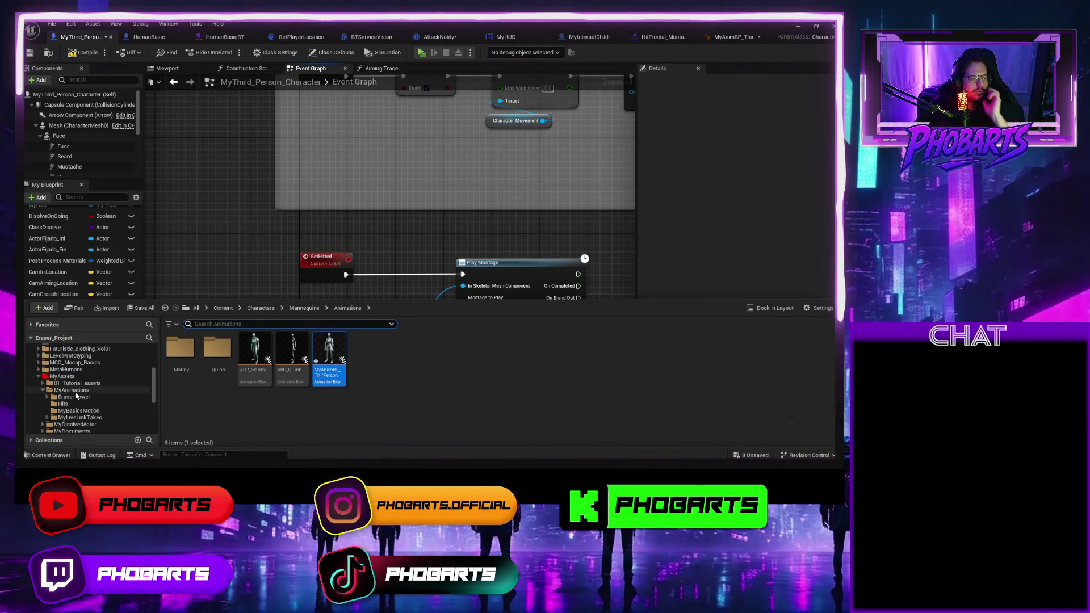
pyautogui.click(76, 391)
pyautogui.doubleClick(218, 354)
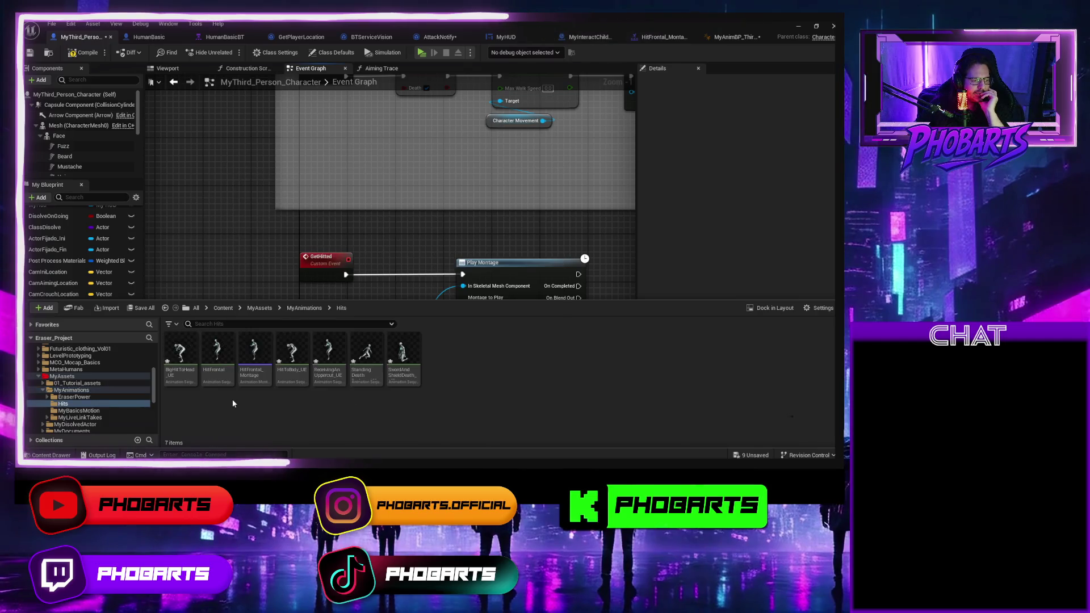
pyautogui.click(255, 369)
pyautogui.scroll(-2, 462, 271)
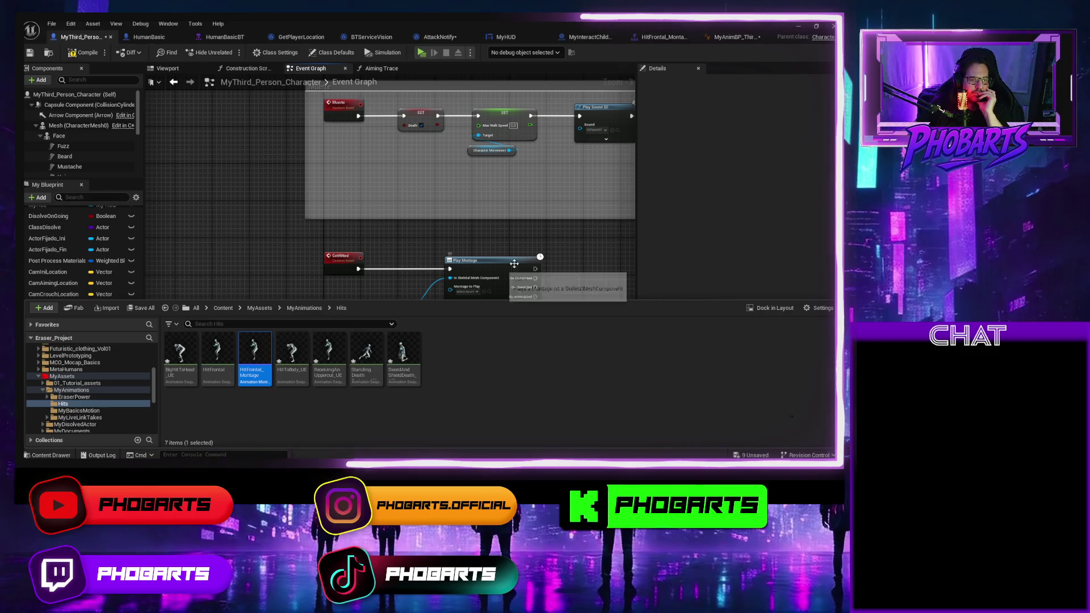
pyautogui.scroll(2, 567, 257)
pyautogui.click(571, 261)
pyautogui.moveTo(572, 222); pyautogui.dragTo(571, 97)
pyautogui.click(463, 185)
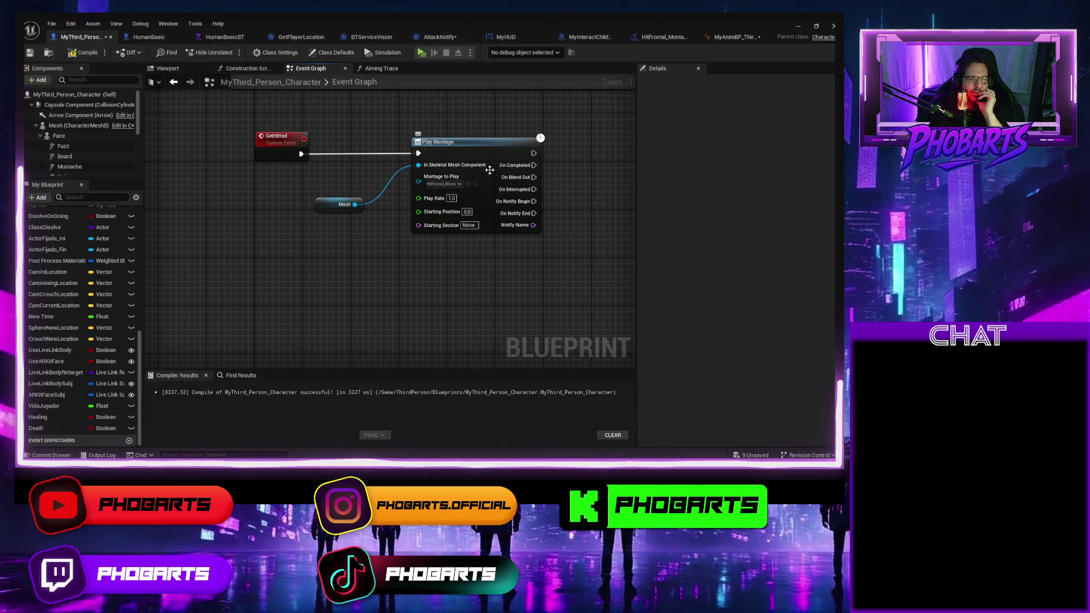
# Save the edited character blueprint and return to AttackNotify's Received Notify graph.
pyautogui.click(340, 205)
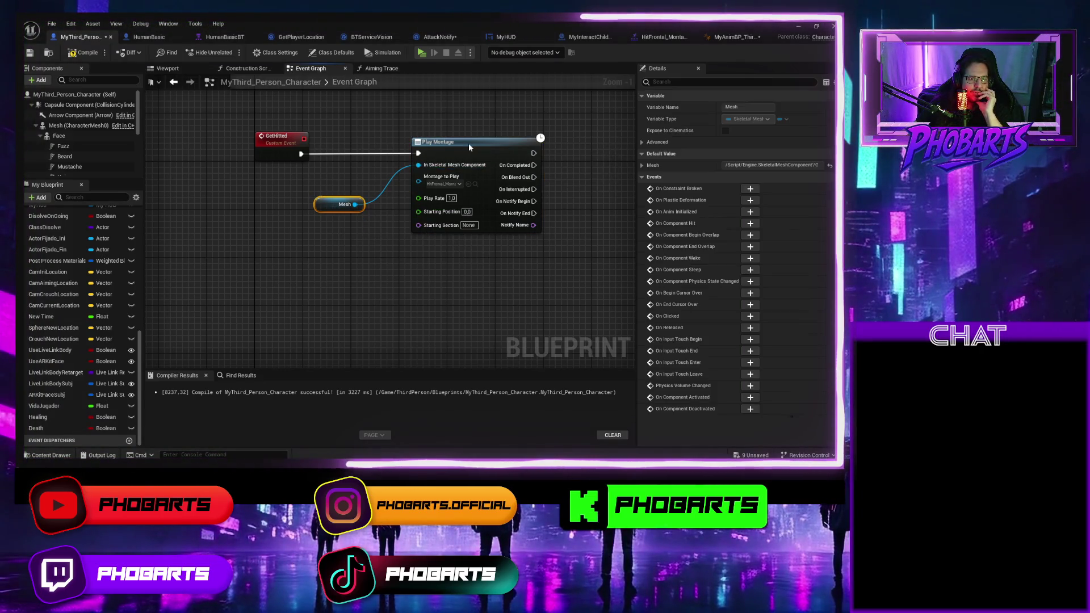
pyautogui.click(466, 152)
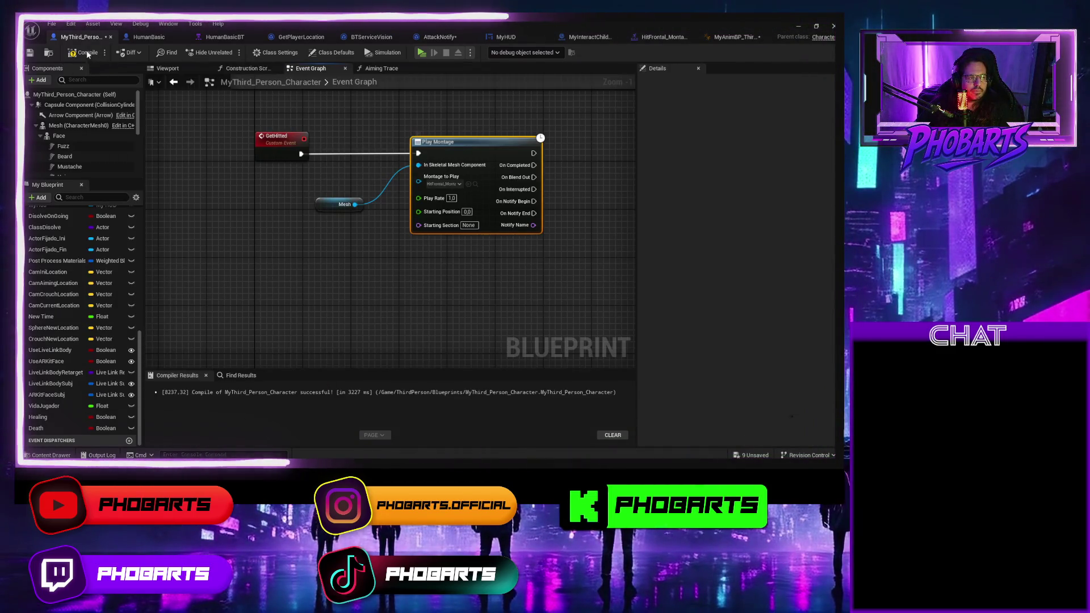
pyautogui.hotkey('ctrl', 'shift', 's')
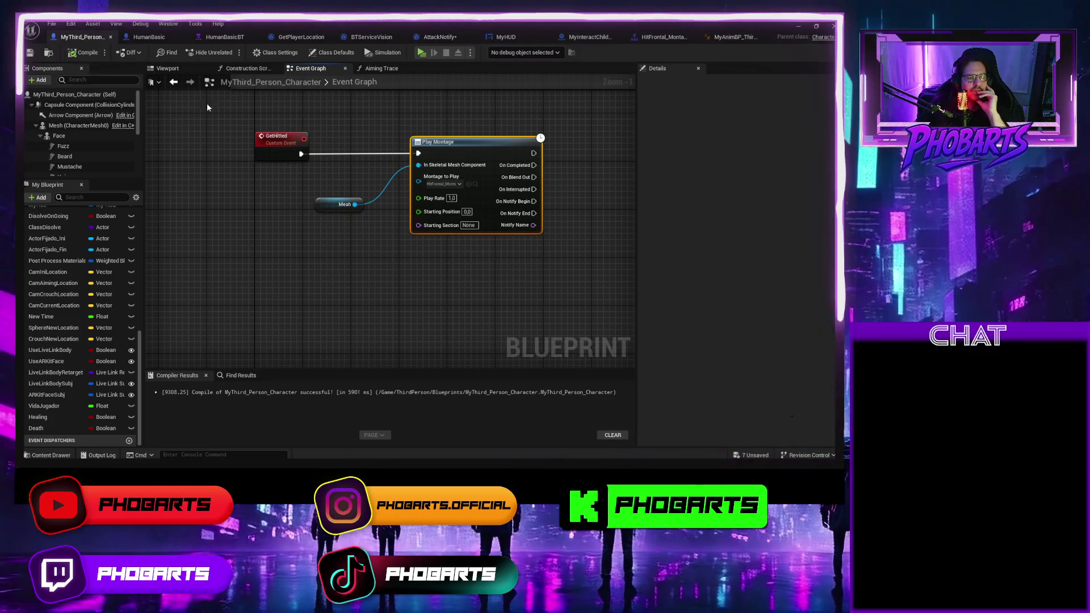
pyautogui.click(436, 37)
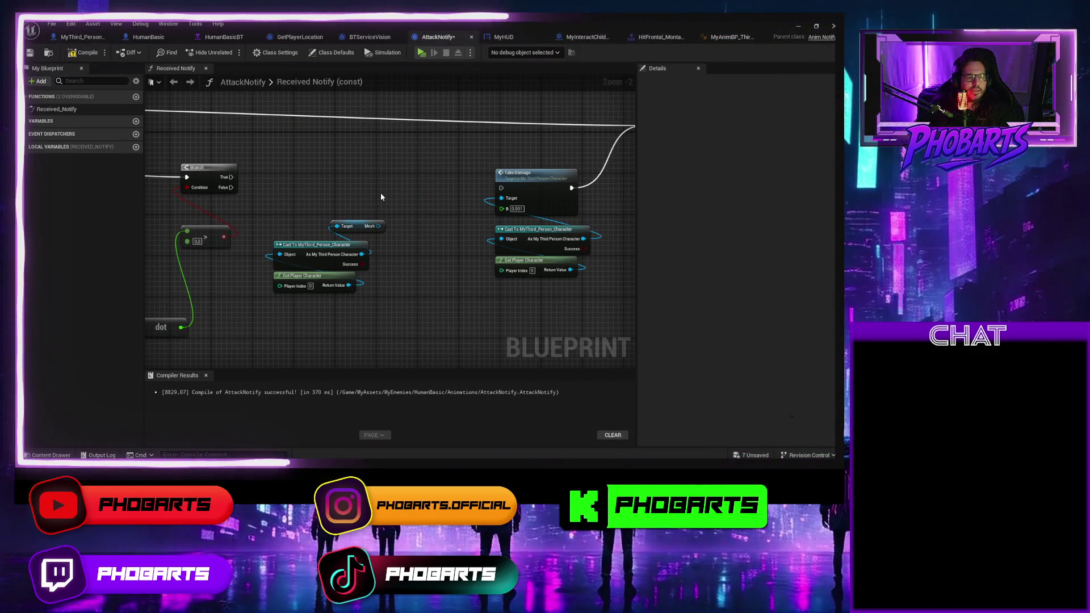
# Replace the Mesh getter with a Get Hitted call on the cast player character.
pyautogui.scroll(1, 380, 193)
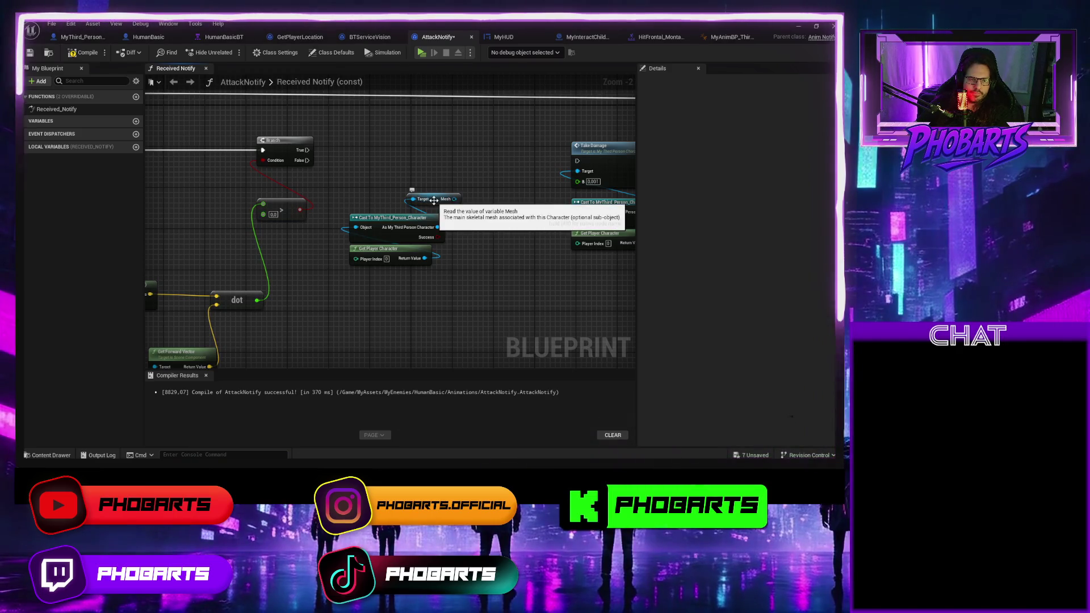
pyautogui.click(433, 199)
pyautogui.press('Delete')
pyautogui.moveTo(437, 227); pyautogui.dragTo(410, 172)
pyautogui.write('get hi')
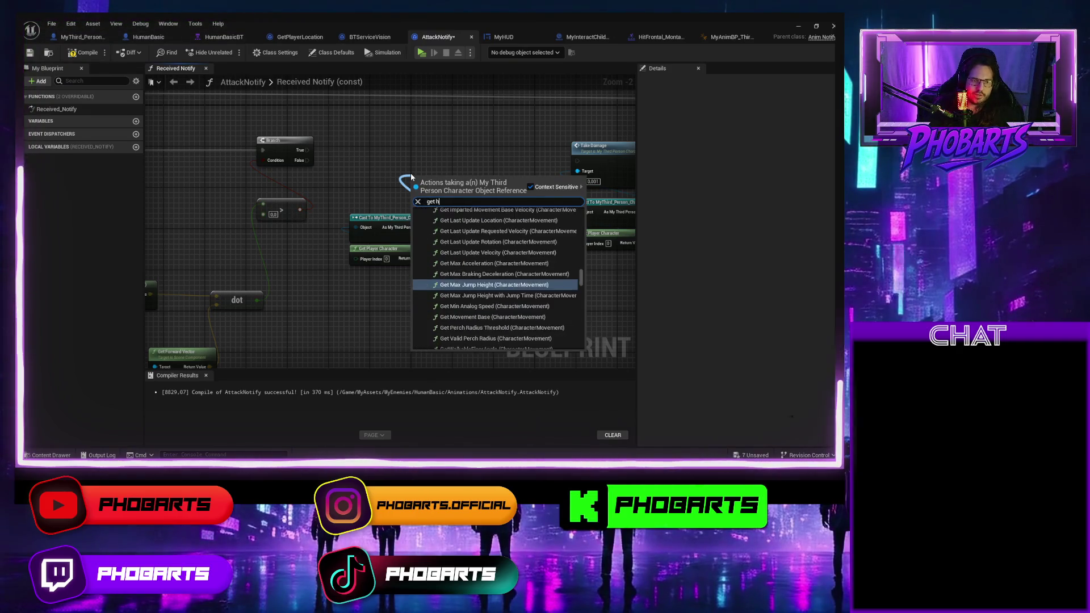
pyautogui.press('Return')
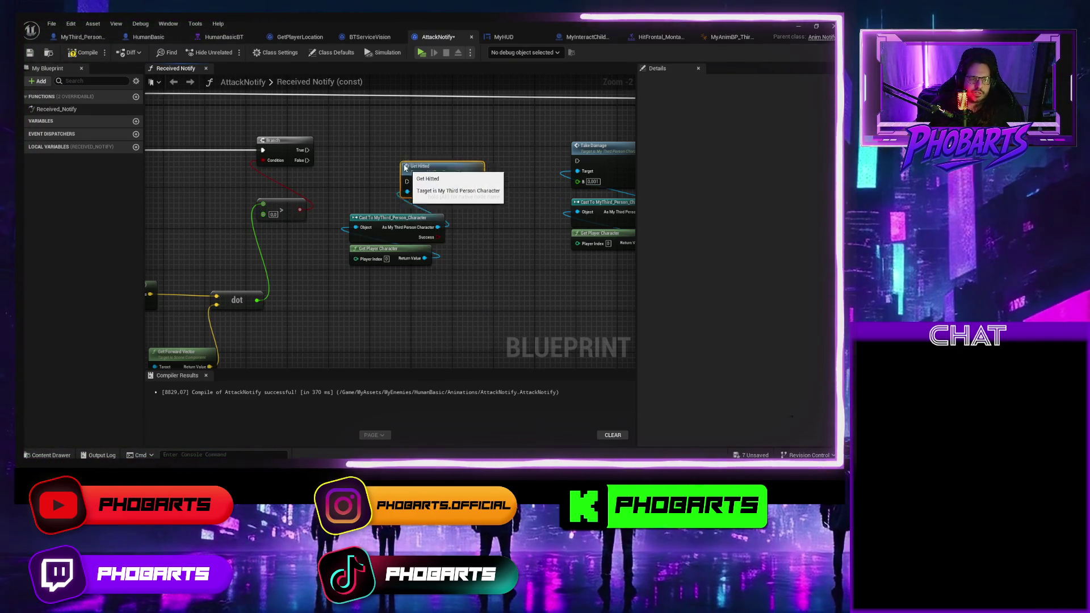
# Wire Branch True → Get Hitted → Take Damage and compile AttackNotify.
pyautogui.moveTo(412, 171); pyautogui.dragTo(375, 141)
pyautogui.moveTo(307, 150)
pyautogui.mouseDown()
pyautogui.moveTo(371, 155)
pyautogui.moveTo(437, 227)
pyautogui.moveTo(413, 193)
pyautogui.mouseUp()
pyautogui.moveTo(440, 151); pyautogui.dragTo(579, 162)
pyautogui.moveTo(511, 252)
pyautogui.mouseDown()
pyautogui.moveTo(630, 136)
pyautogui.moveTo(584, 136)
pyautogui.mouseUp()
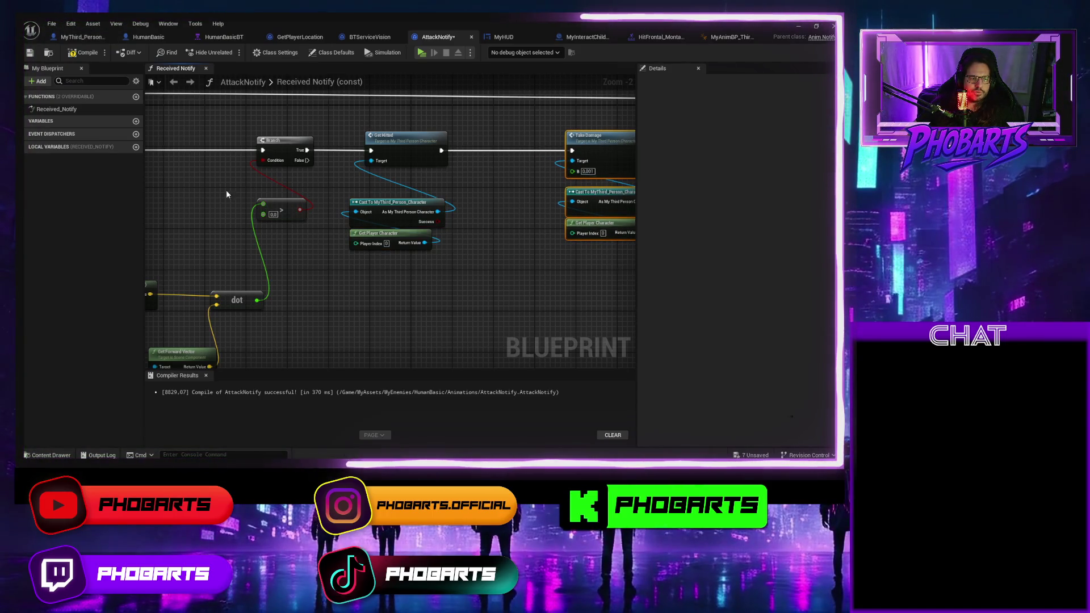
pyautogui.click(96, 54)
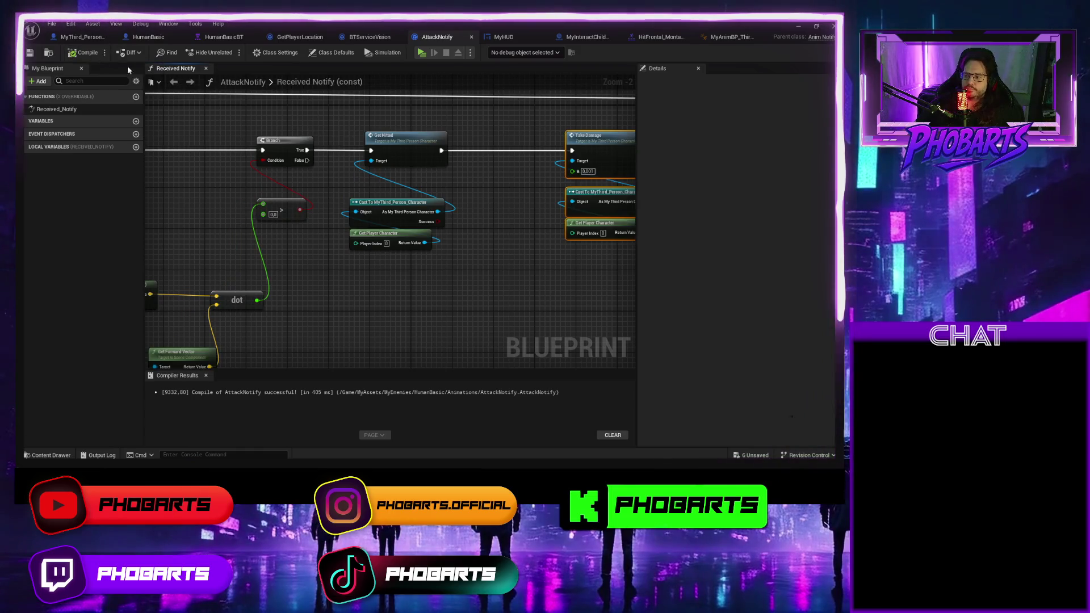
pyautogui.click(420, 53)
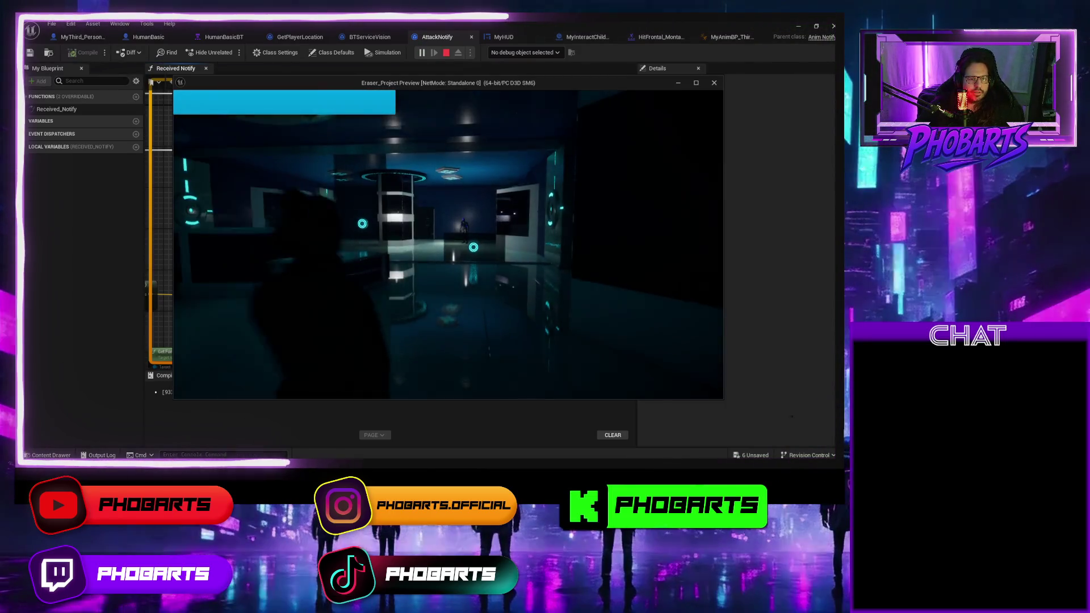
pyautogui.press('w')
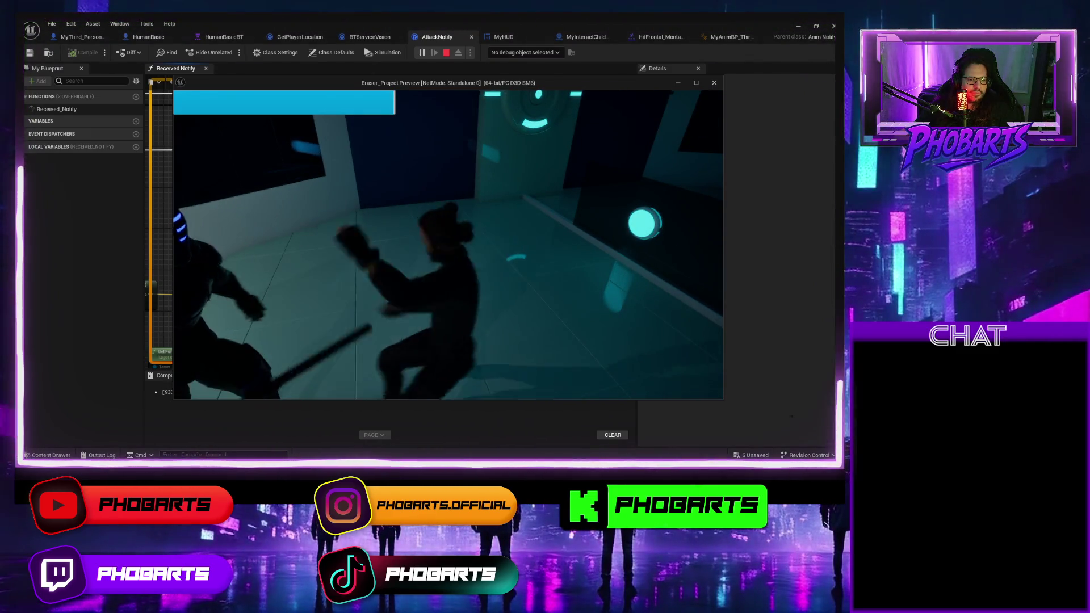
pyautogui.press('Escape')
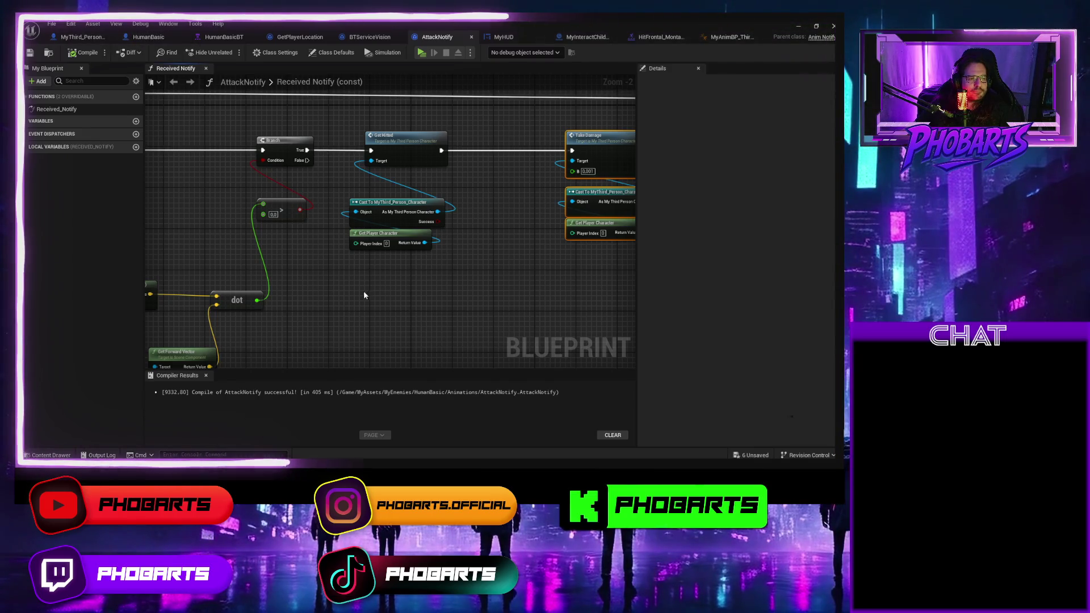
# Move past HumanBasicBT and the character Event Graph to the HitFrontal_Montage editor.
pyautogui.click(250, 38)
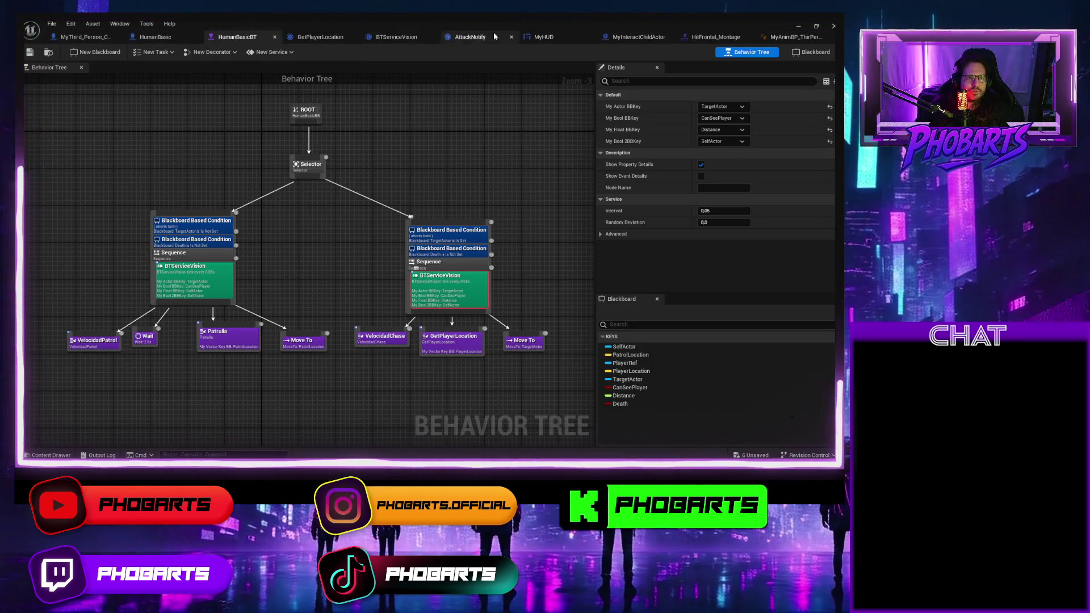
pyautogui.click(110, 36)
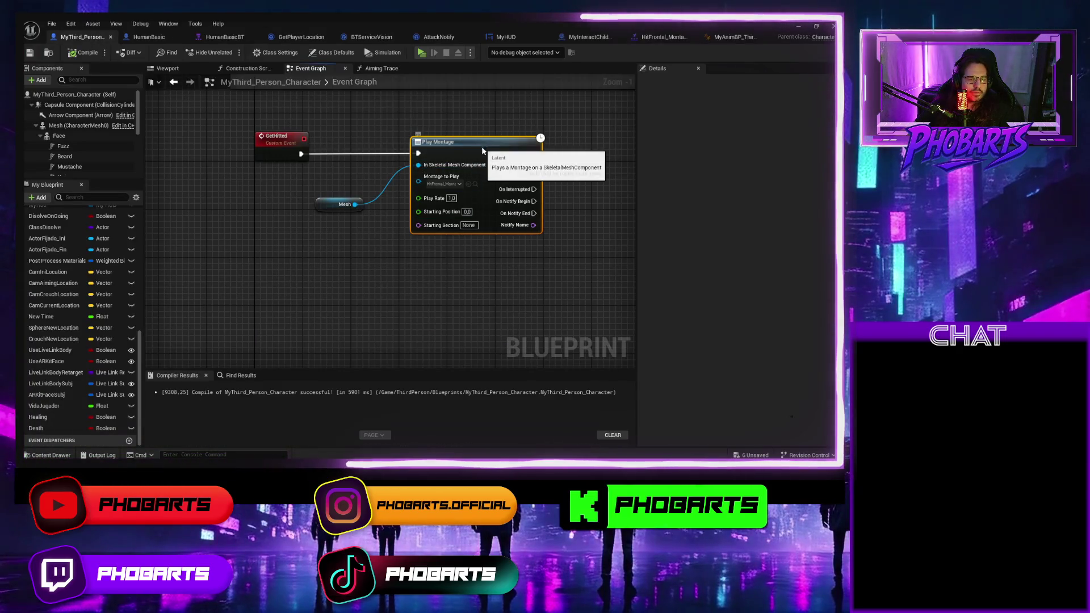
pyautogui.scroll(1, 490, 210)
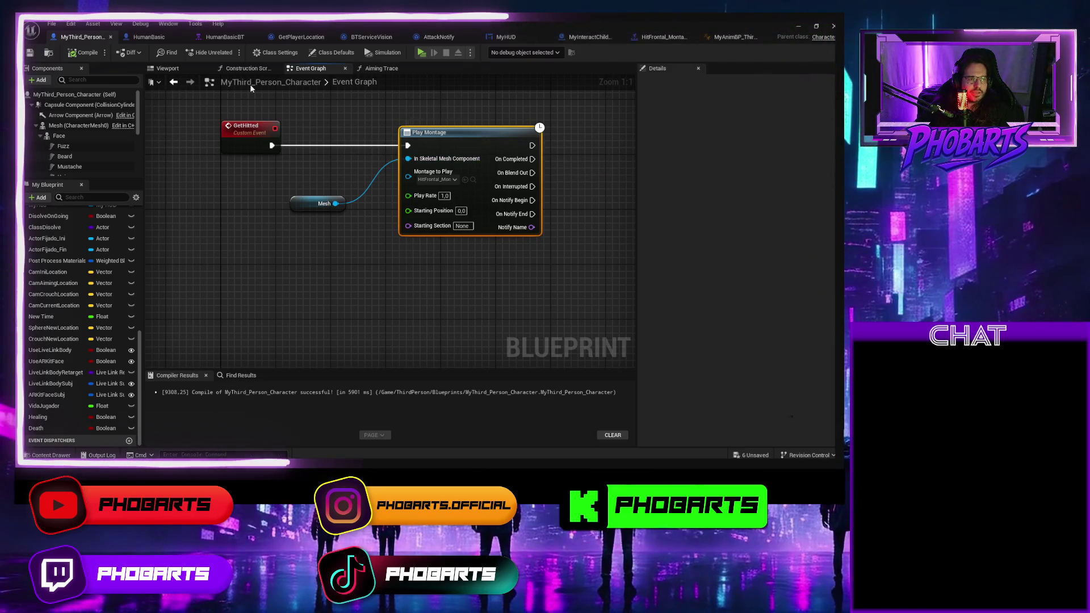
pyautogui.click(663, 37)
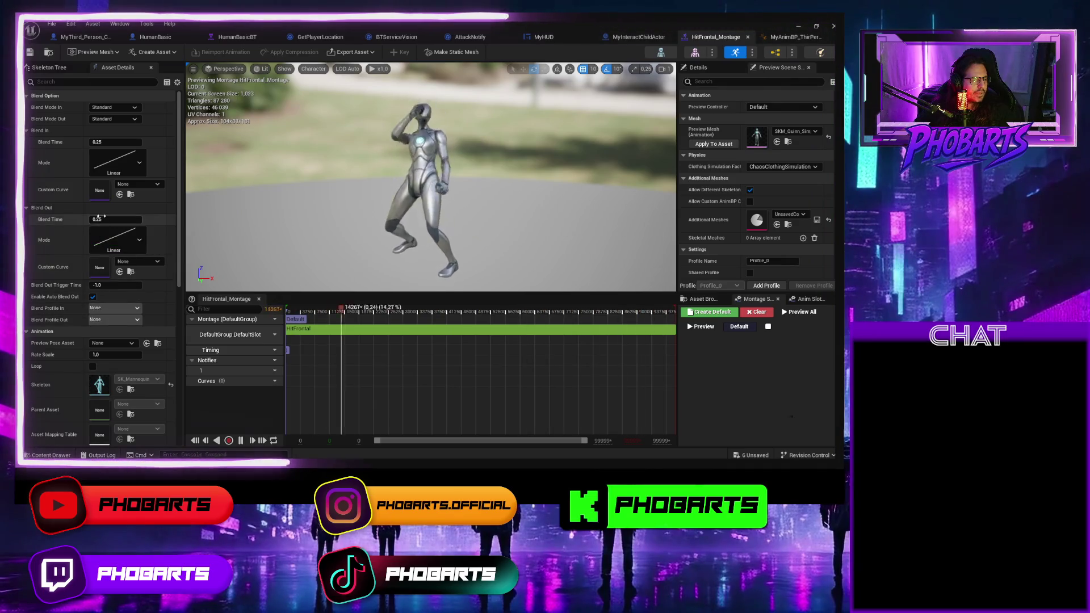
pyautogui.click(100, 141)
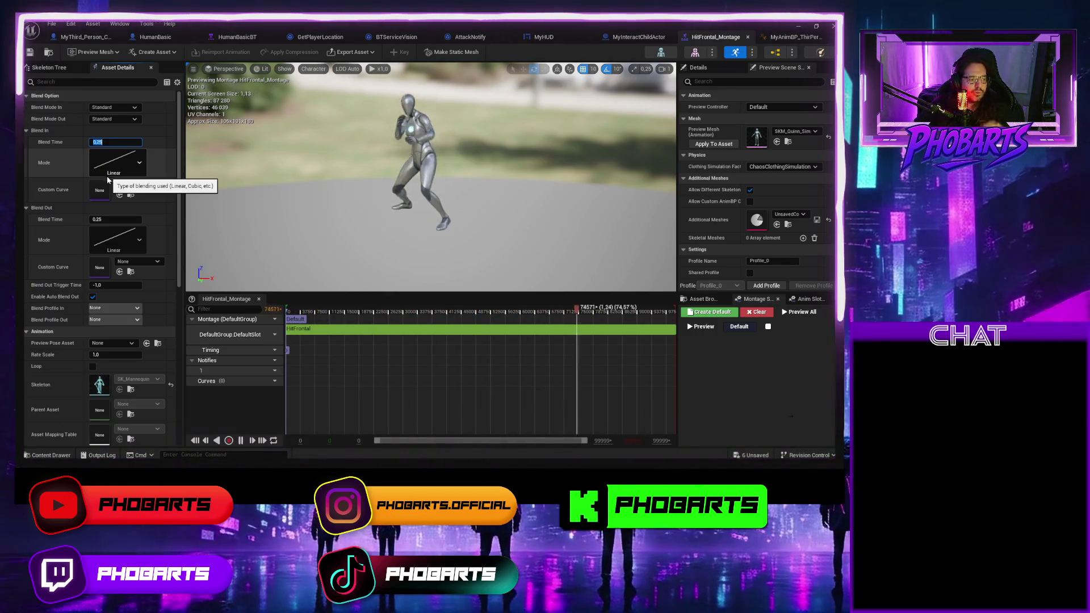
pyautogui.scroll(-5, 143, 377)
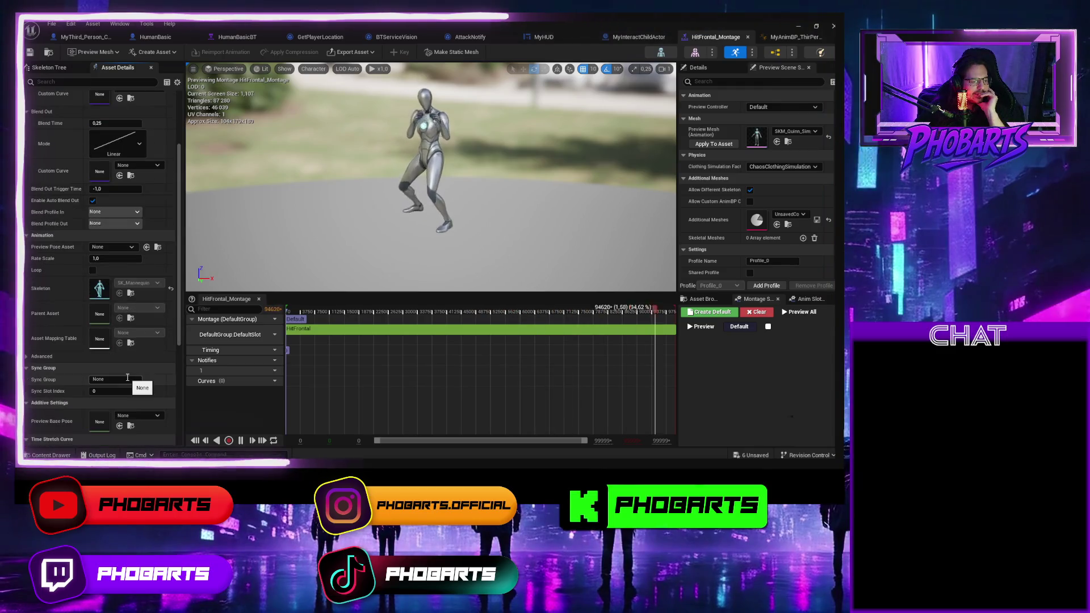
pyautogui.scroll(-5, 128, 380)
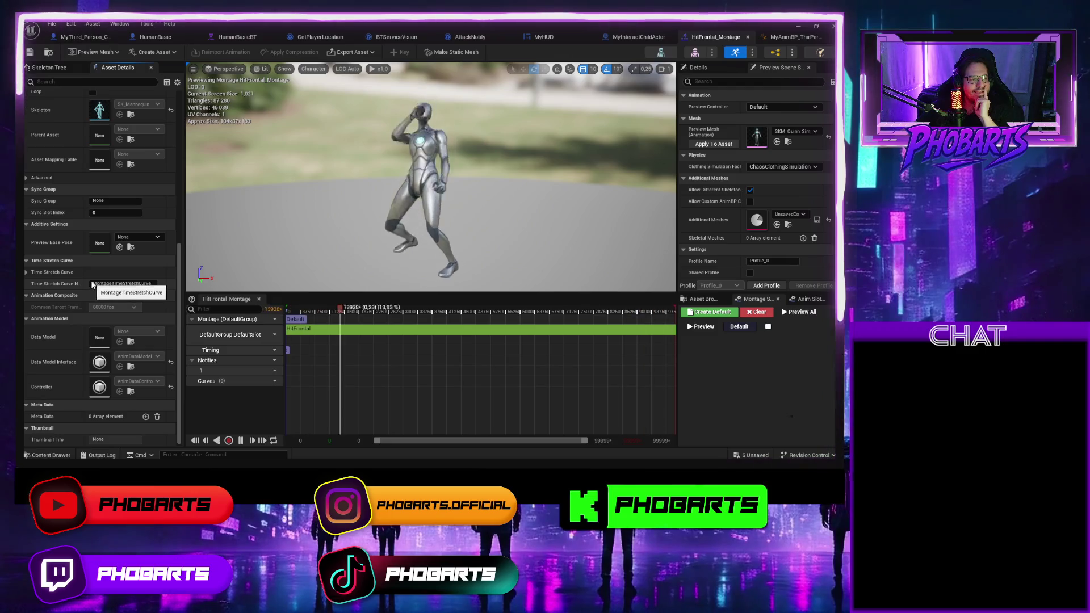
pyautogui.scroll(2, 99, 284)
pyautogui.scroll(2, 99, 284)
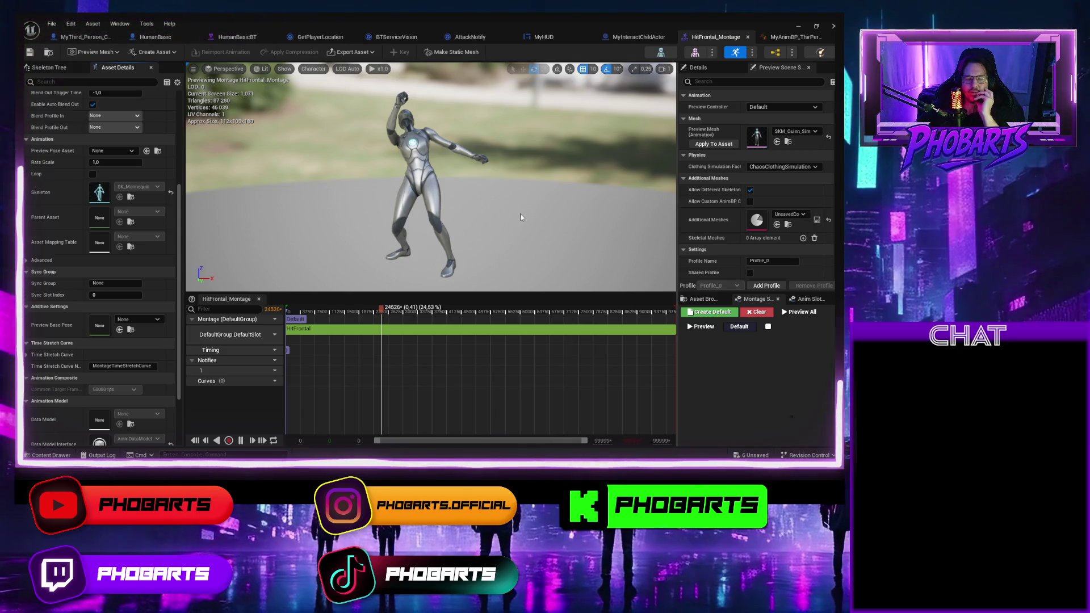
pyautogui.scroll(3, 63, 127)
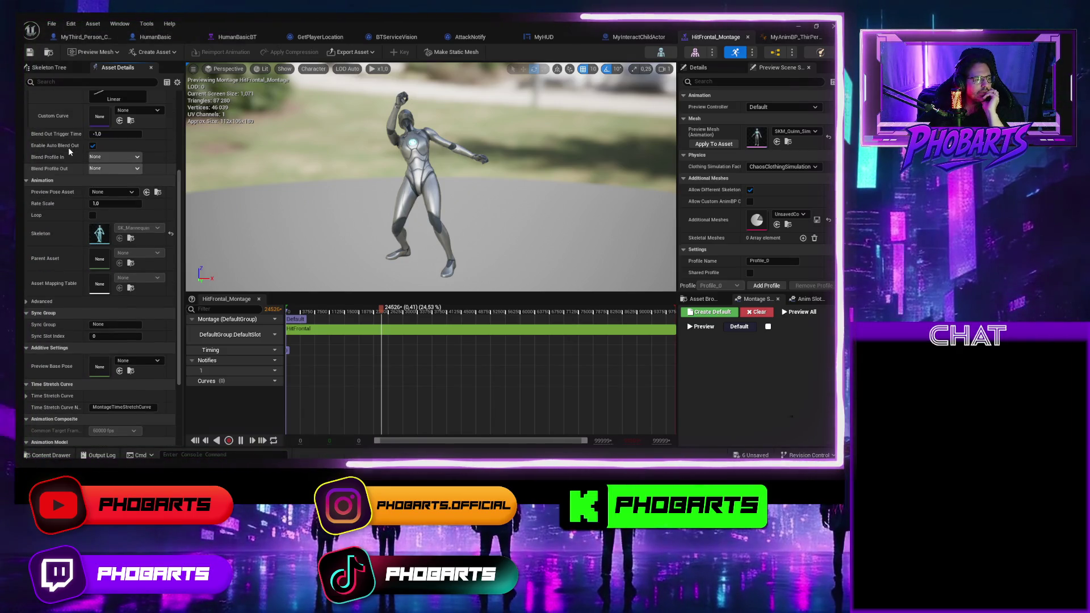
pyautogui.scroll(10, 67, 147)
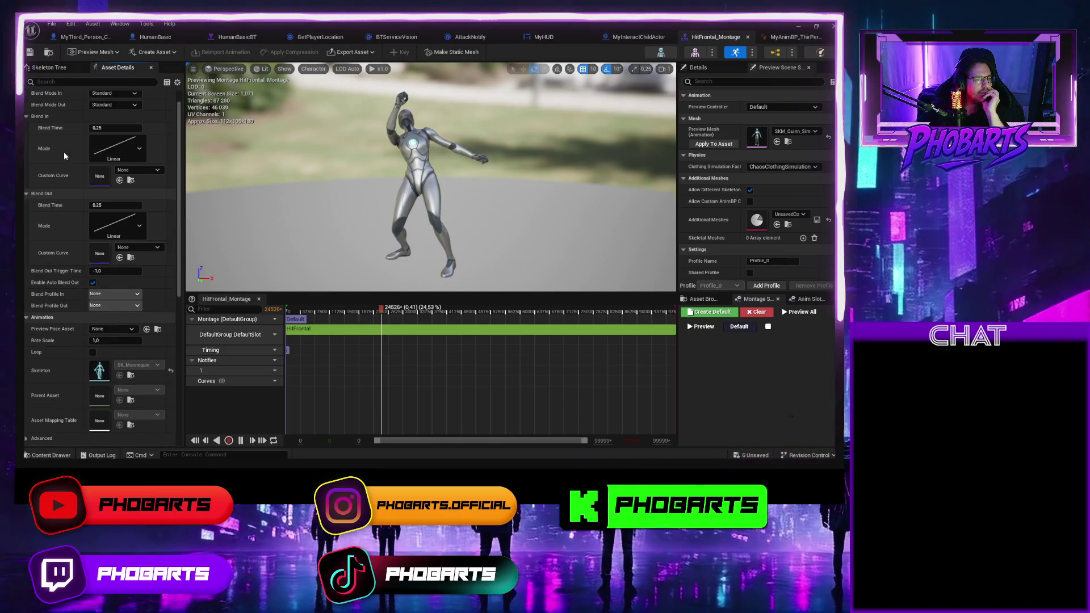
# Search the montage details for 'root', clear the search, and view MyAnimBP_ThirPerson's AnimGraph.
pyautogui.click(73, 81)
pyautogui.write('r')
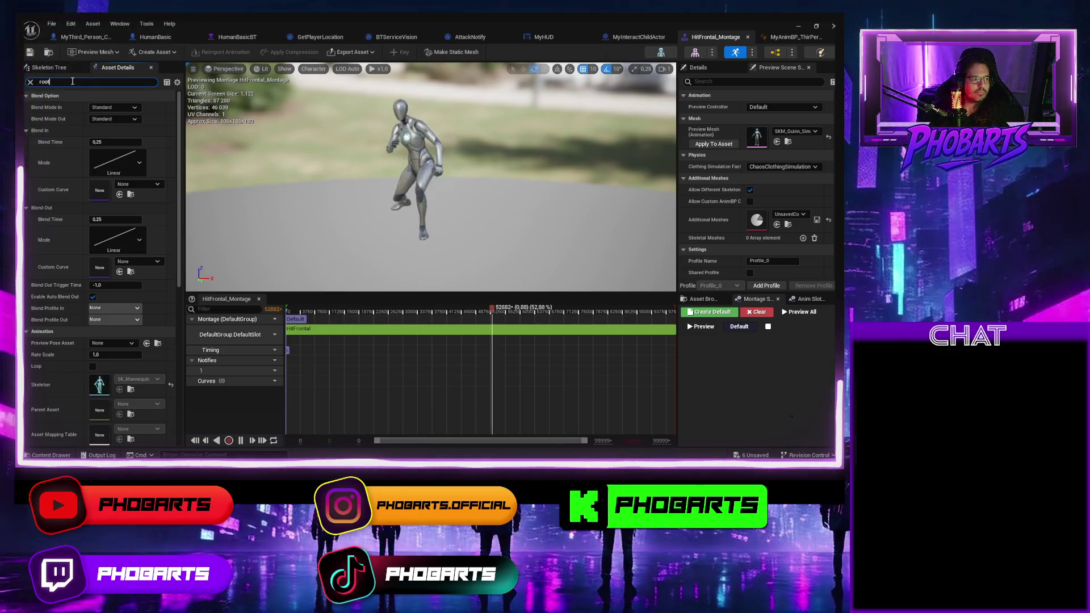
pyautogui.write('oot')
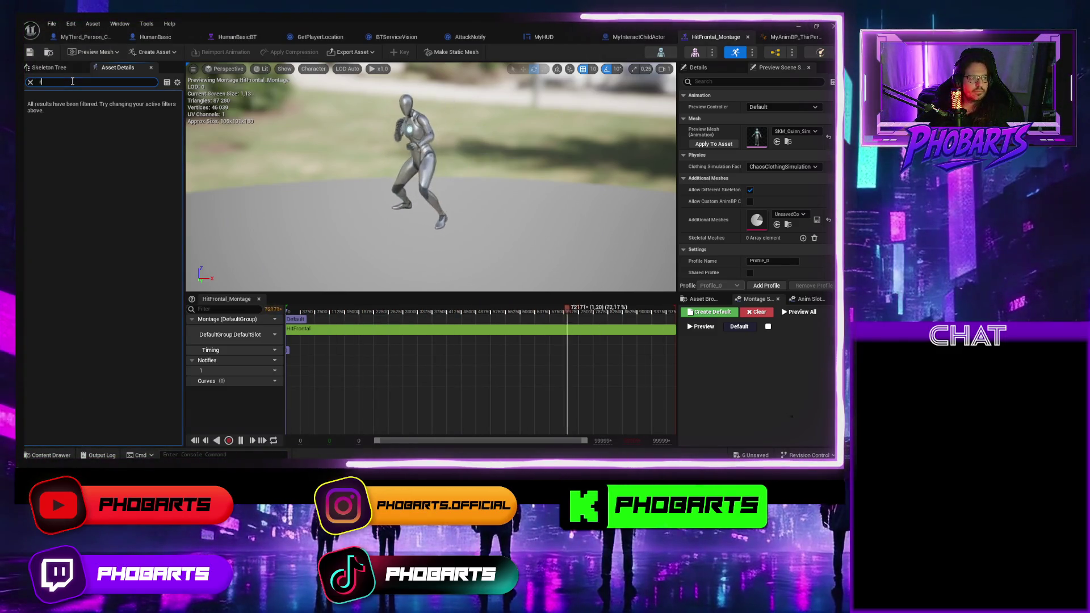
pyautogui.press('BackSpace')
pyautogui.press('BackSpace')
pyautogui.press('BackSpace')
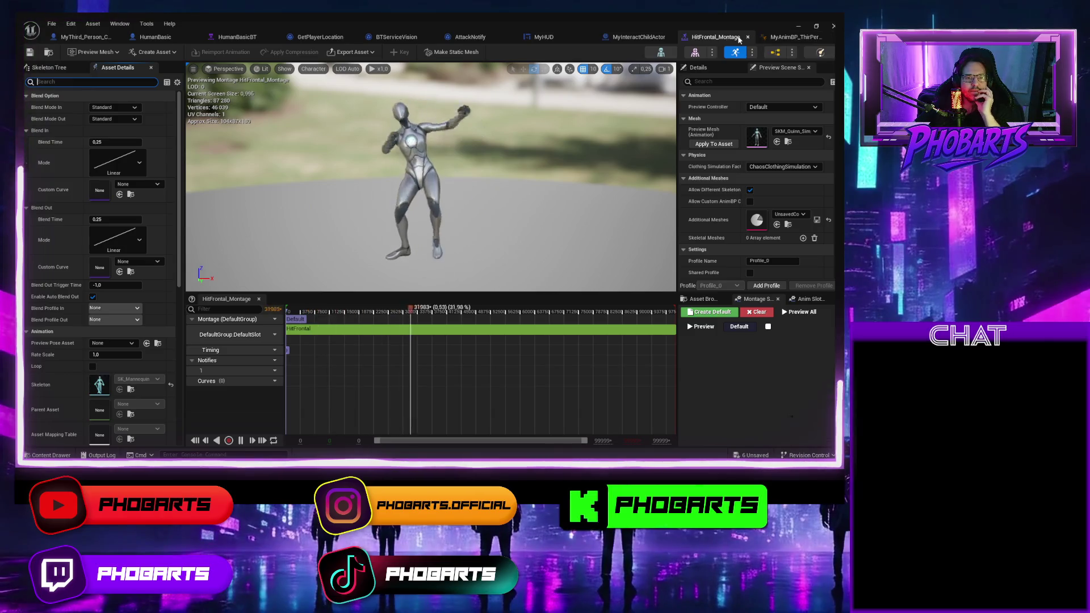
pyautogui.click(779, 39)
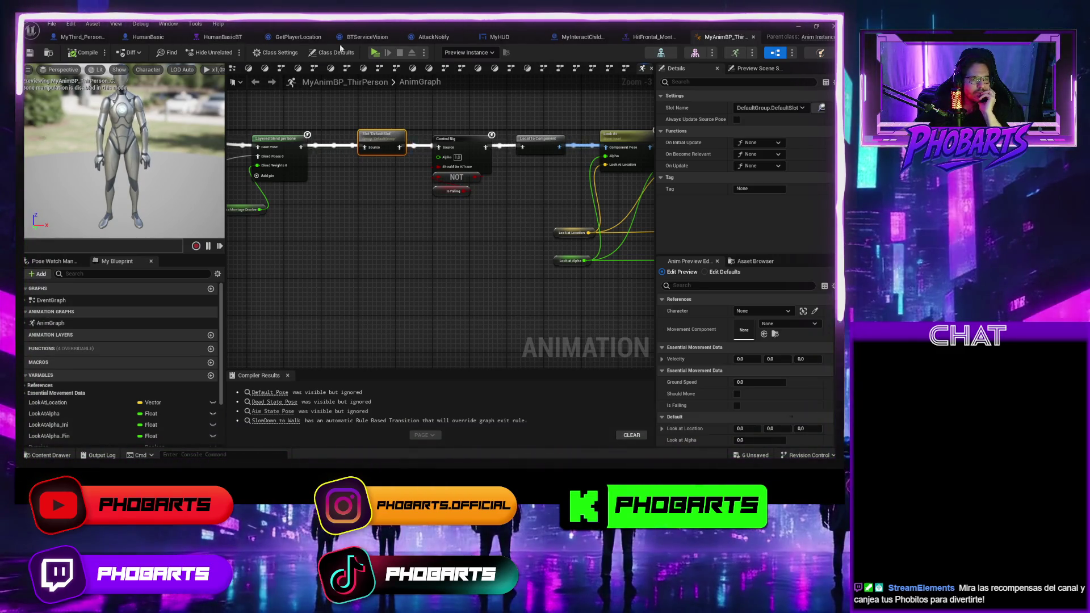
# Back in HitFrontal_Montage, search its properties for 'tras' and scroll through the details.
pyautogui.click(653, 37)
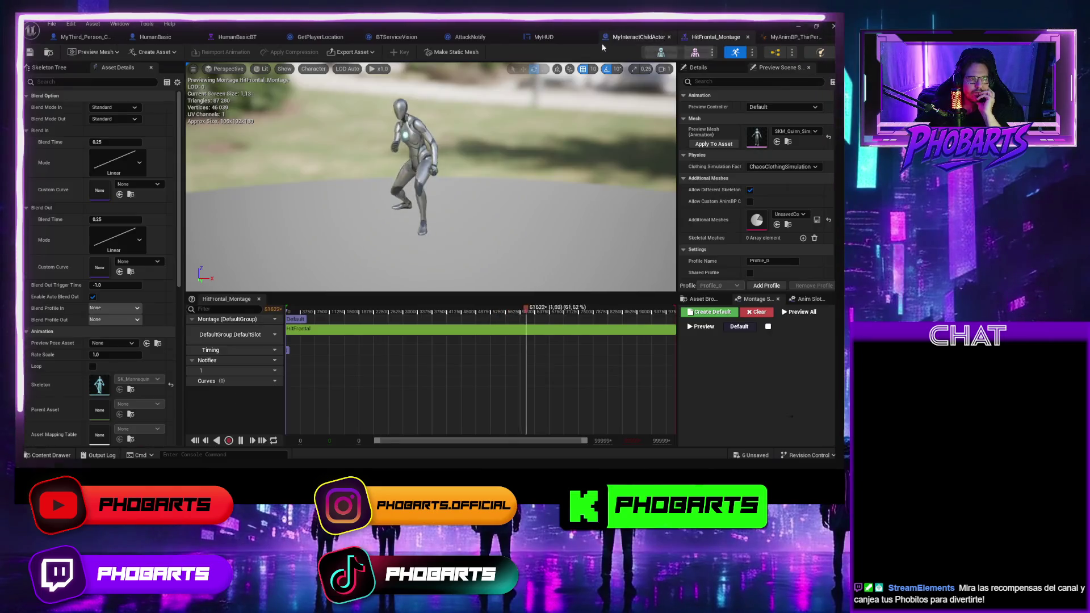
pyautogui.click(69, 81)
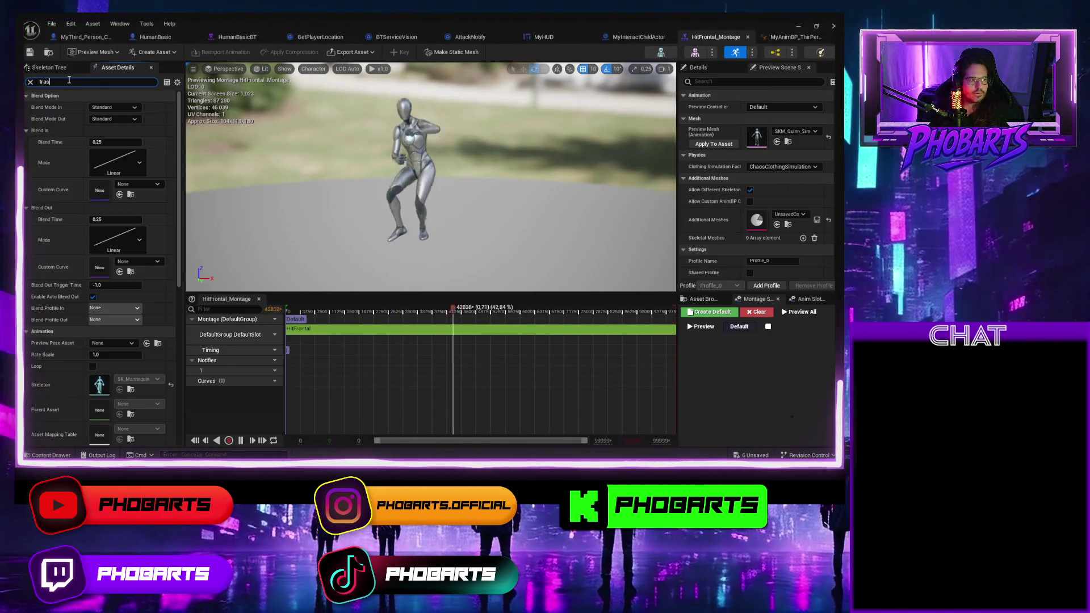
pyautogui.write('tras')
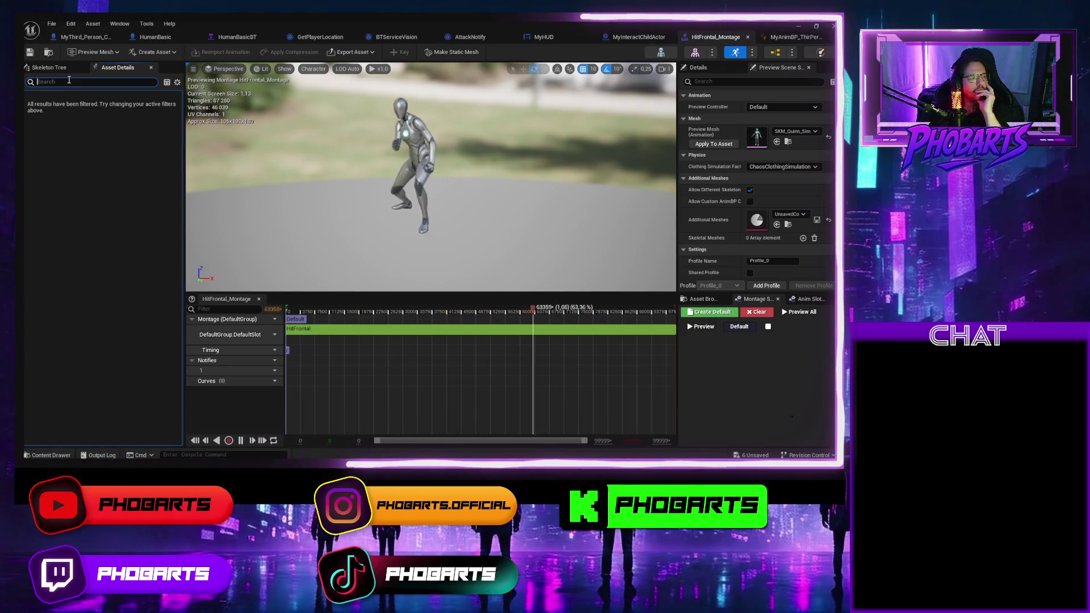
pyautogui.press('BackSpace')
pyautogui.press('BackSpace')
pyautogui.press('BackSpace')
pyautogui.scroll(-2, 69, 213)
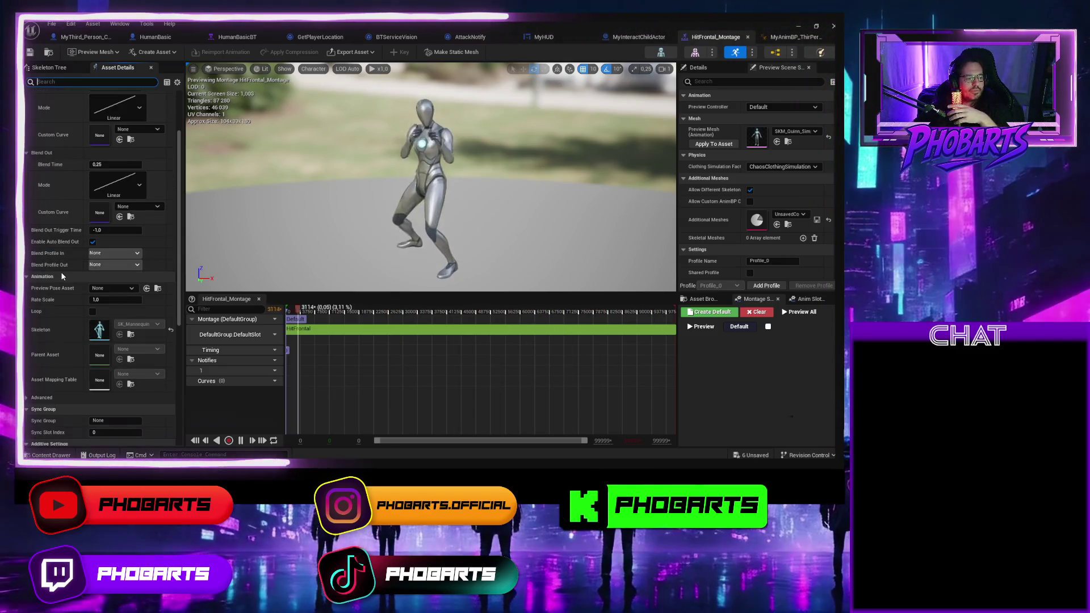
pyautogui.scroll(-1, 62, 275)
pyautogui.scroll(-4, 59, 271)
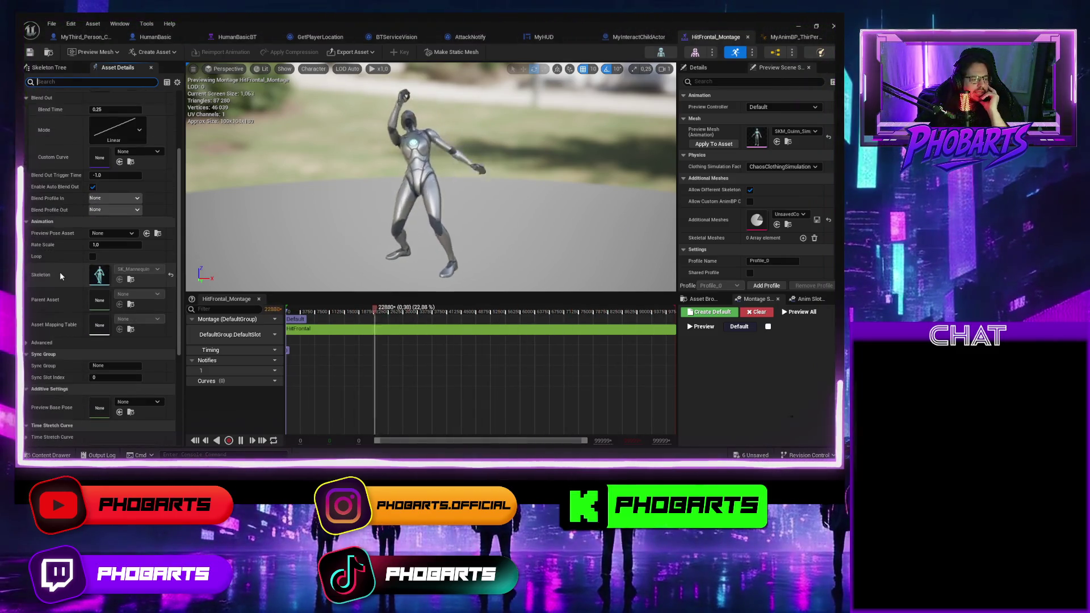
pyautogui.scroll(-3, 59, 271)
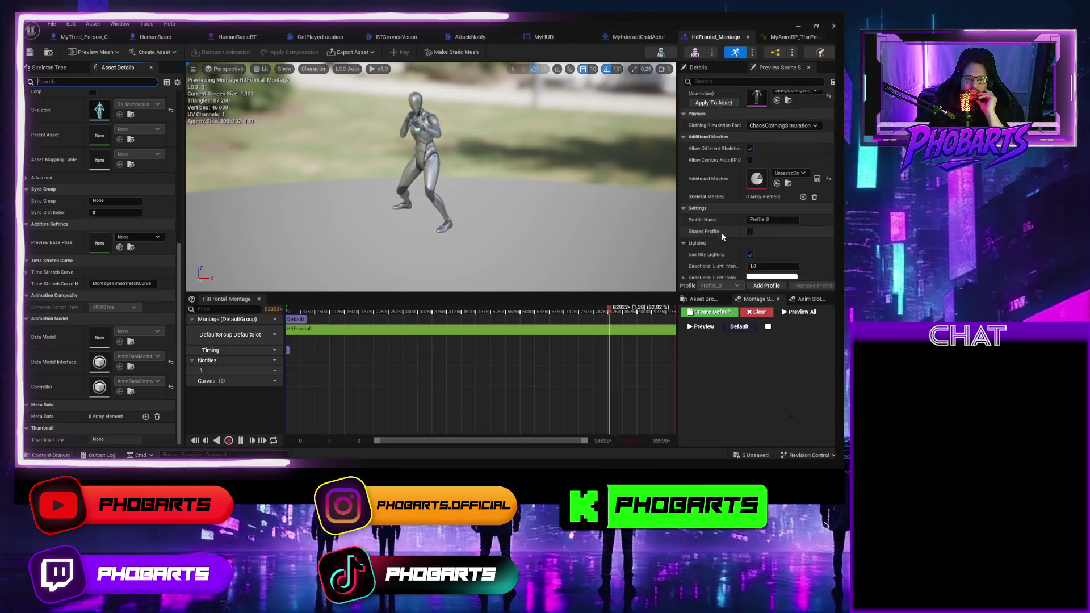
# Select the HitFrontal segment in the montage slot, then view MyAnimBP_ThirPerson's graph.
pyautogui.click(716, 68)
pyautogui.click(786, 68)
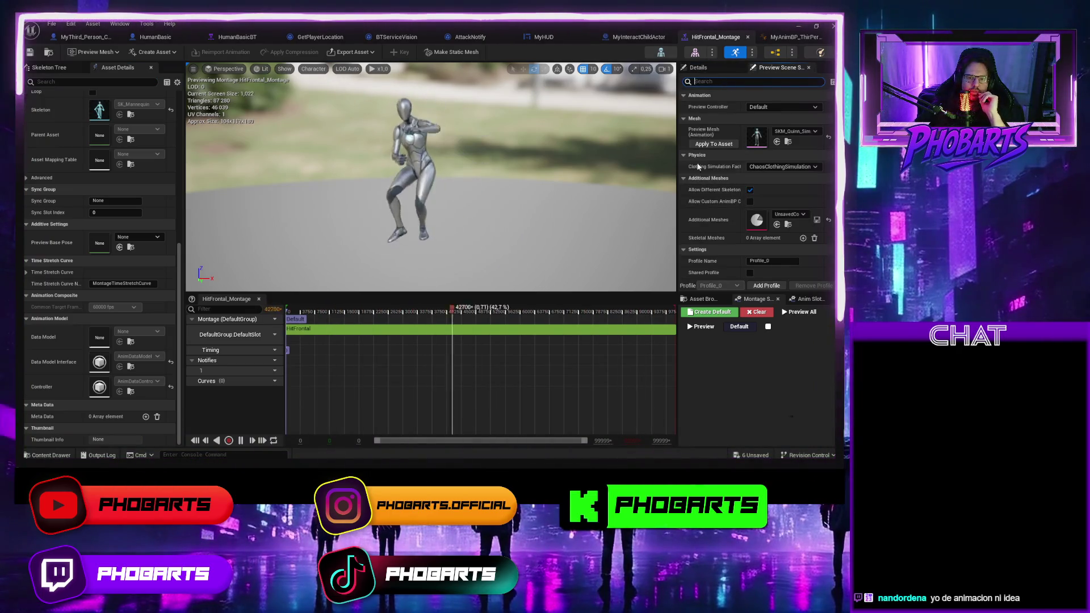
pyautogui.scroll(-5, 703, 176)
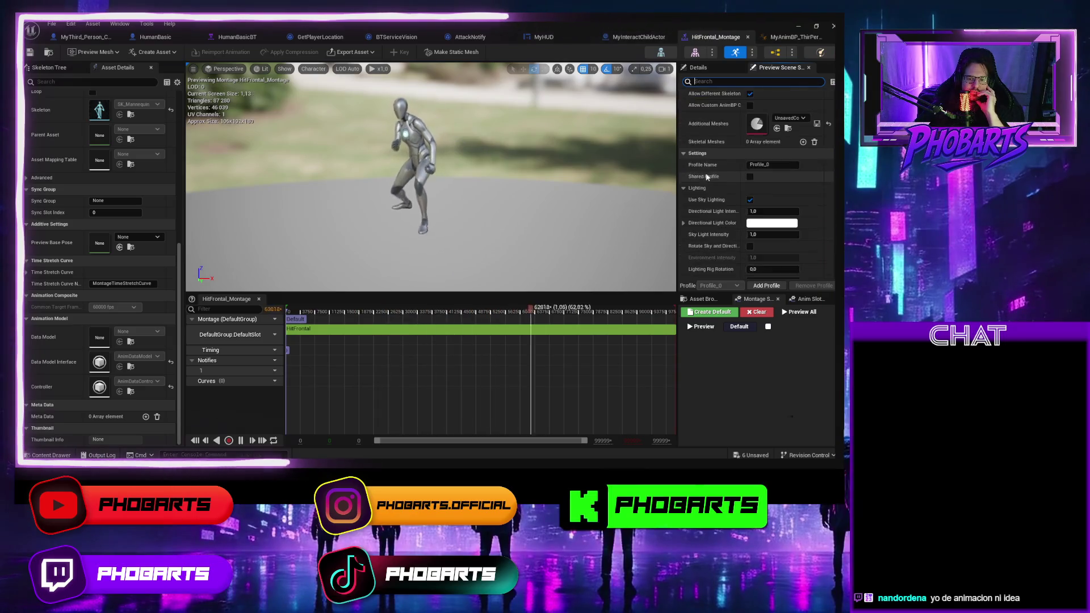
pyautogui.scroll(5, 703, 175)
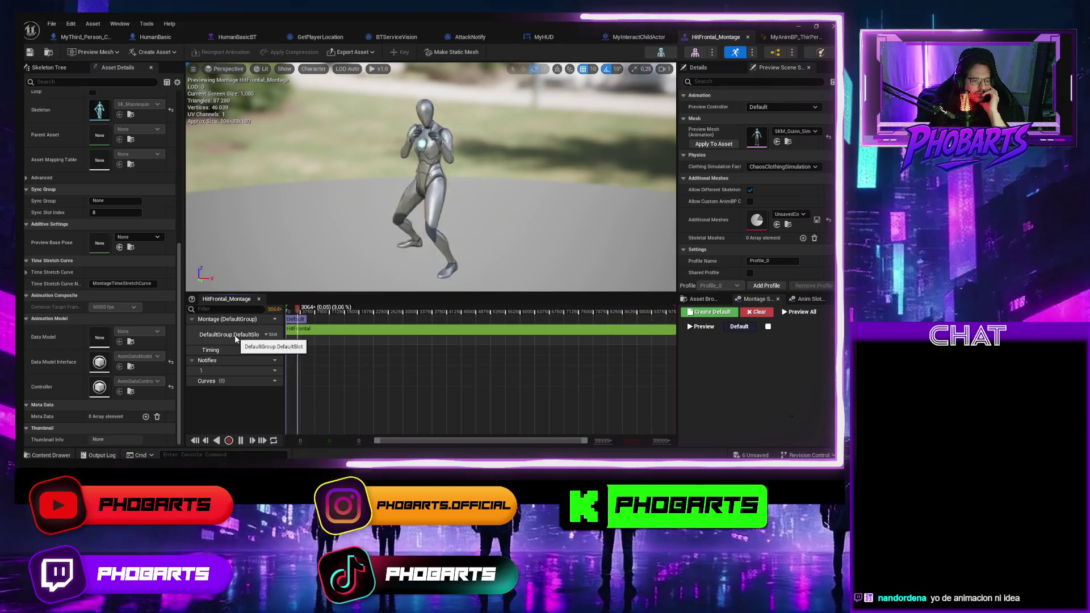
pyautogui.click(304, 329)
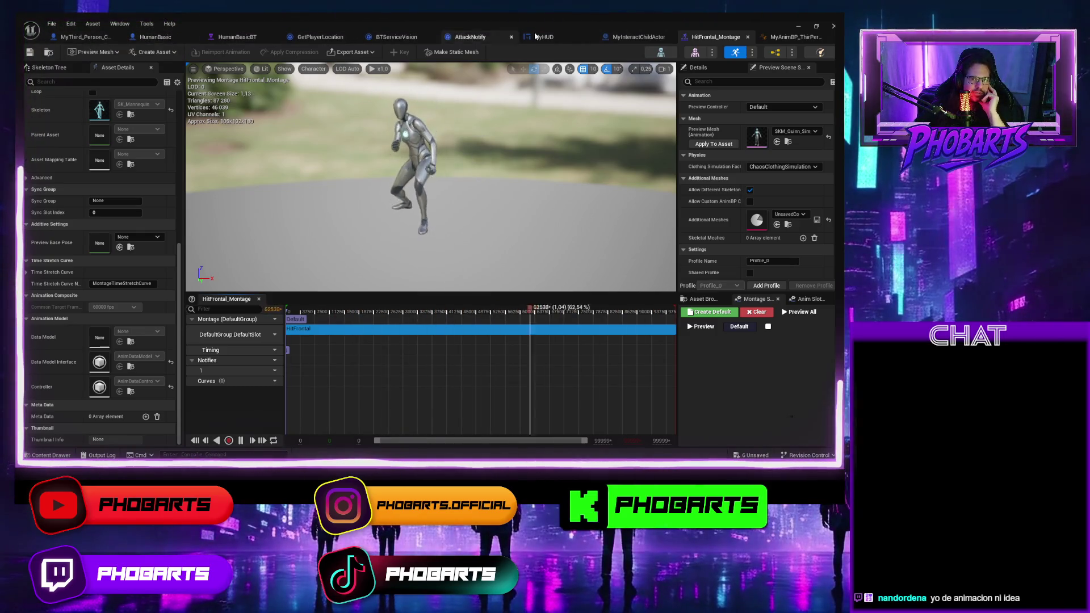
pyautogui.click(798, 26)
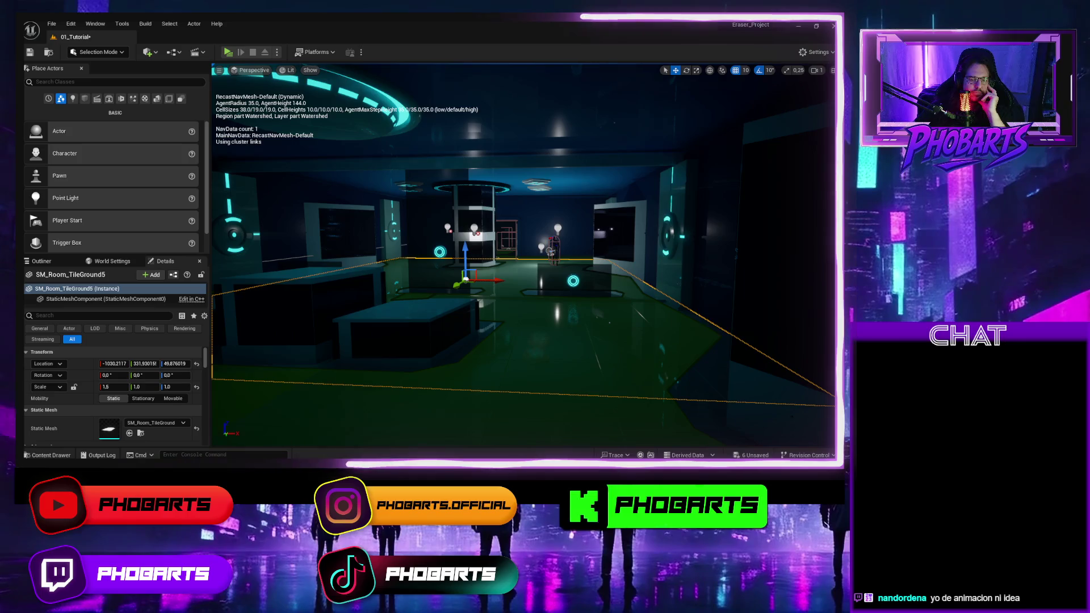
pyautogui.click(613, 420)
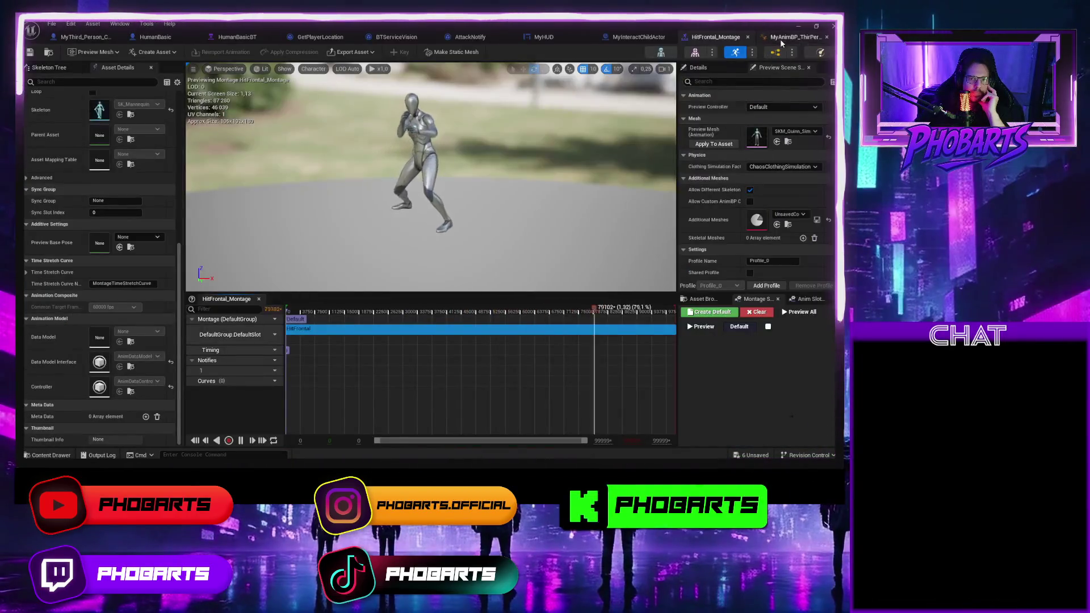
pyautogui.click(781, 44)
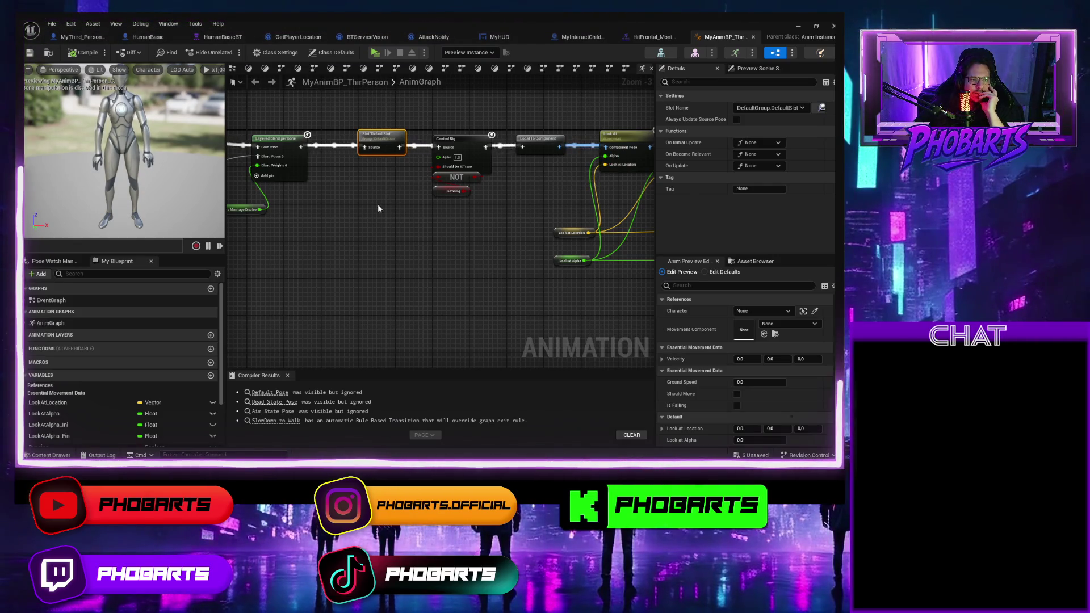
# Keep Root Motion Mode at Root Motion from Montages Only in Class Defaults, then show the desktop.
pyautogui.scroll(-2, 379, 208)
pyautogui.scroll(1, 397, 139)
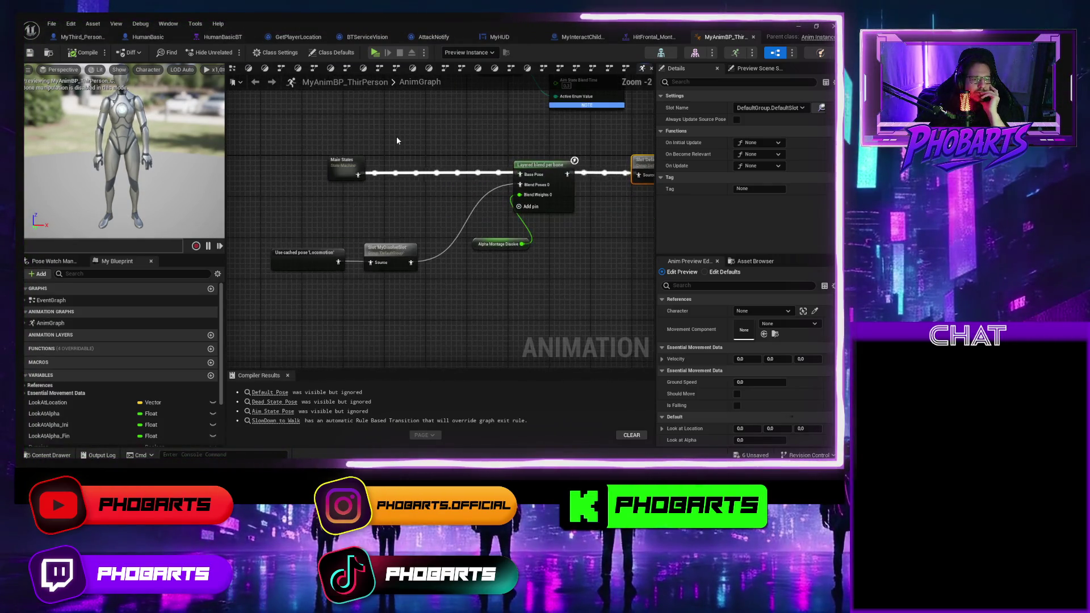
pyautogui.scroll(2, 470, 152)
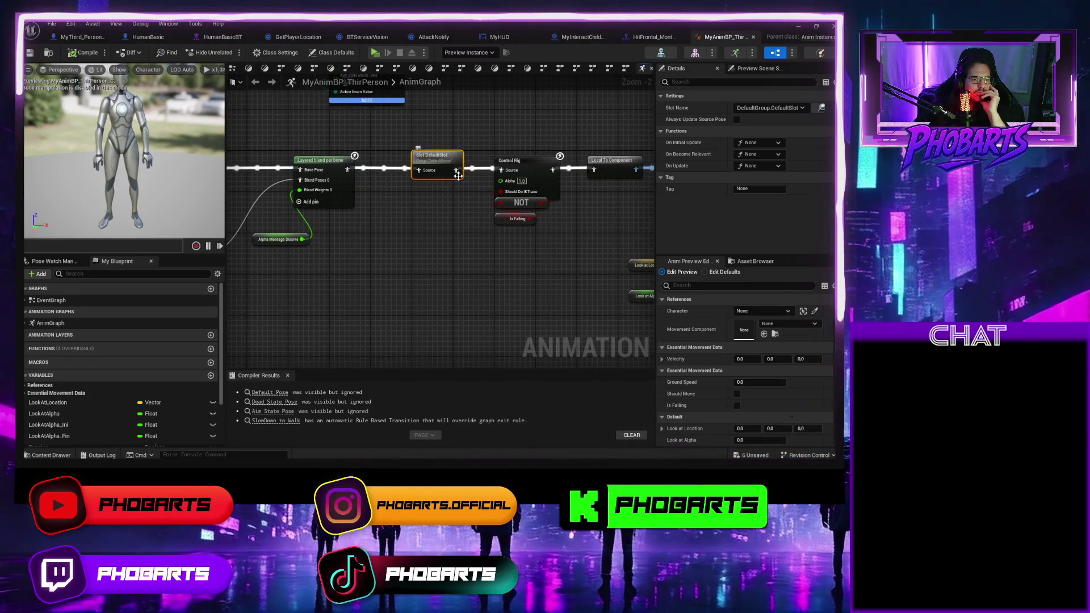
pyautogui.moveTo(557, 215); pyautogui.dragTo(428, 216)
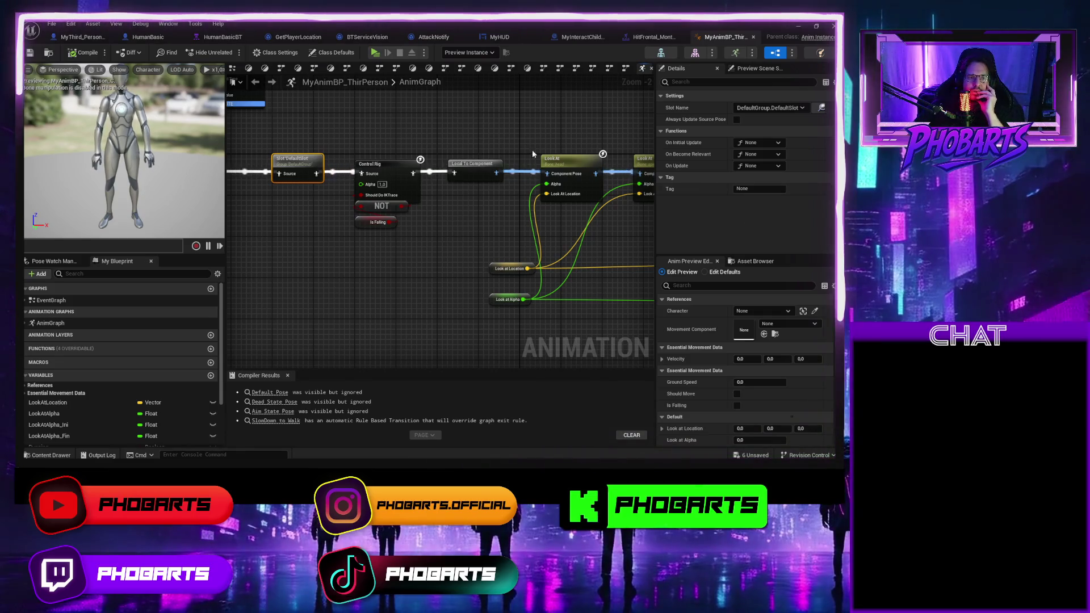
pyautogui.click(332, 52)
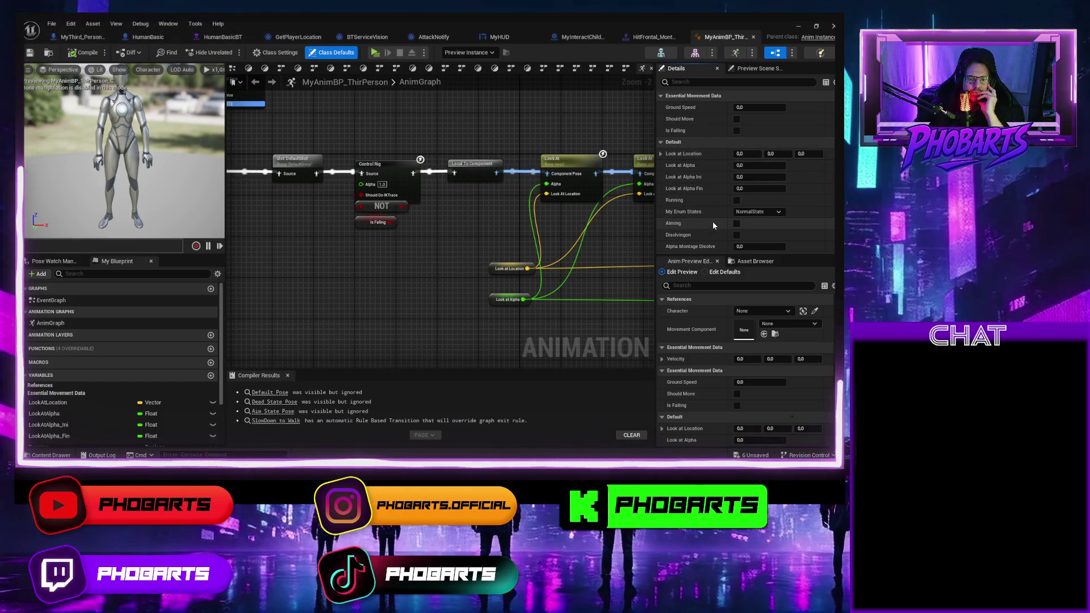
pyautogui.scroll(-5, 713, 227)
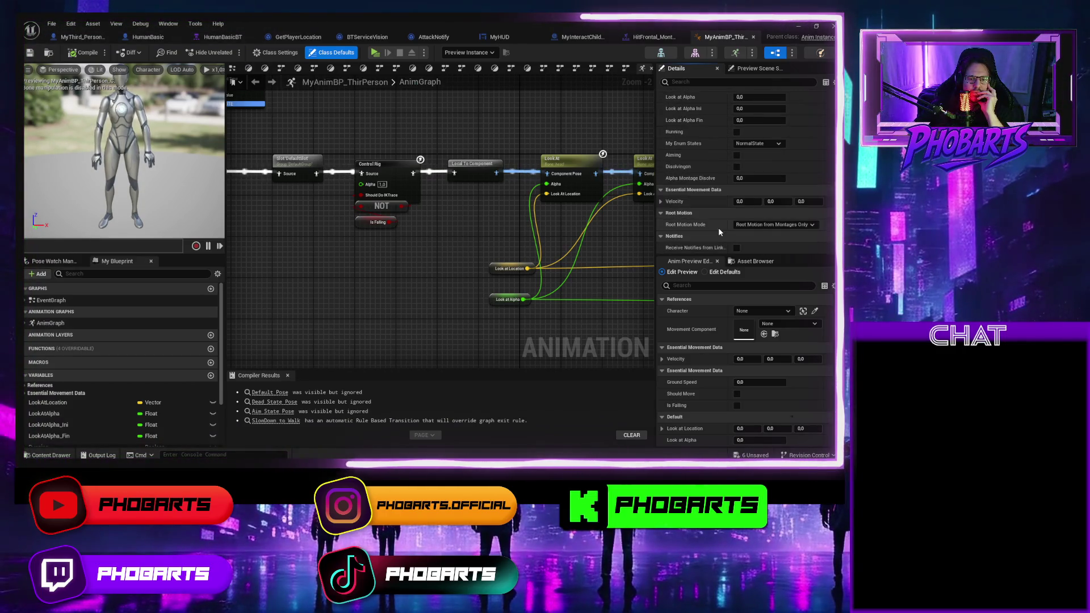
pyautogui.click(783, 198)
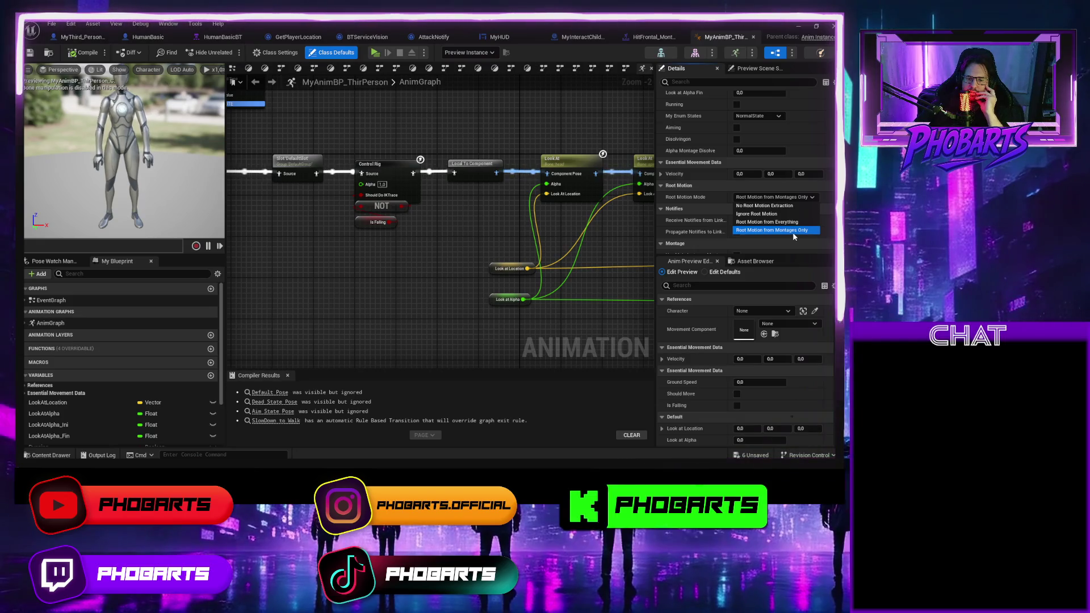
pyautogui.click(793, 234)
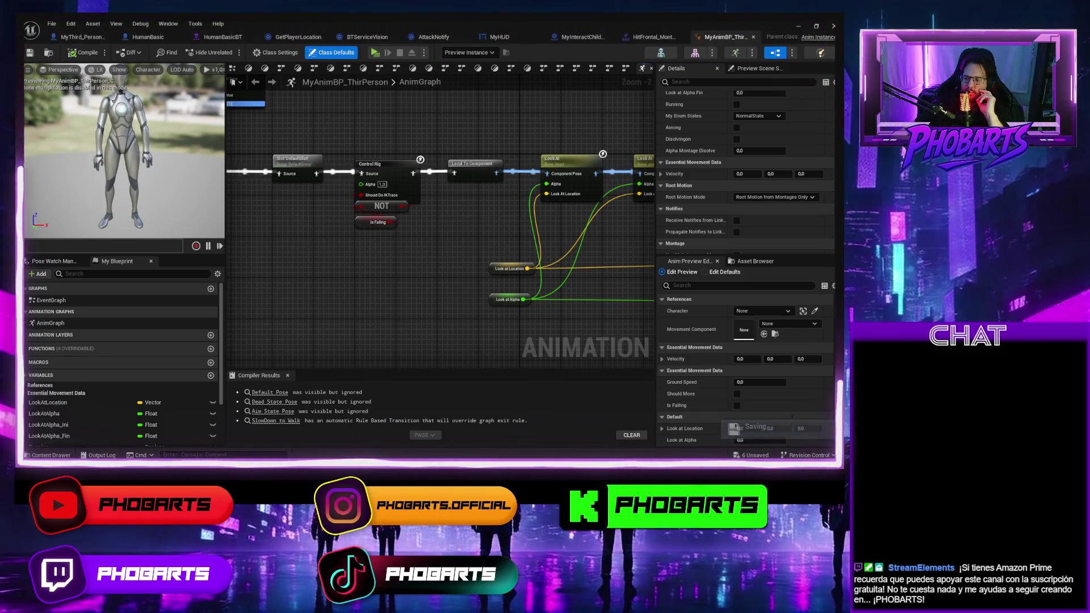
pyautogui.press('super+d')
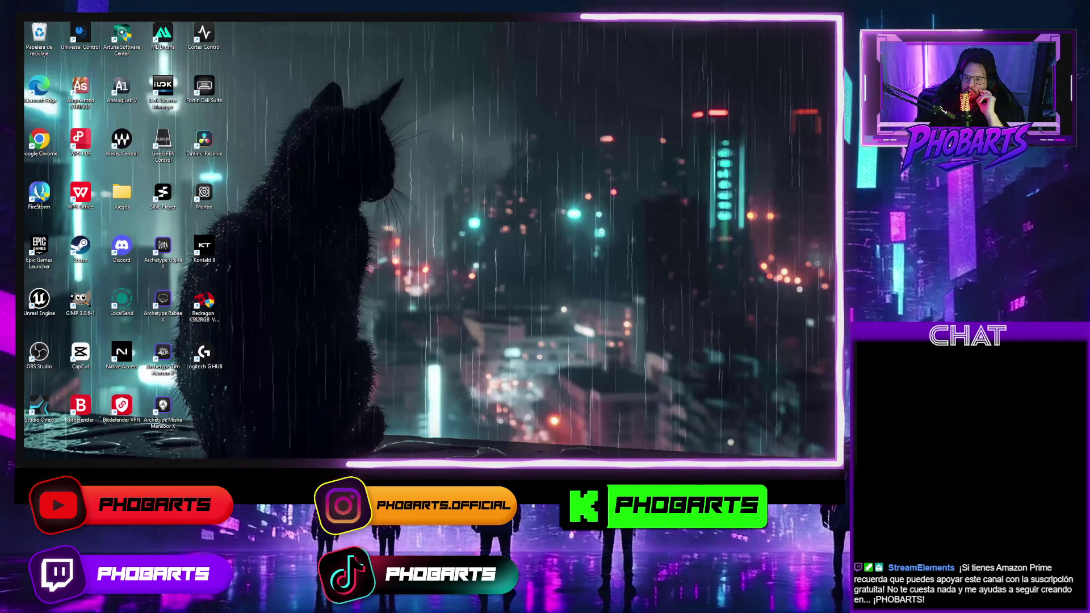
# Place the WPS notes window beside the Unreal editor and open its Find and Replace dialog.
pyautogui.press('super+d')
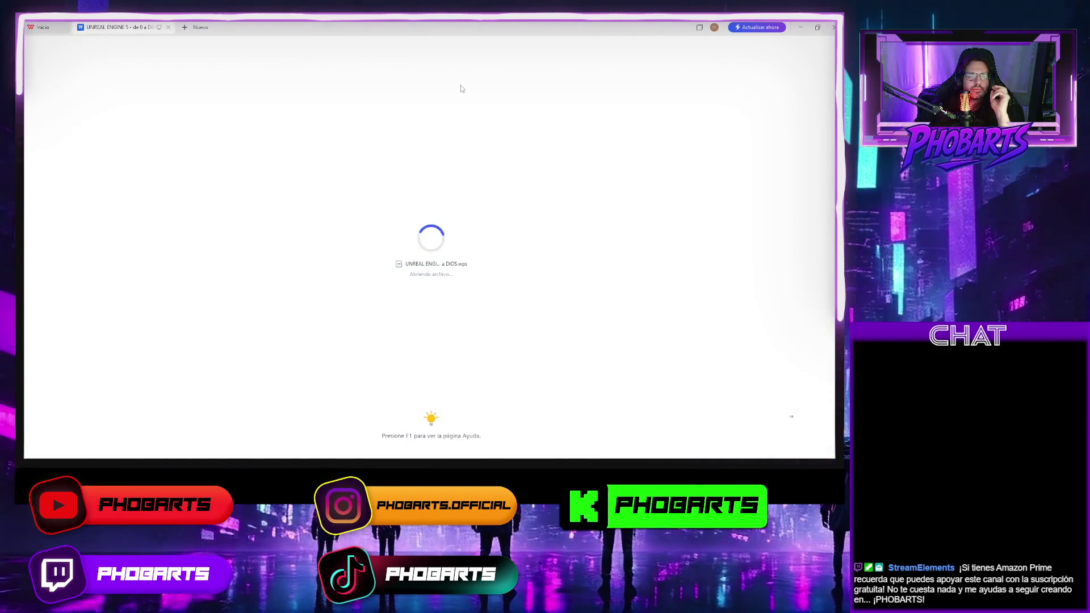
pyautogui.moveTo(477, 30)
pyautogui.mouseDown()
pyautogui.moveTo(472, 17)
pyautogui.moveTo(752, 85)
pyautogui.moveTo(1078, 85)
pyautogui.mouseUp()
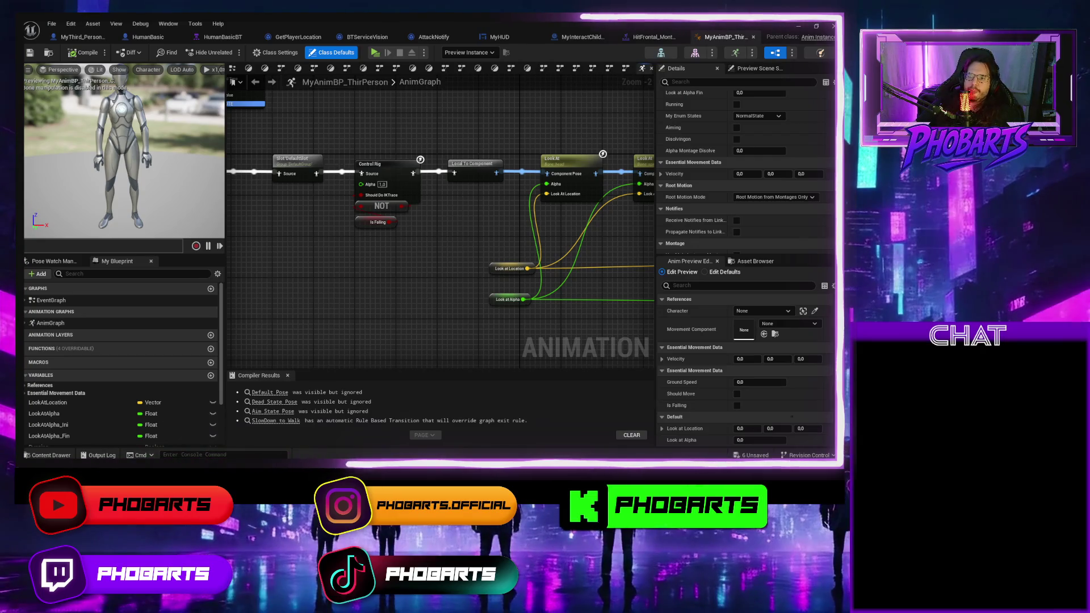
pyautogui.hotkey('ctrl', 'f')
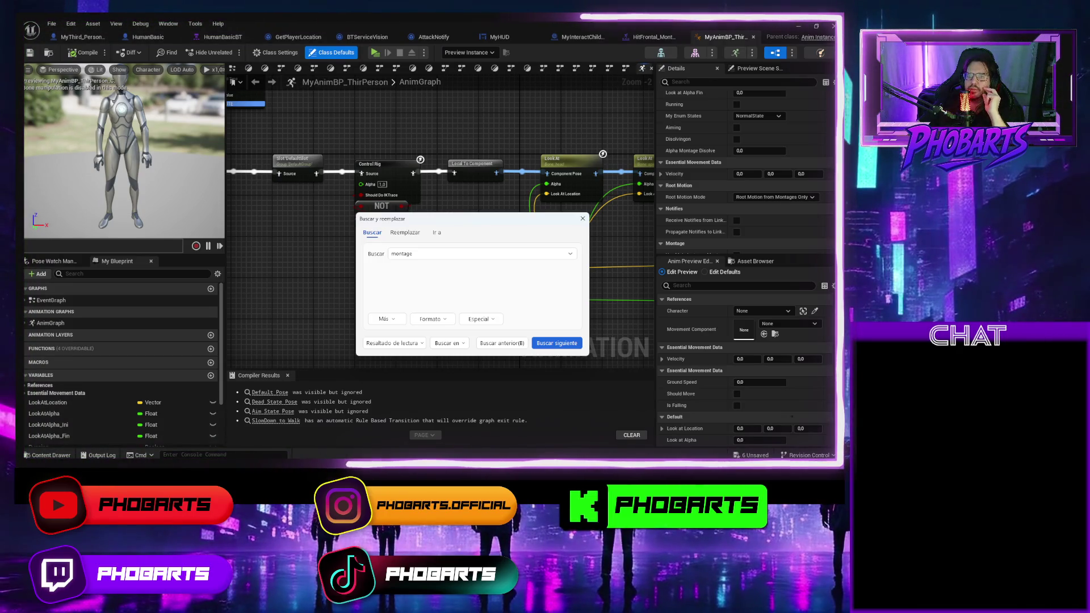
# Search the WPS notes for 'root', close the search, and open Unreal's Content Drawer at Hits.
pyautogui.press('Down')
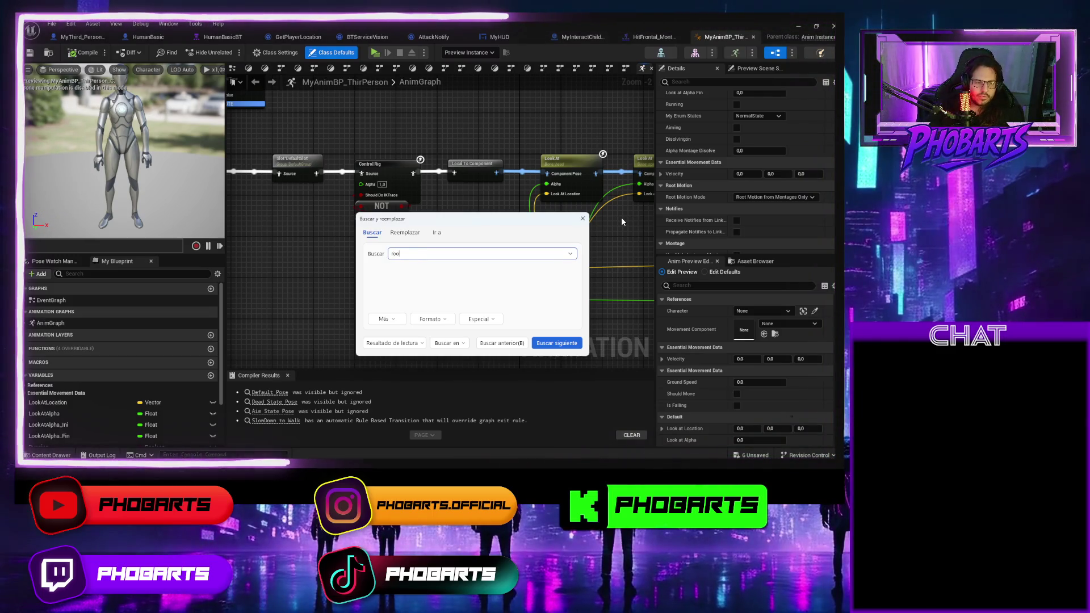
pyautogui.write('root')
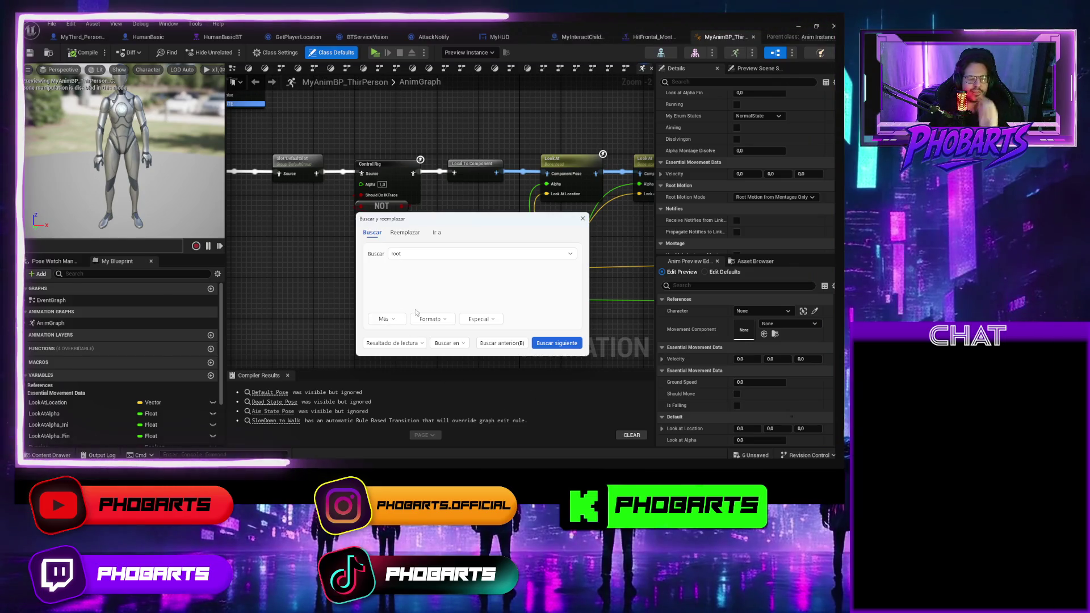
pyautogui.press('Escape')
pyautogui.hotkey('ctrl', 'space')
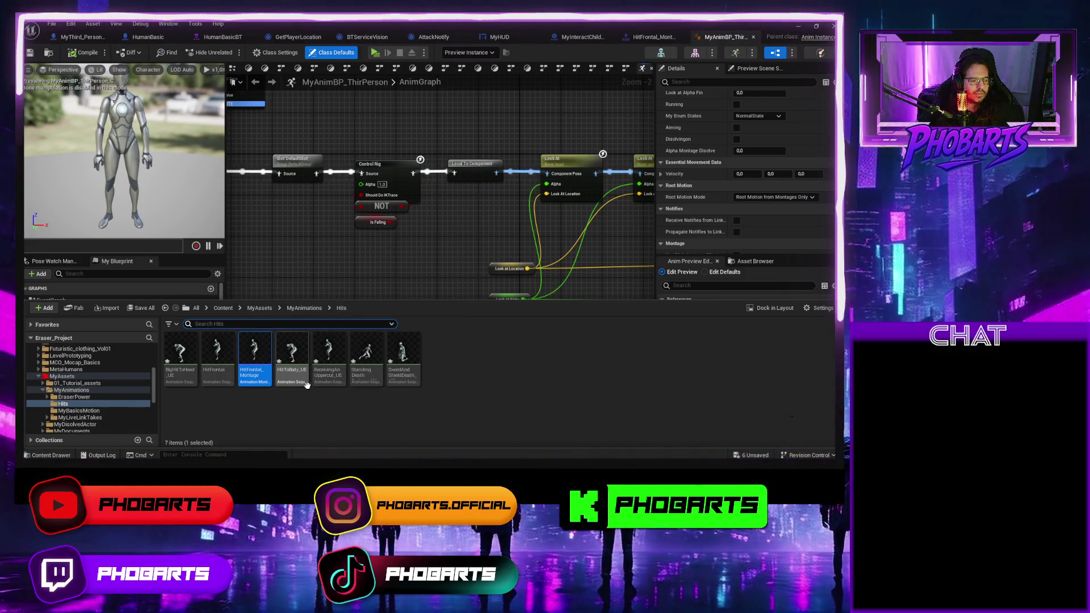
# Enable root motion on the ReceivingAnUppercut_UE animation.
pyautogui.moveTo(280, 383)
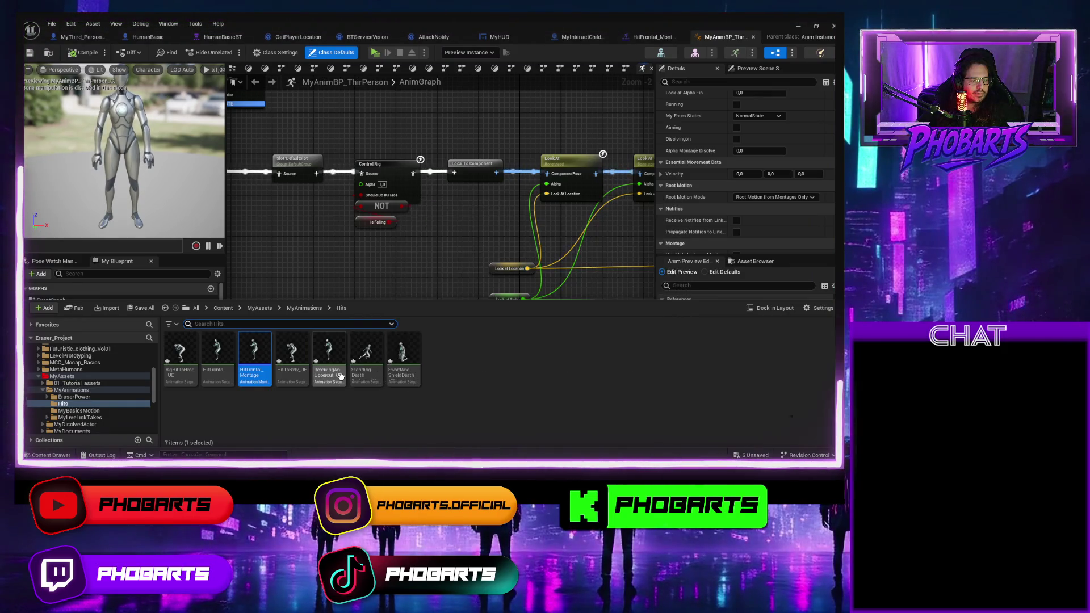
pyautogui.moveTo(333, 375)
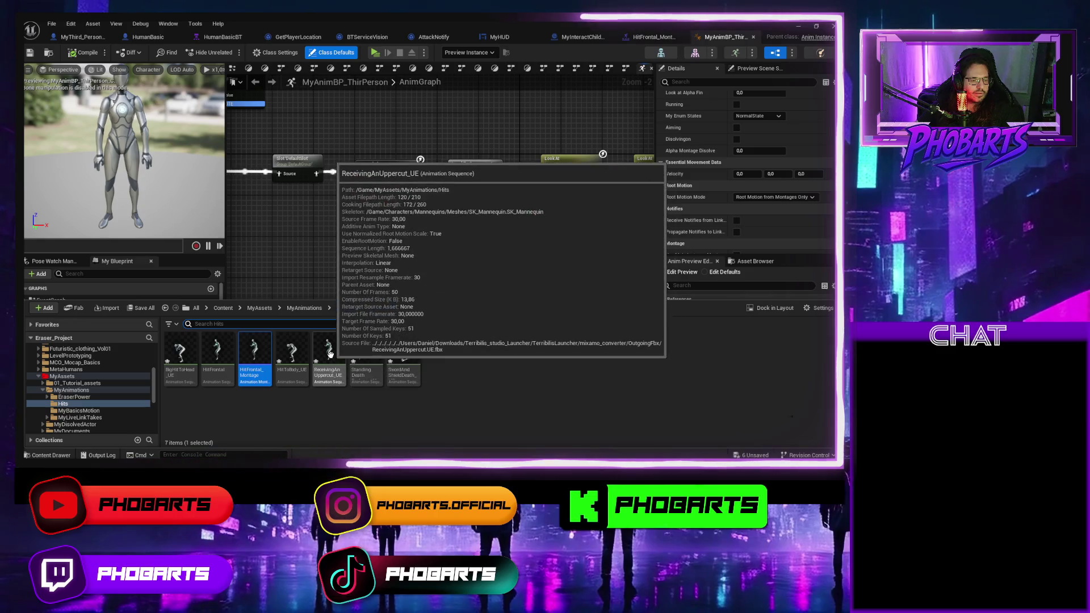
pyautogui.doubleClick(330, 354)
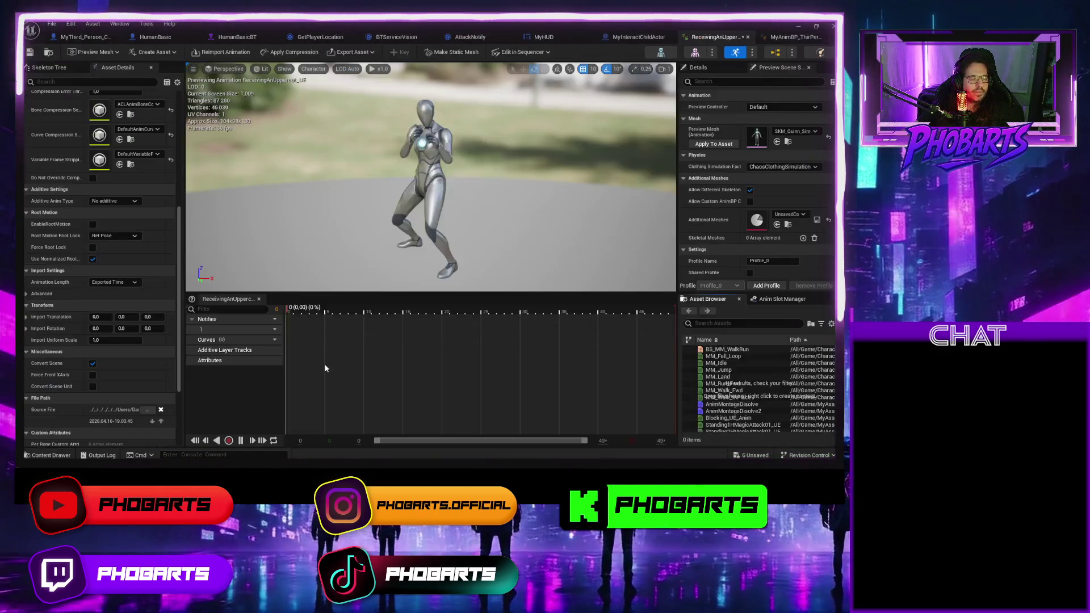
pyautogui.click(92, 224)
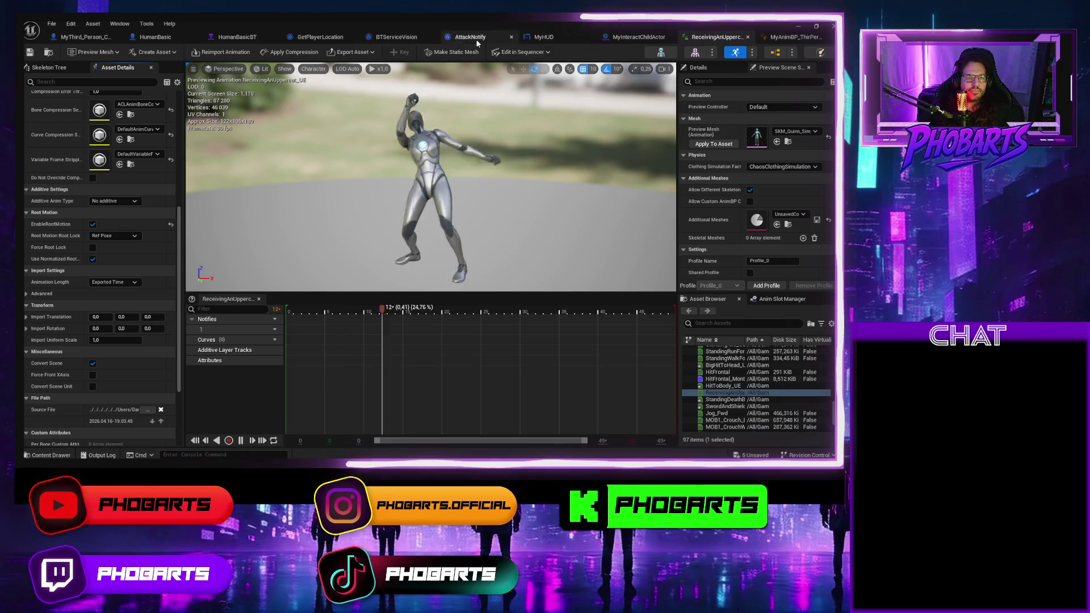
# Clear Montage to Play on GetHitted's Play Montage node, then compile and save the character blueprint.
pyautogui.hotkey('ctrl', 'Tab')
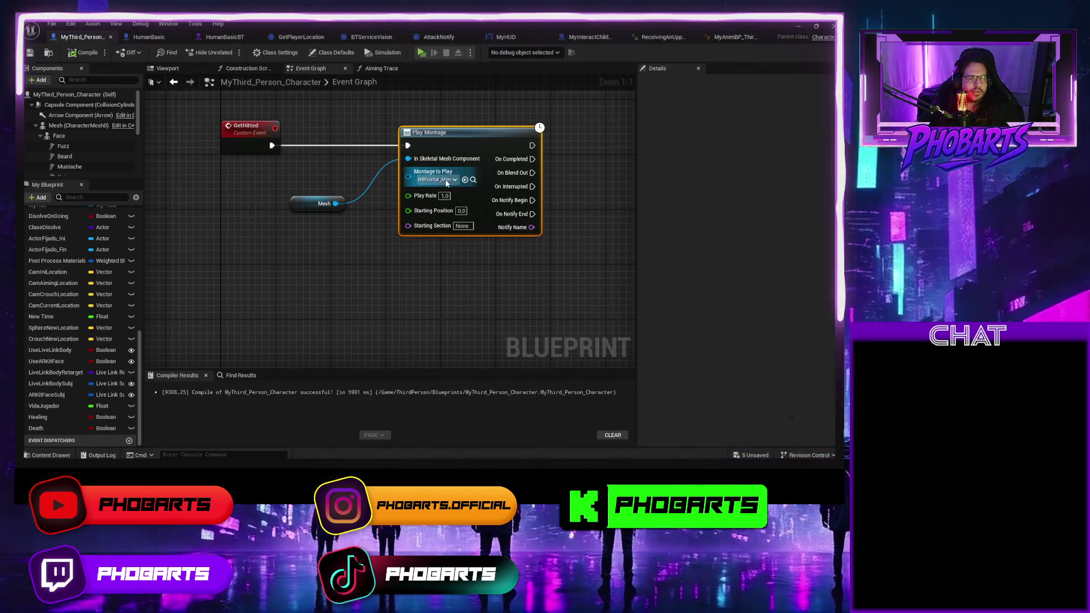
pyautogui.click(454, 180)
pyautogui.click(448, 226)
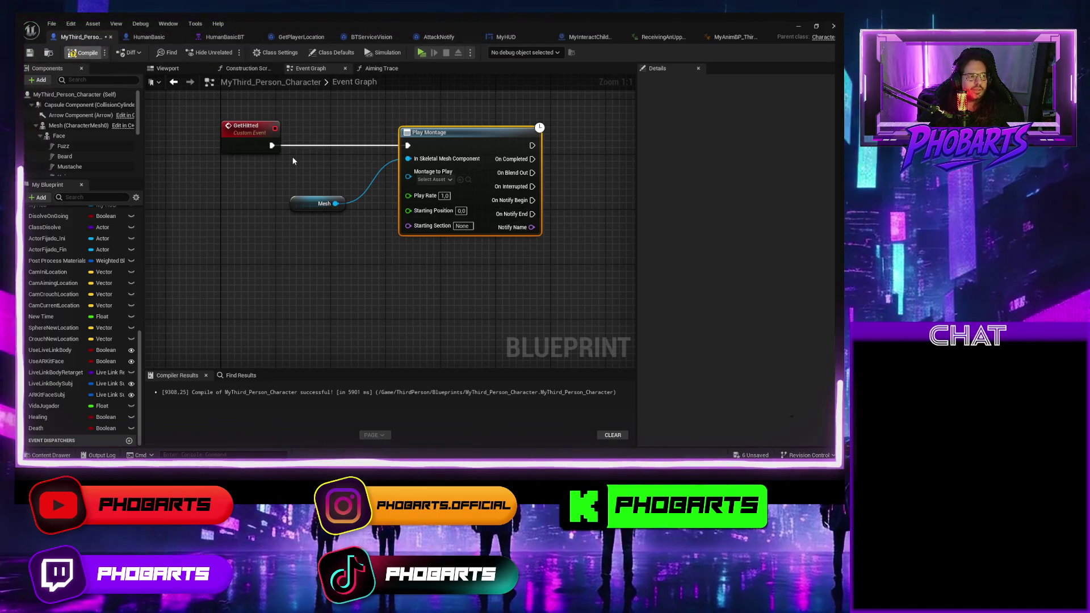
pyautogui.hotkey('ctrl', 's')
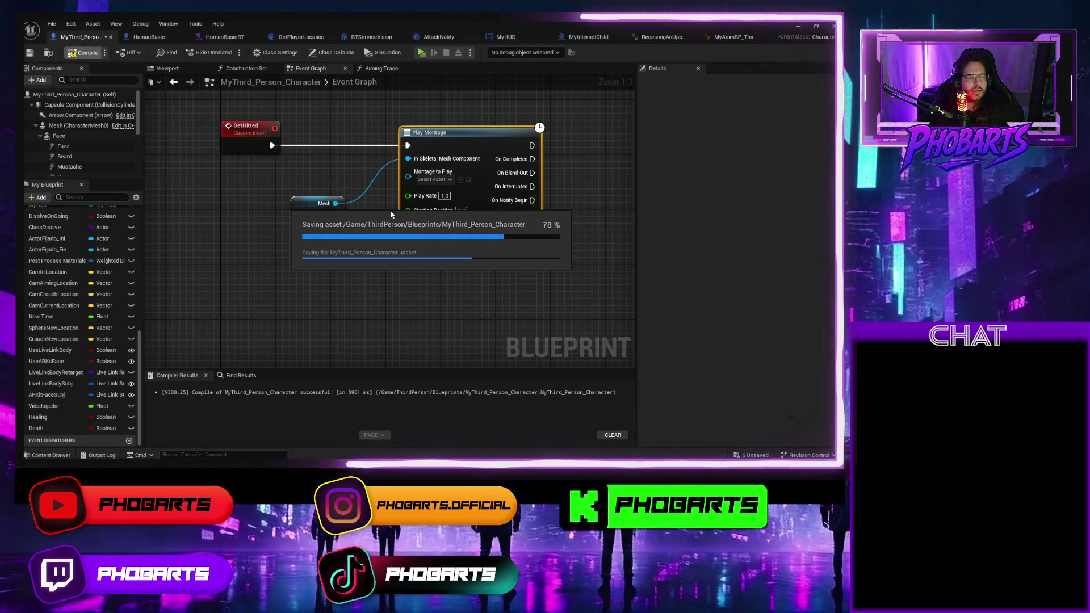
# Force delete the old HitFrontal_Montage from the Hits folder and reopen ReceivingAnUppercut_UE.
pyautogui.hotkey('ctrl', 'space')
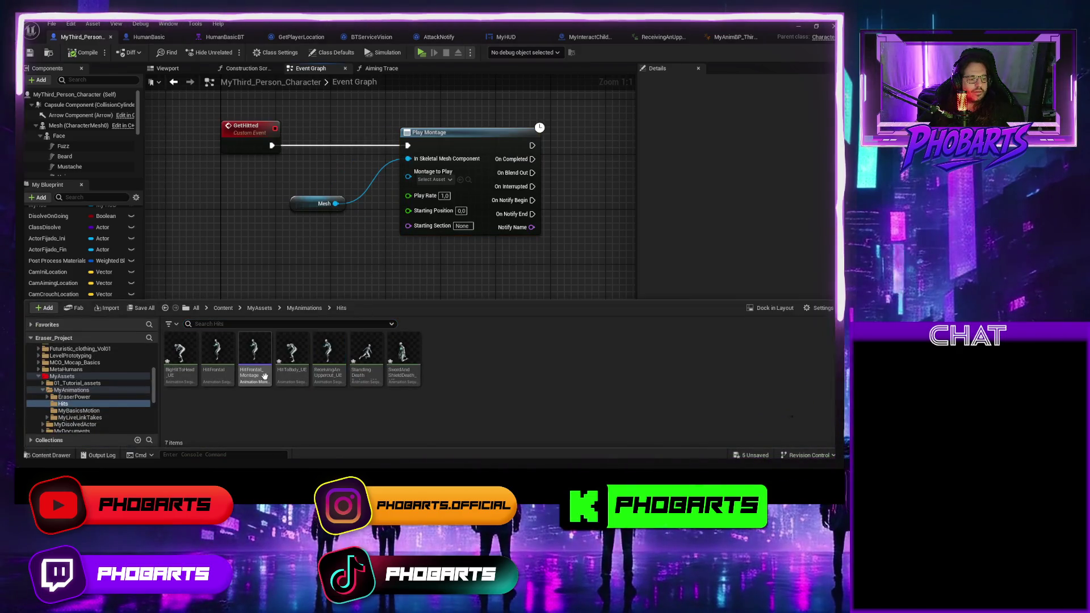
pyautogui.press('Delete')
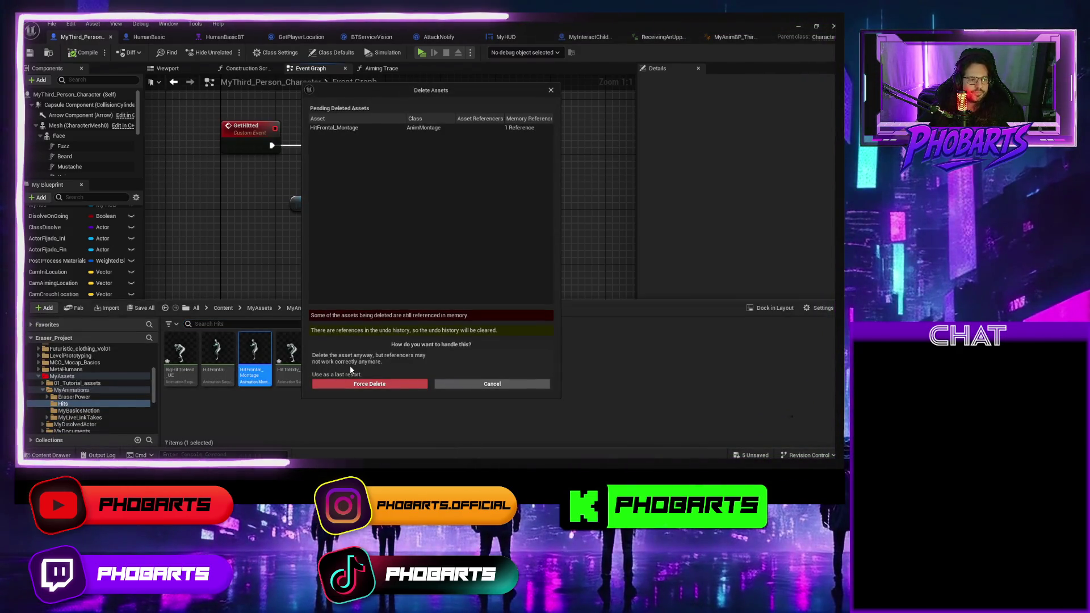
pyautogui.click(368, 384)
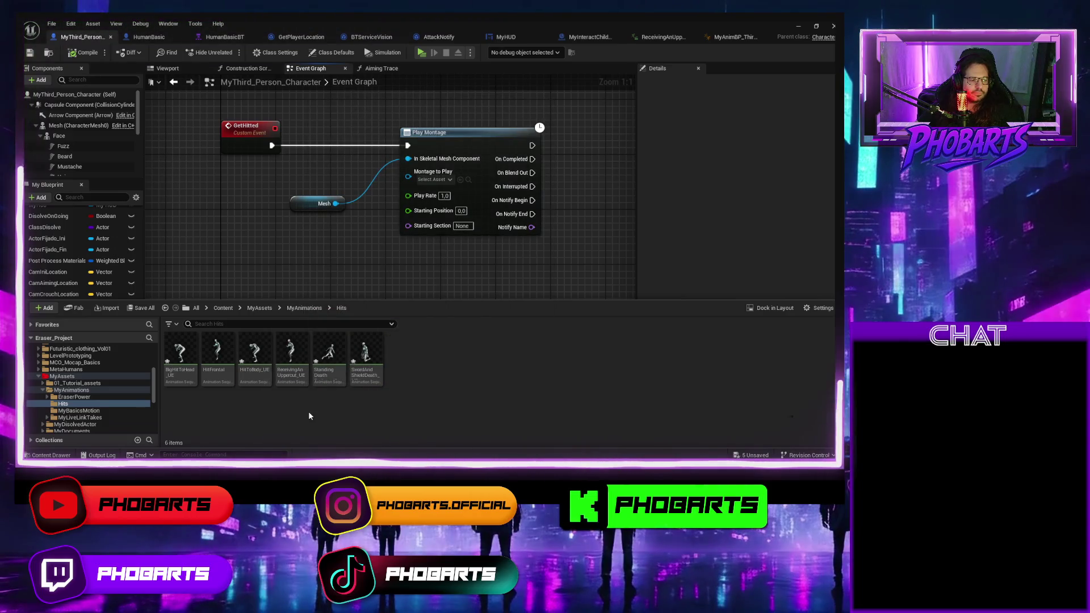
pyautogui.doubleClick(287, 356)
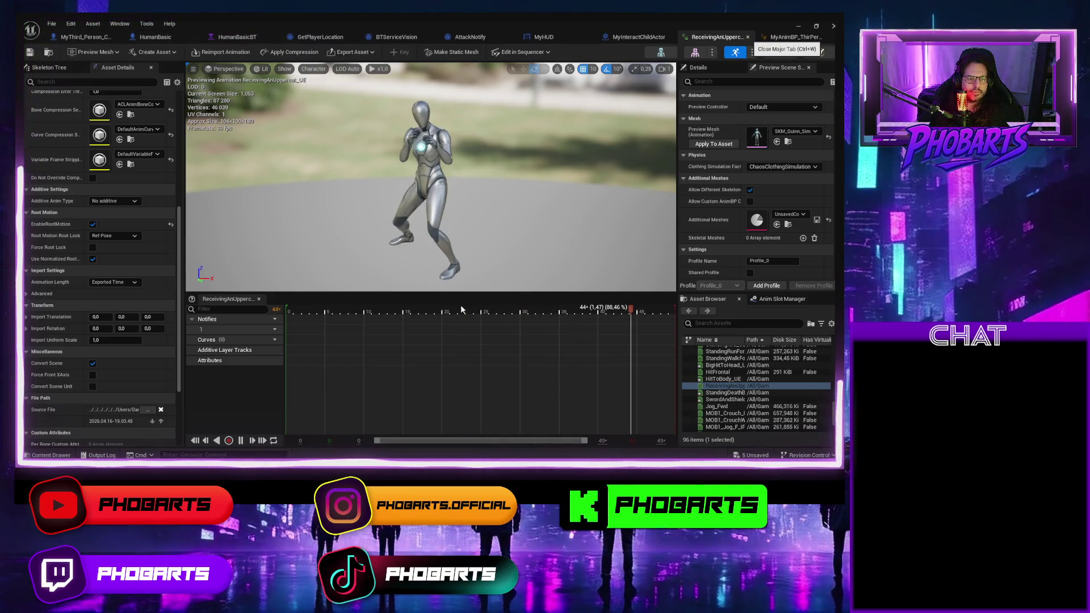
# Create an AnimMontage named HitFrontalMontage from the ReceivingAnUppercut_UE animation.
pyautogui.hotkey('ctrl', 'w')
pyautogui.hotkey('ctrl', 'space')
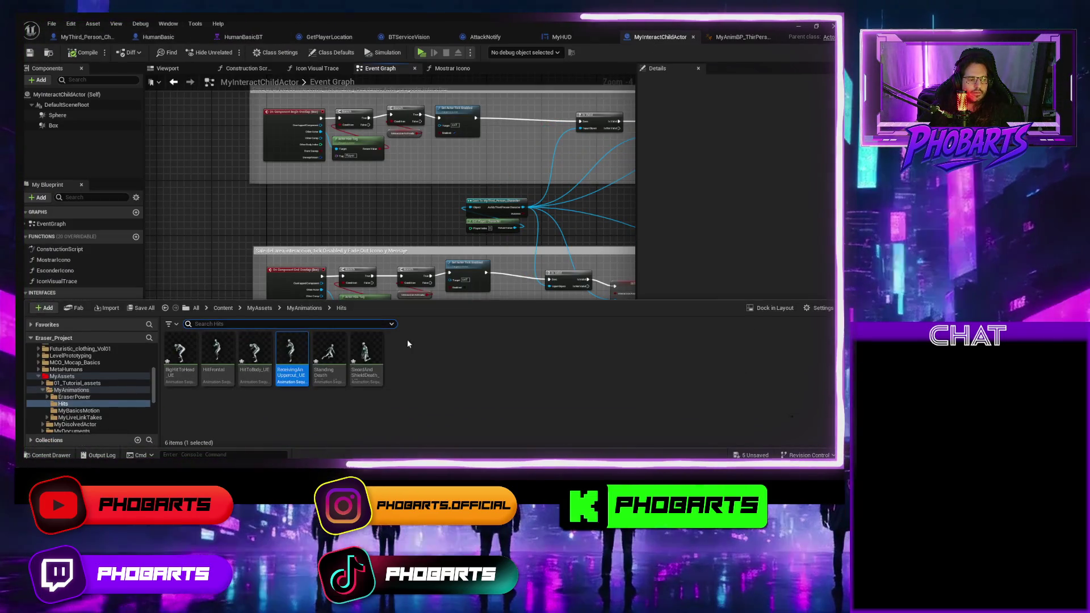
pyautogui.rightClick(292, 355)
pyautogui.moveTo(353, 83)
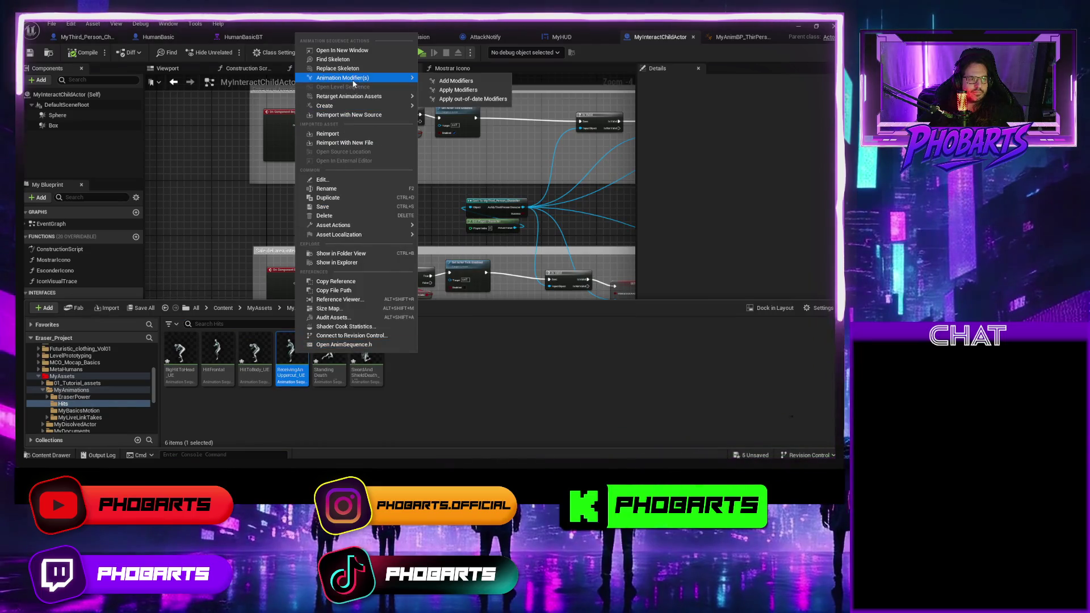
pyautogui.moveTo(341, 106)
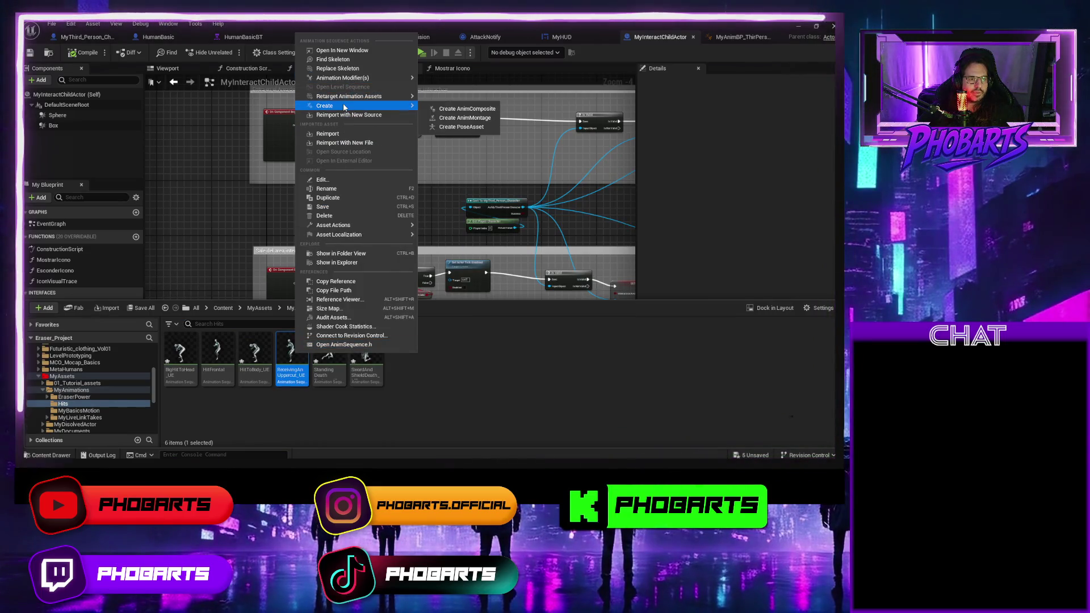
pyautogui.click(452, 122)
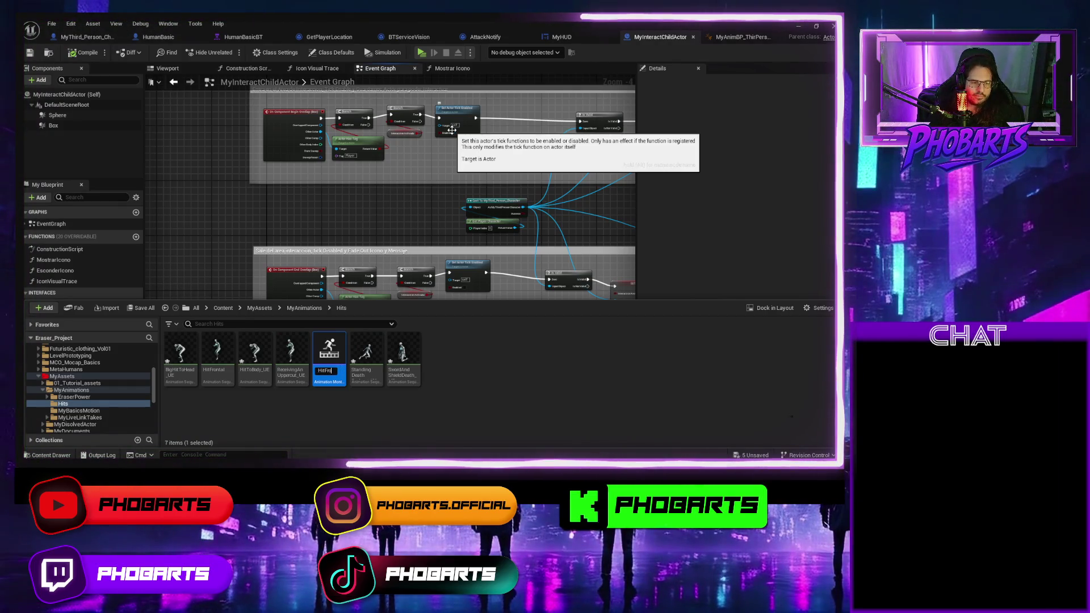
pyautogui.write('nta')
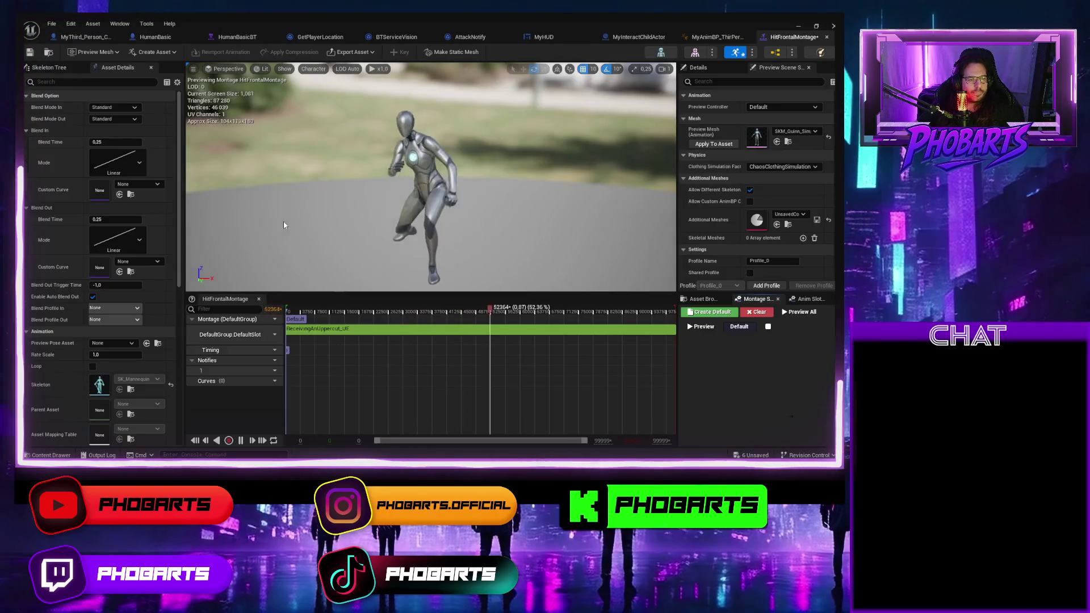
# Set the montage's Blend In to 0.5 and Blend Out to 0.6, and save it.
pyautogui.click(108, 142)
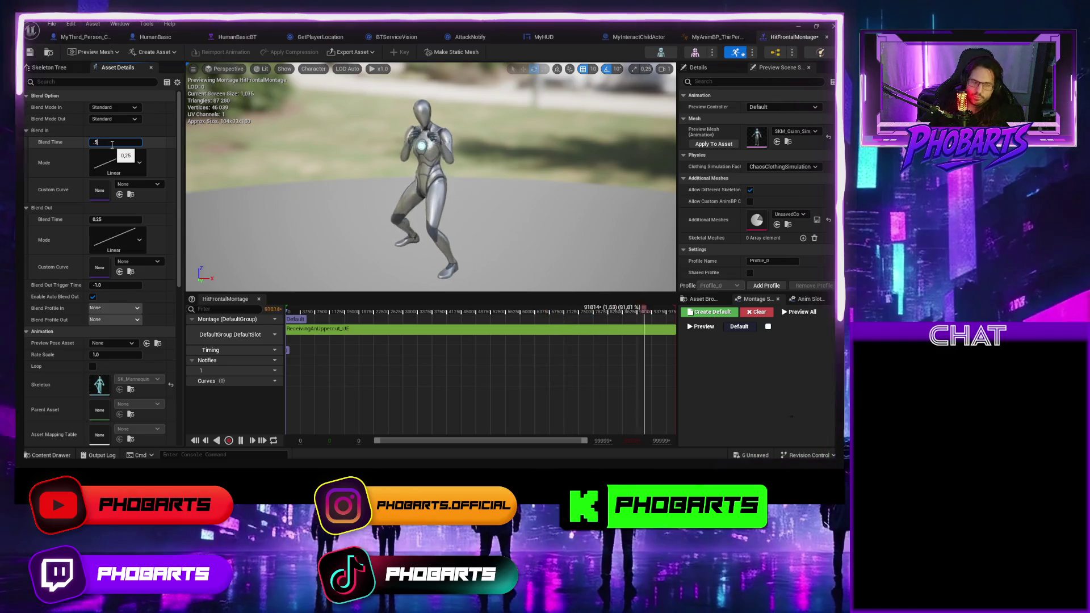
pyautogui.click(105, 219)
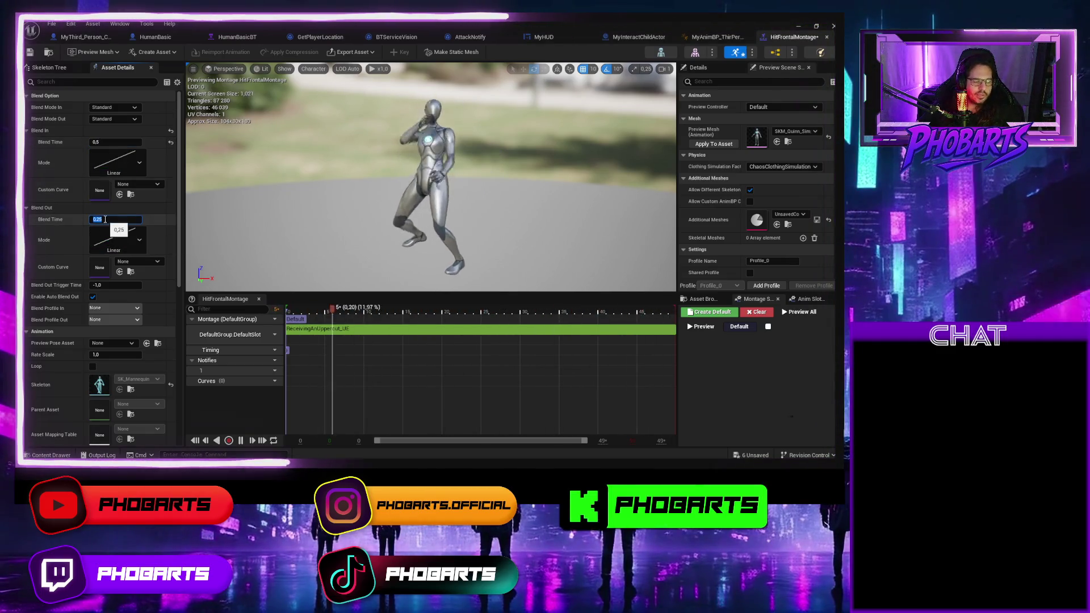
pyautogui.write('6')
pyautogui.press('Return')
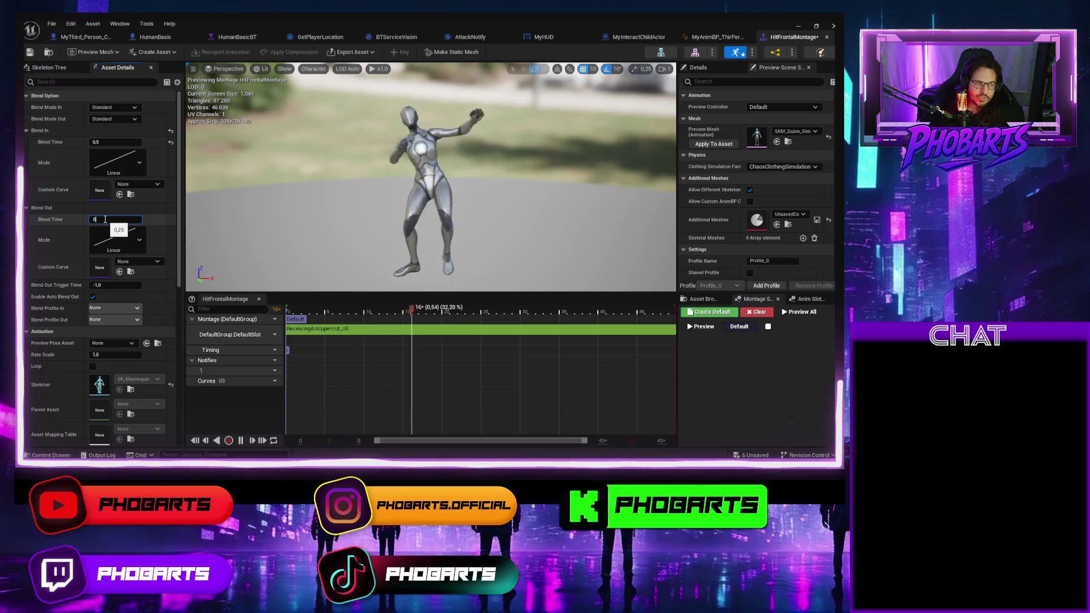
pyautogui.hotkey('ctrl', 's')
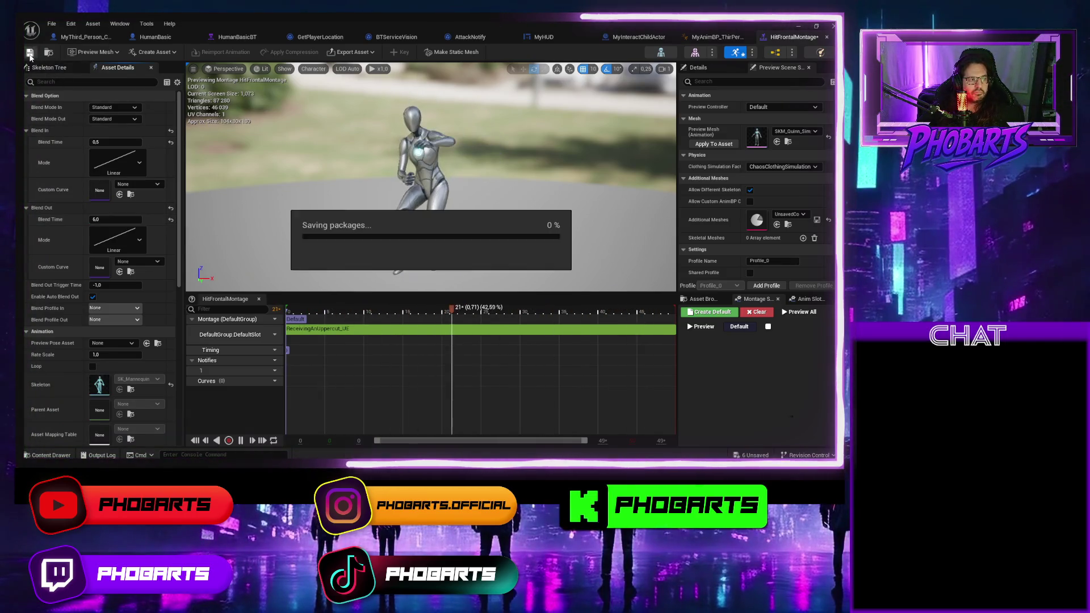
pyautogui.click(98, 220)
pyautogui.write('0.6')
pyautogui.press('Return')
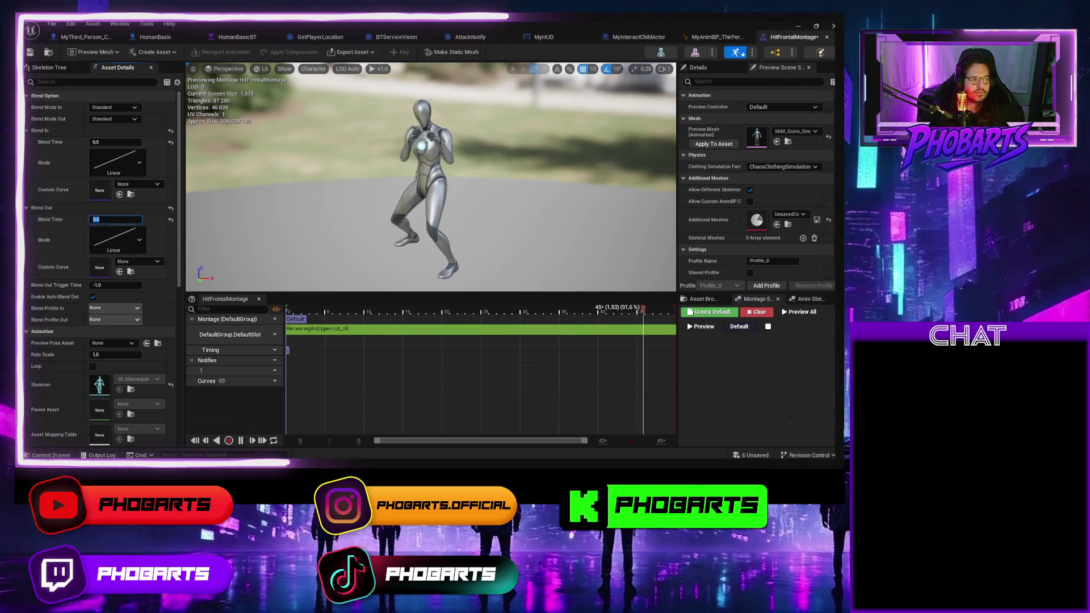
pyautogui.click(32, 52)
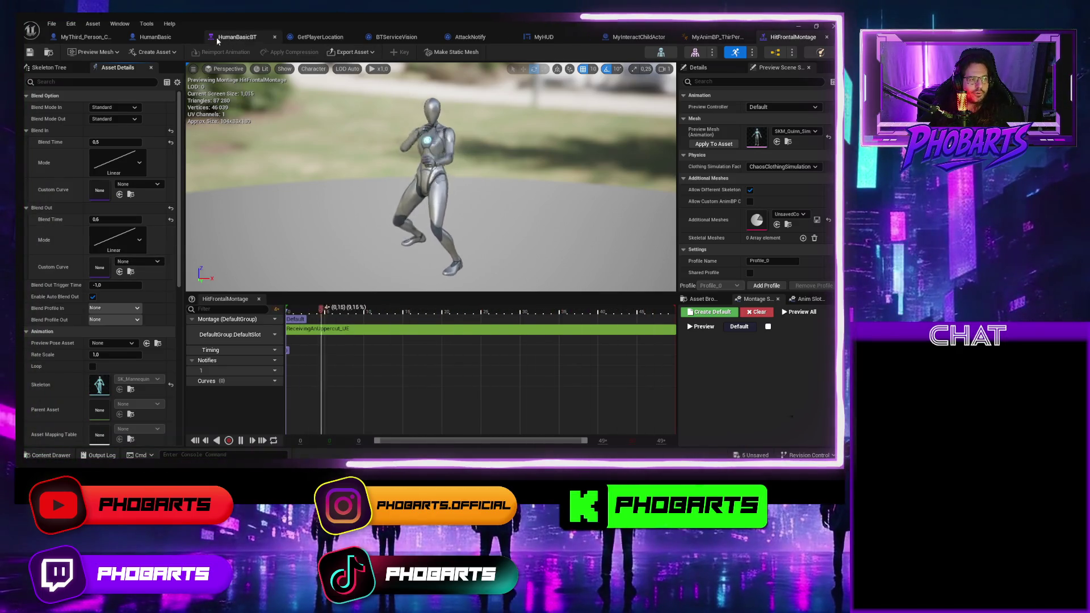
pyautogui.click(107, 37)
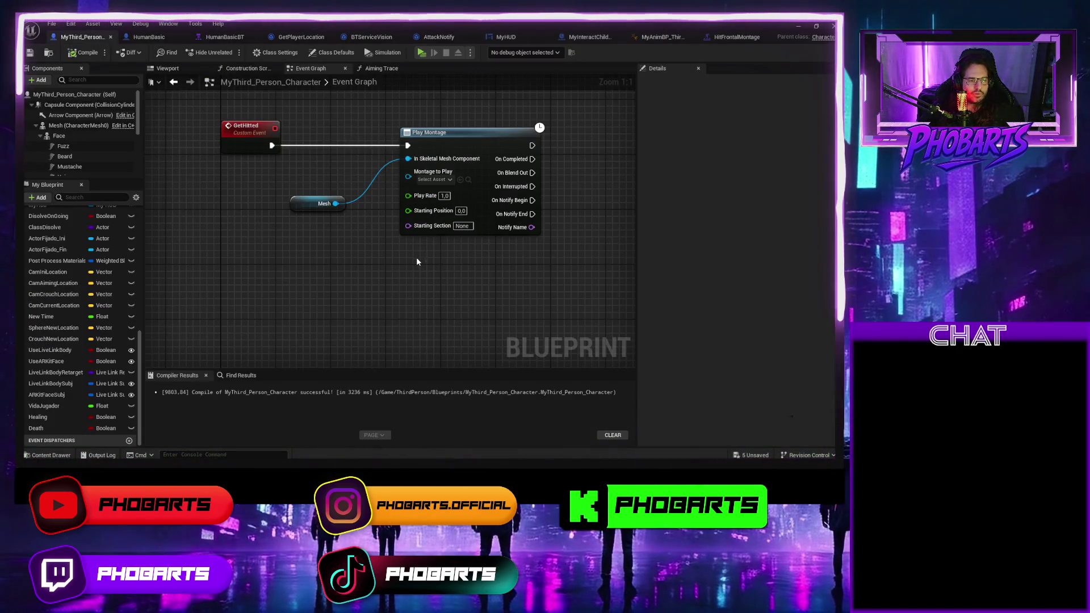
# Assign HitFrontalMontage from the Hits folder to GetHitted's Play Montage node.
pyautogui.press('super')
pyautogui.press('Escape')
pyautogui.hotkey('ctrl', 'space')
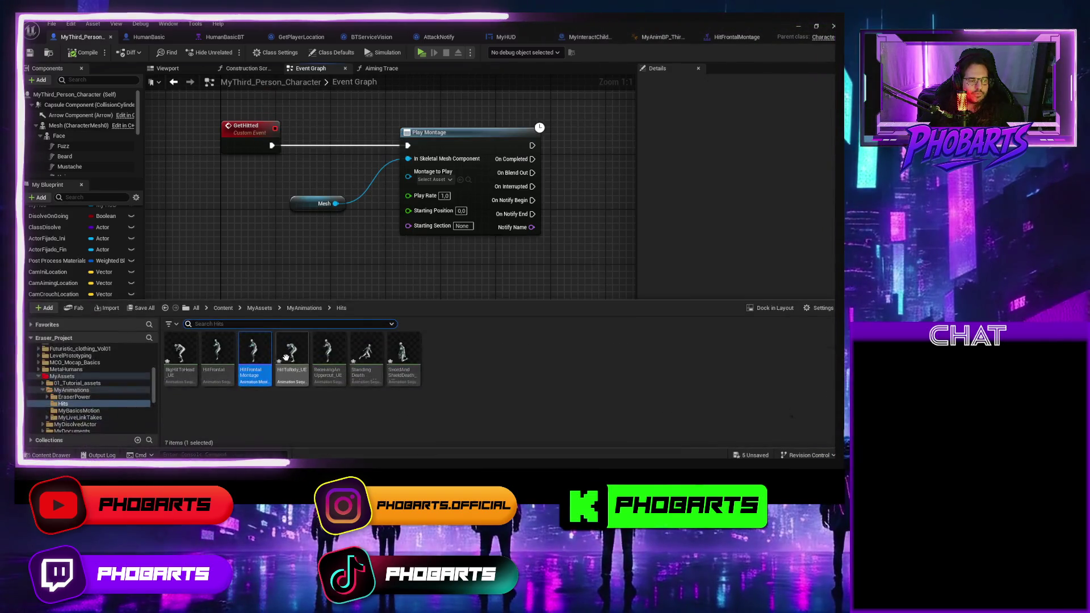
pyautogui.moveTo(254, 352); pyautogui.dragTo(432, 177)
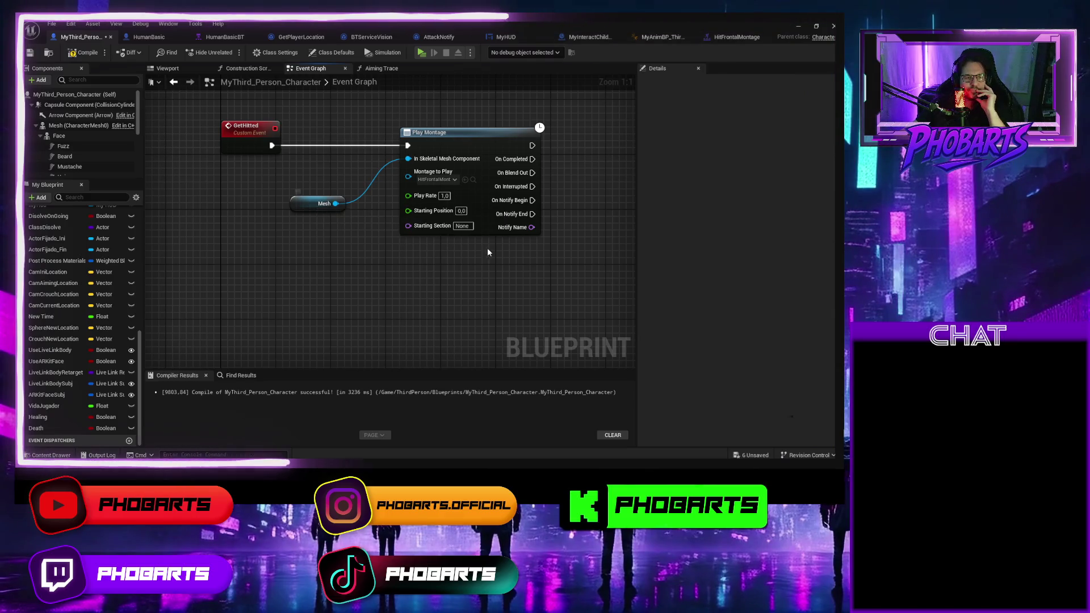
# Reposition the GetHitted event node, save the character blueprint, and launch a test play.
pyautogui.moveTo(535, 258)
pyautogui.mouseDown()
pyautogui.moveTo(412, 246)
pyautogui.moveTo(449, 295)
pyautogui.moveTo(475, 299)
pyautogui.mouseUp()
pyautogui.moveTo(201, 177)
pyautogui.mouseDown()
pyautogui.moveTo(261, 182)
pyautogui.moveTo(246, 174)
pyautogui.mouseUp()
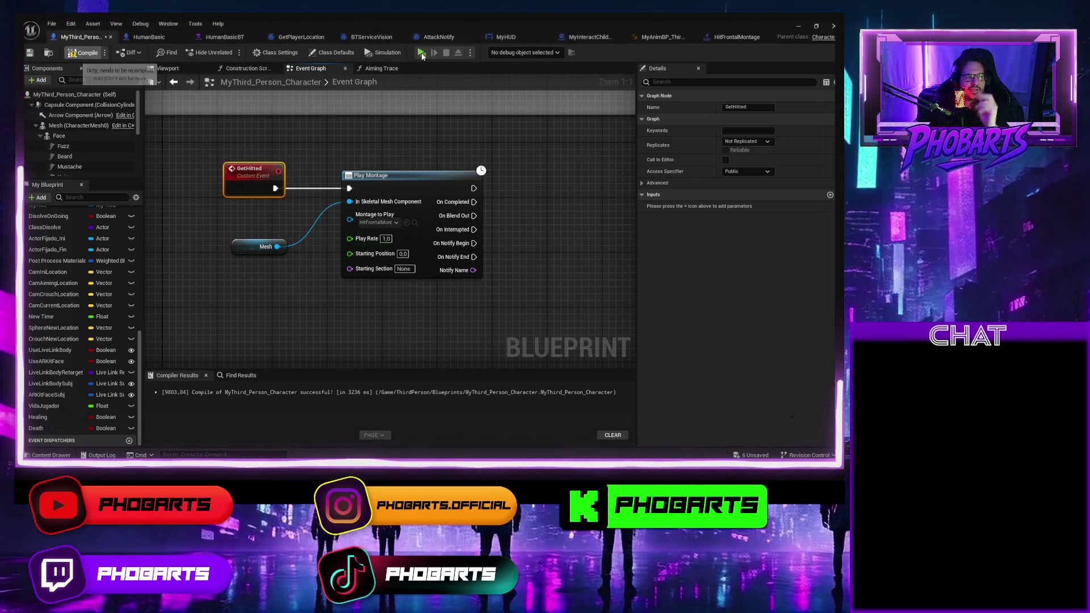
pyautogui.hotkey('ctrl', 's')
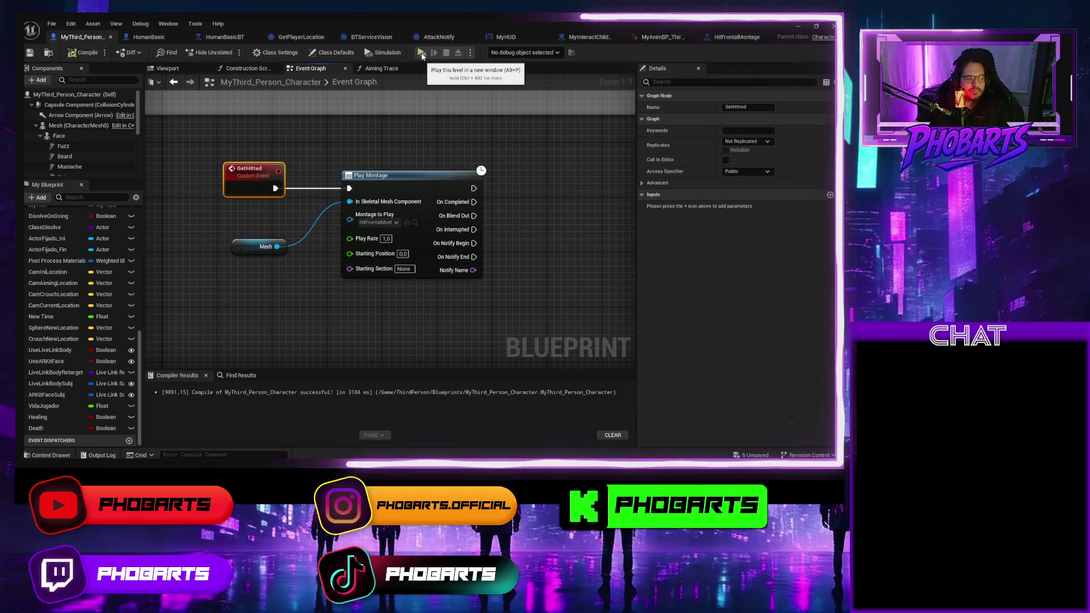
pyautogui.click(421, 52)
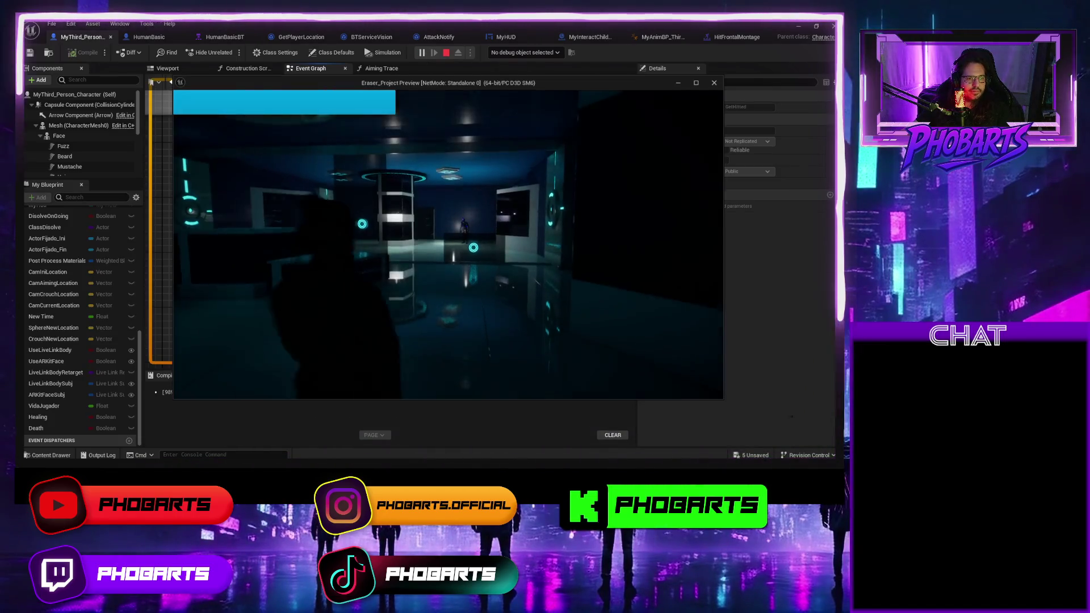